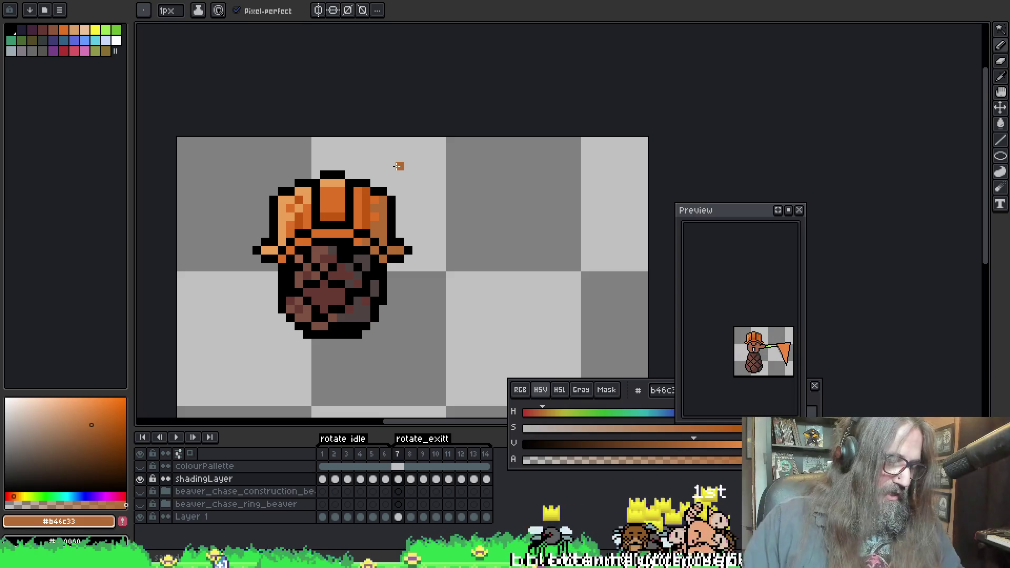
Go to the flag frame and compare it with the frame before
{"action": "key", "text": "ctrl+Right"}
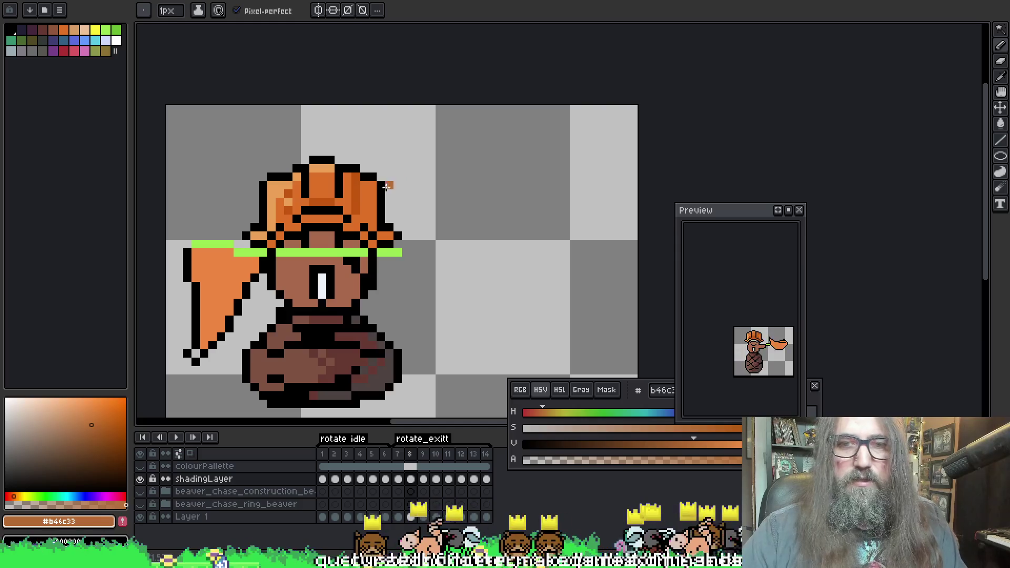
{"action": "key", "text": "Left"}
{"action": "key", "text": "Right"}
{"action": "key", "text": "Left"}
{"action": "key", "text": "Right"}
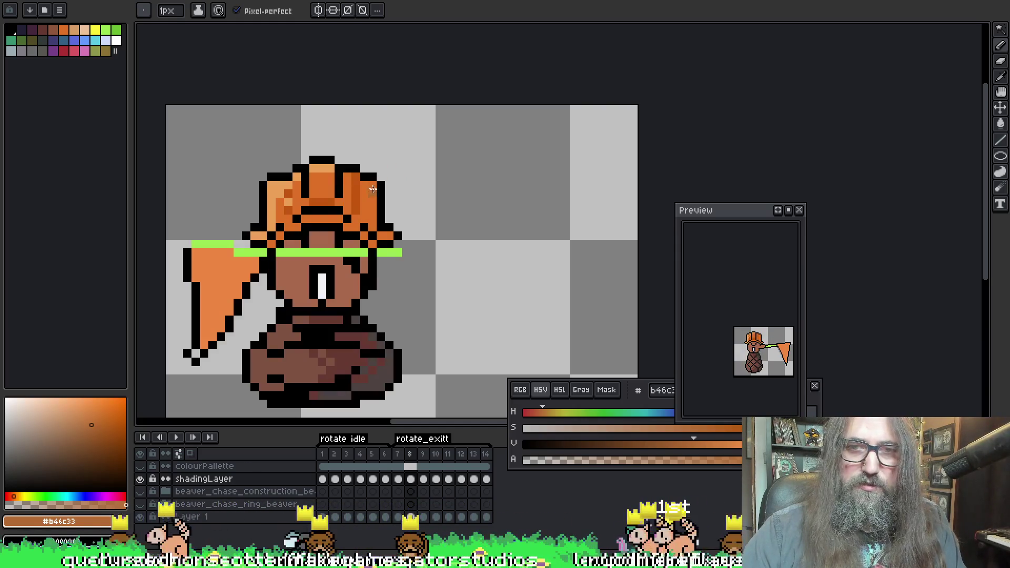
{"action": "key", "text": "Left"}
{"action": "key", "text": "Right"}
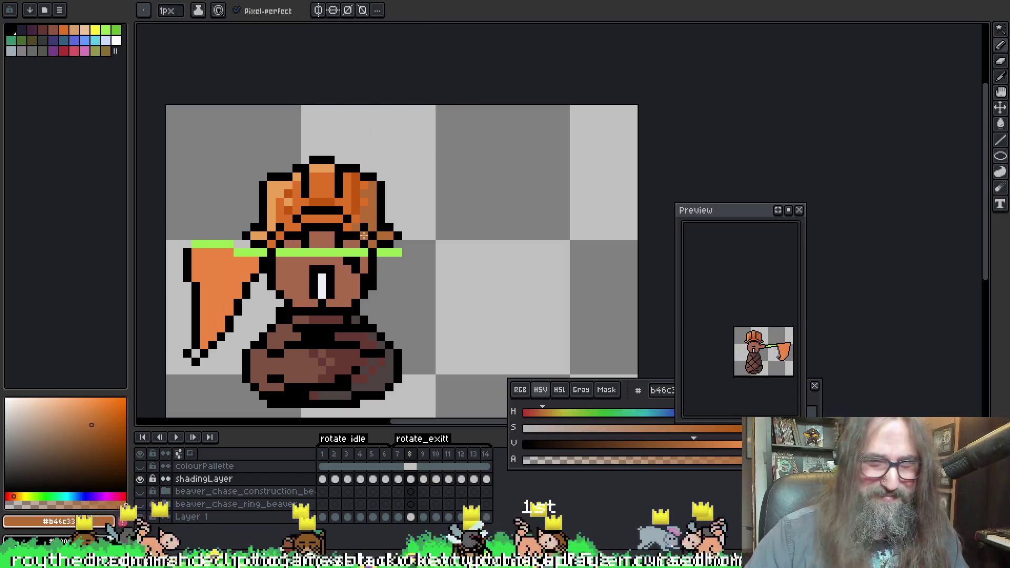
On the next rotation pose, add an orange pixel at the hard hat's top-right and save
{"action": "key", "text": "period"}
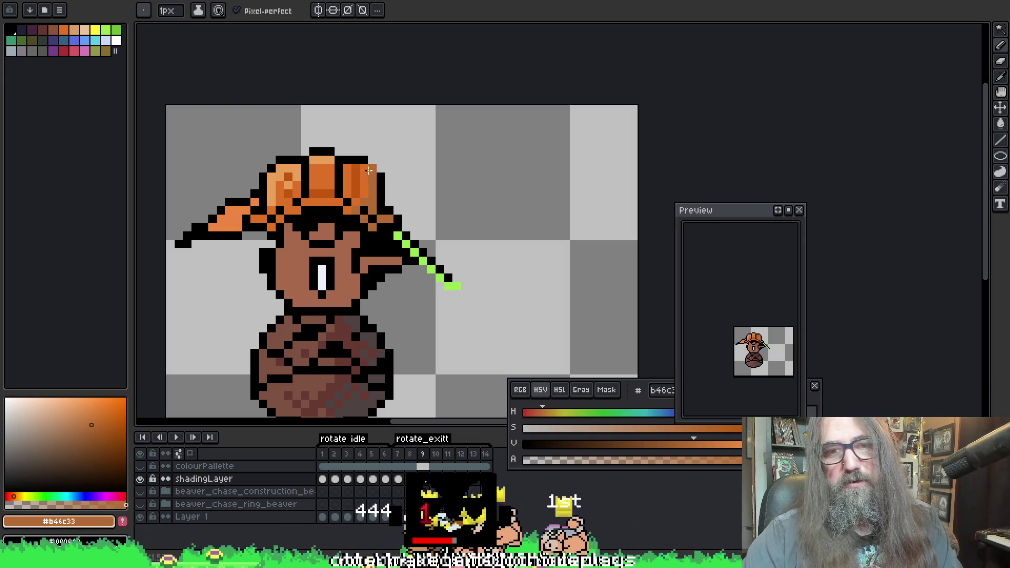
{"action": "left_click", "coordinate": [373, 152]}
{"action": "key", "text": "ctrl+s"}
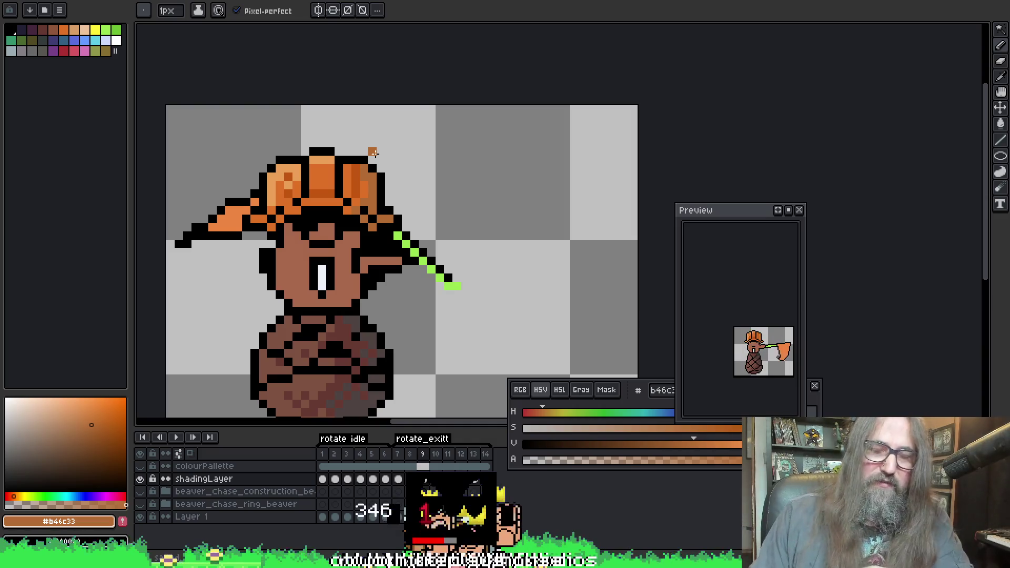
Step from frame 9 through frame 10 to frame 11, flipping back once to compare
{"action": "key", "text": "Right"}
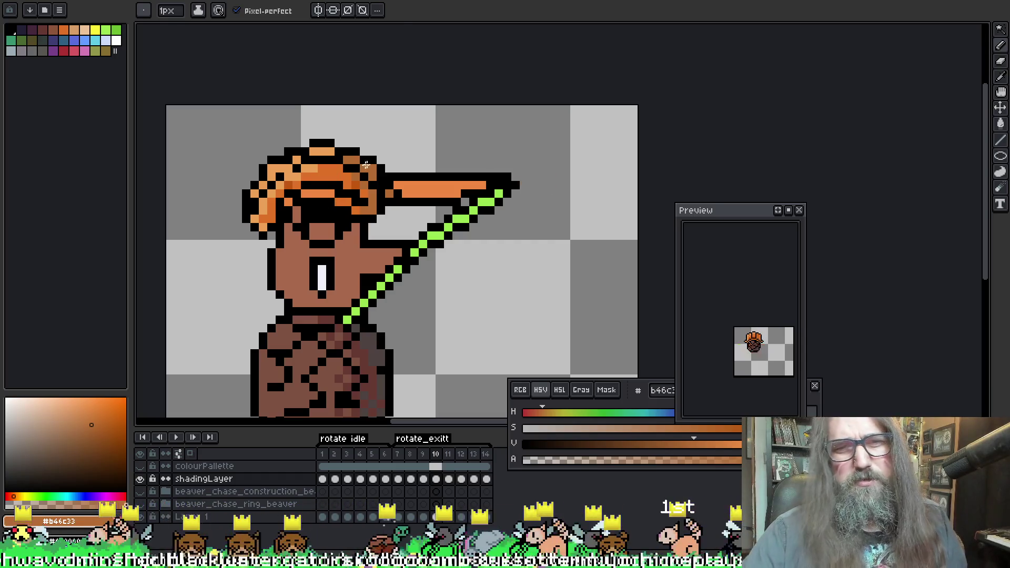
{"action": "key", "text": "Right"}
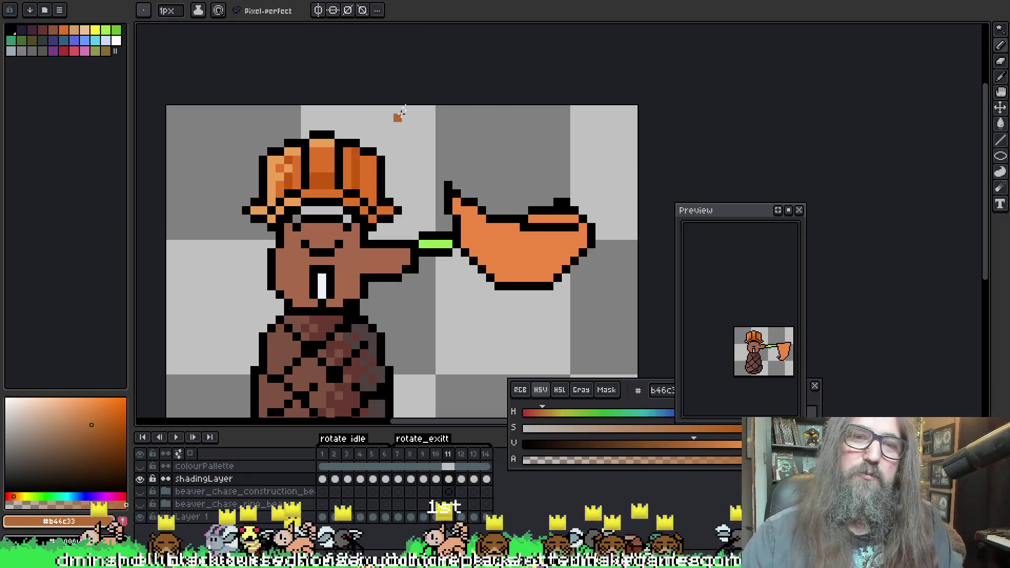
{"action": "key", "text": "Left"}
{"action": "key", "text": "Right"}
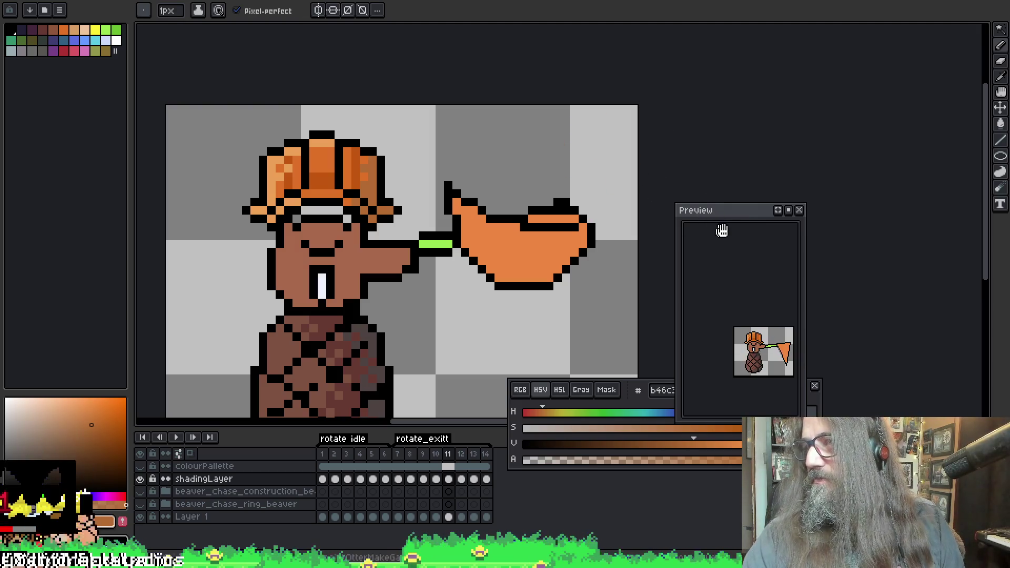
Advance to frame 12, then play the rotation animation and stop it on frame 13
{"action": "key", "text": "i"}
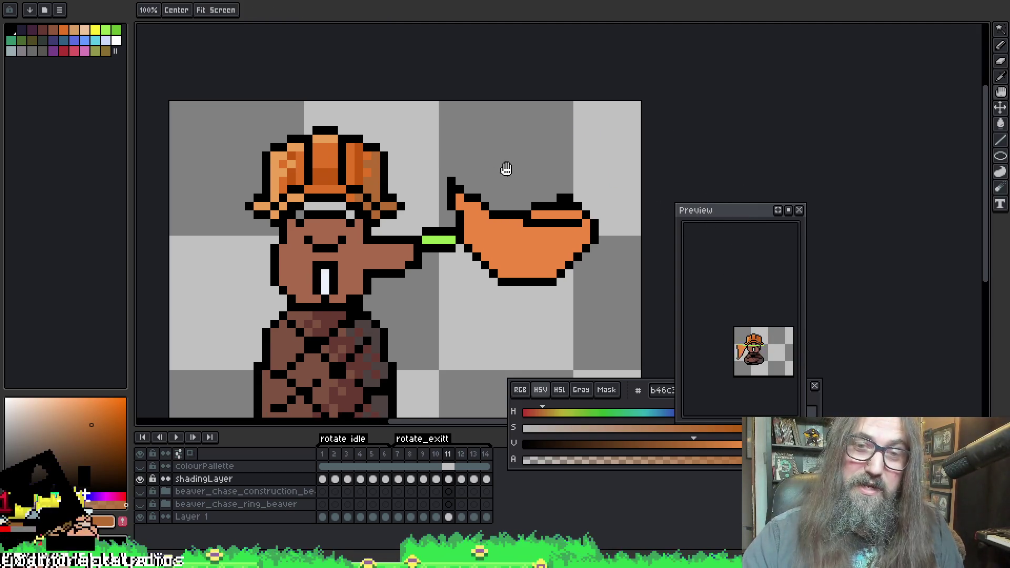
{"action": "scroll", "coordinate": [505, 164], "scroll_direction": "left", "scroll_amount": 1}
{"action": "key", "text": "b"}
{"action": "key", "text": "Right"}
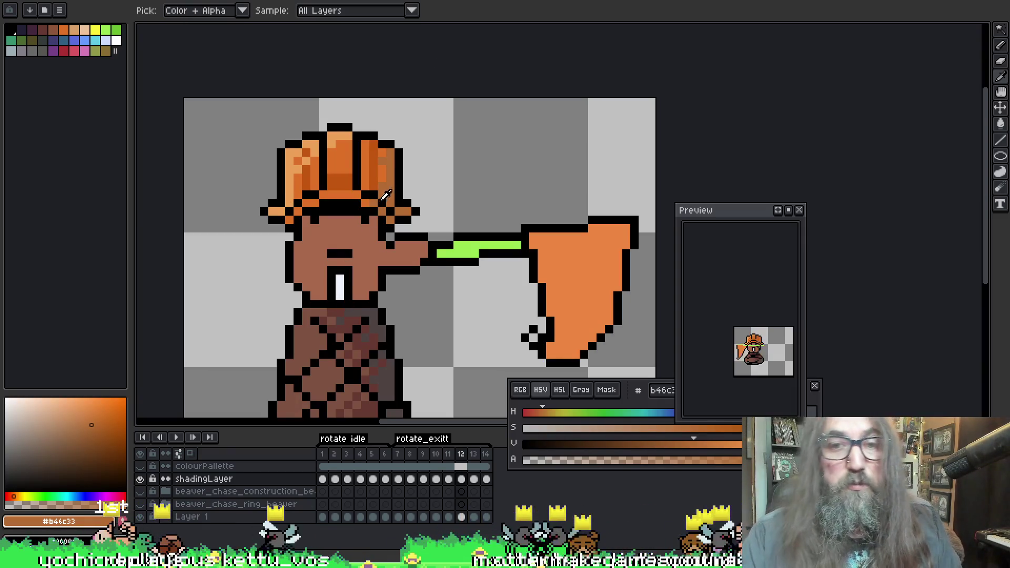
{"action": "scroll", "coordinate": [392, 210], "scroll_direction": "down", "scroll_amount": 4}
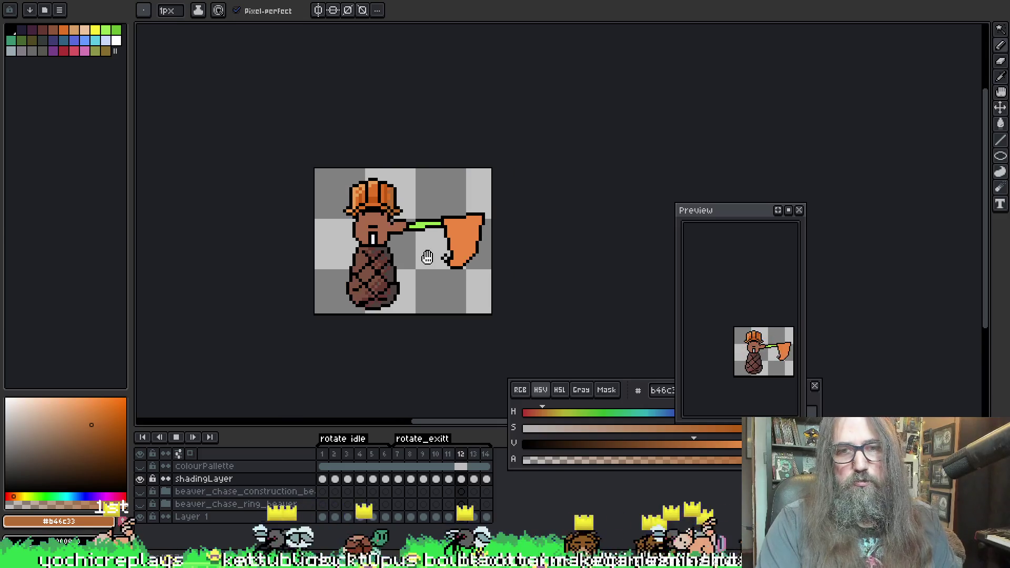
{"action": "key", "text": "Return"}
{"action": "key", "text": "Return"}
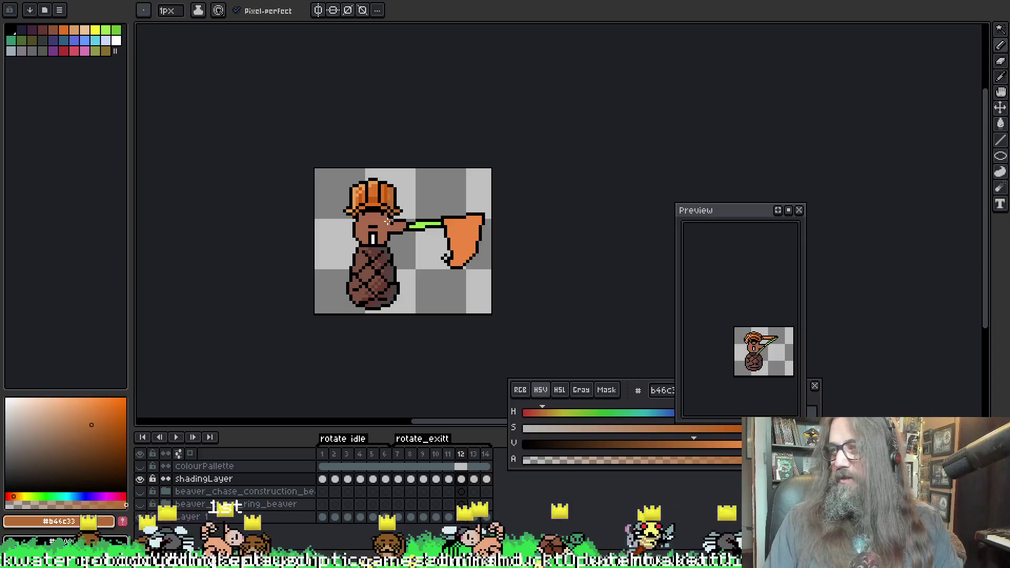
{"action": "key", "text": "Return"}
{"action": "key", "text": "Return"}
{"action": "scroll", "coordinate": [387, 221], "scroll_direction": "up", "scroll_amount": 2}
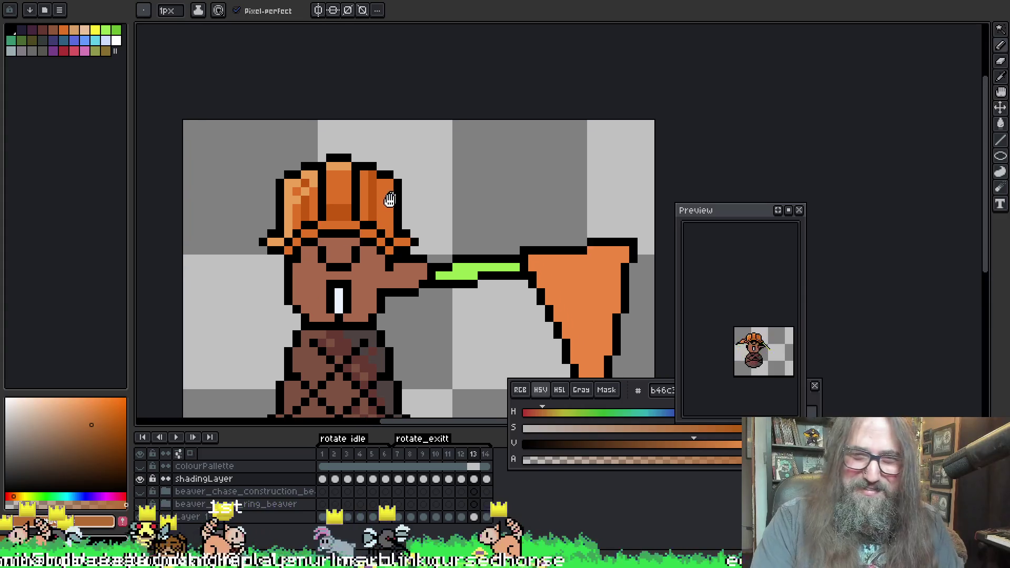
{"action": "key", "text": "Return"}
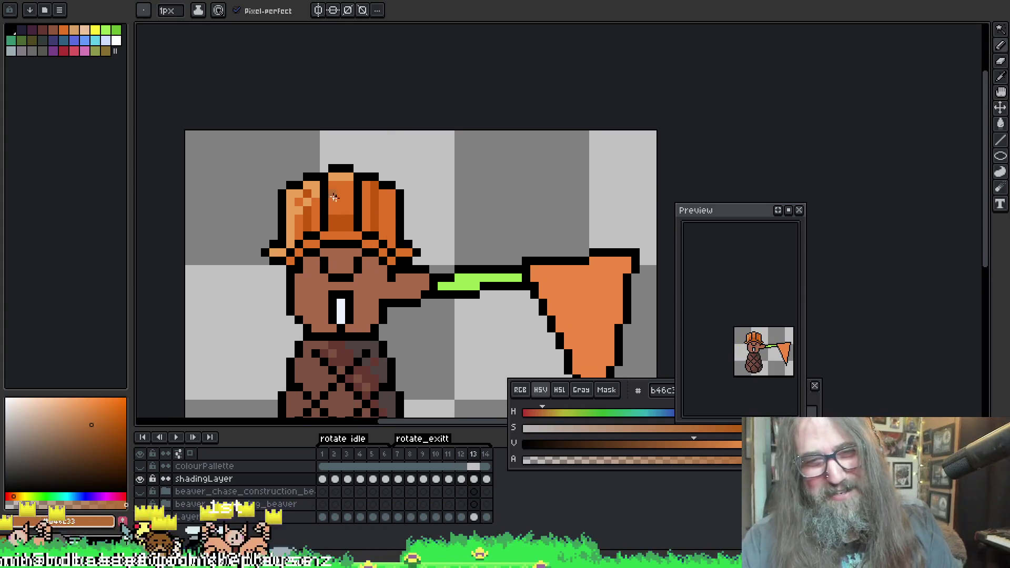
{"action": "key", "text": "Return"}
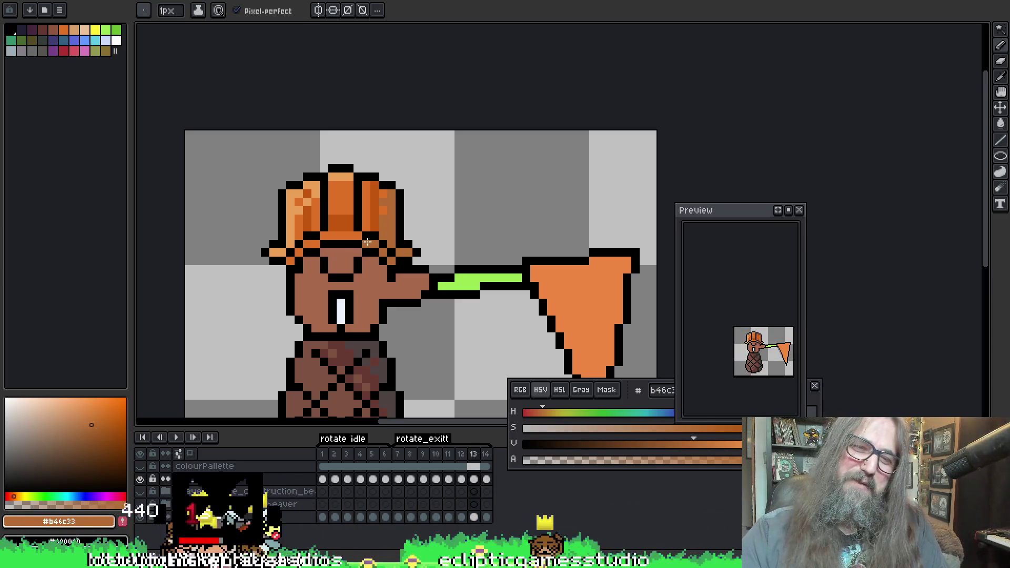
On frame 14, paint a new orange column down the hat's right side and compare with neighbouring frames
{"action": "key", "text": "period"}
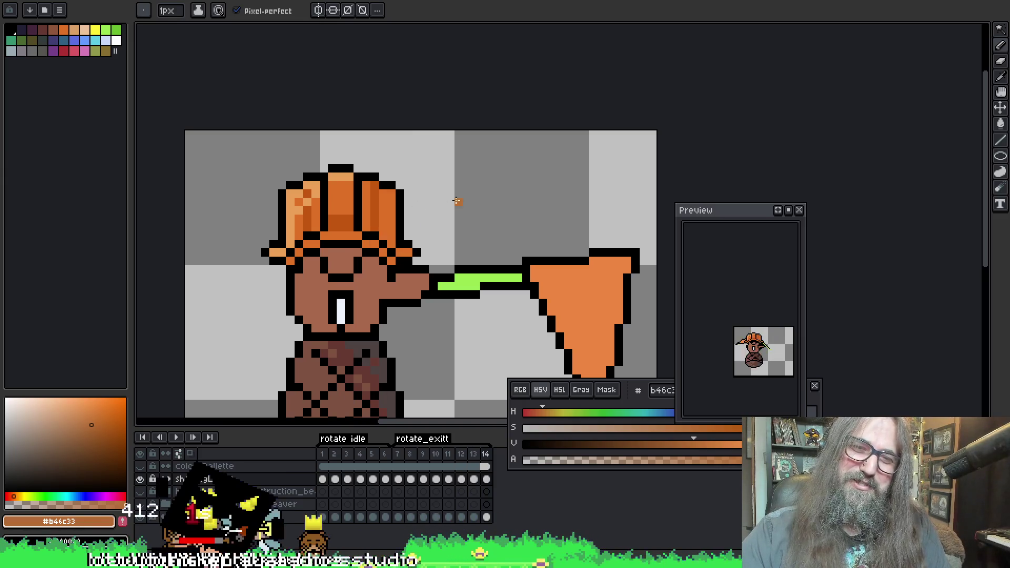
{"action": "left_click_drag", "start_coordinate": [391, 197], "coordinate": [391, 227]}
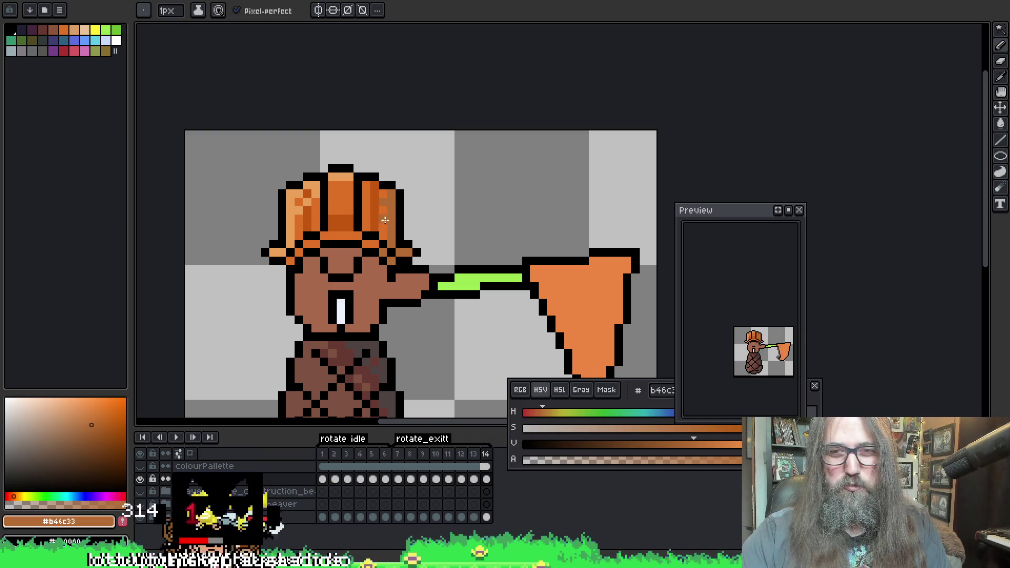
{"action": "key", "text": "period"}
{"action": "key", "text": "comma"}
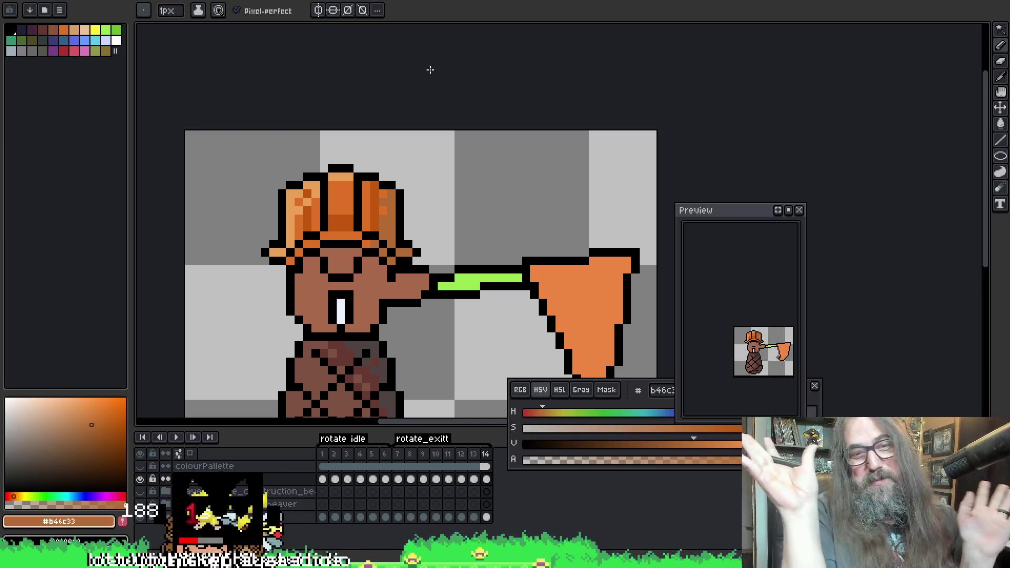
Pan the canvas up to show the whole beaver and save the file
{"action": "scroll", "coordinate": [437, 39], "scroll_direction": "down", "scroll_amount": 1}
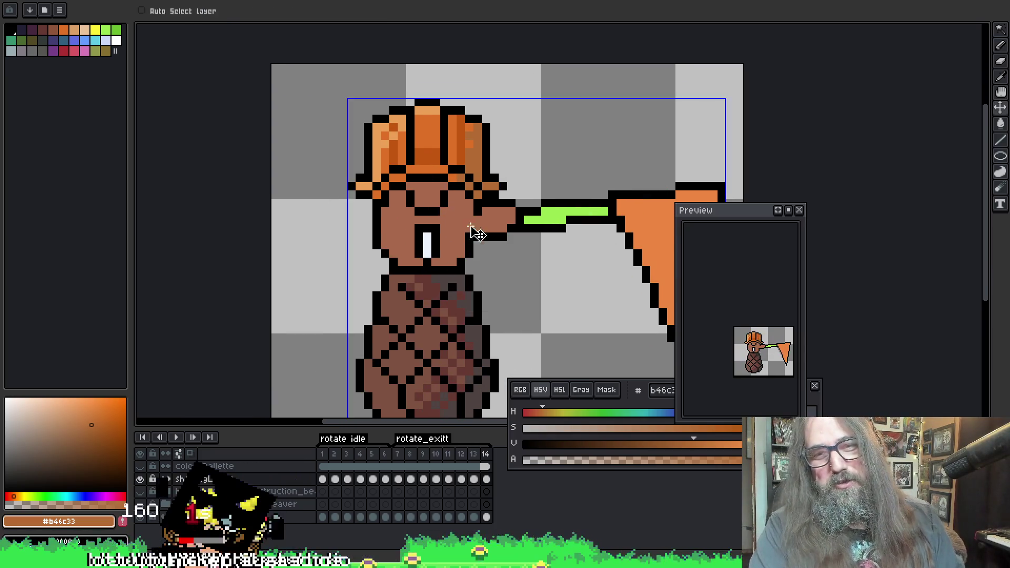
{"action": "scroll", "coordinate": [437, 235], "scroll_direction": "up", "scroll_amount": 1}
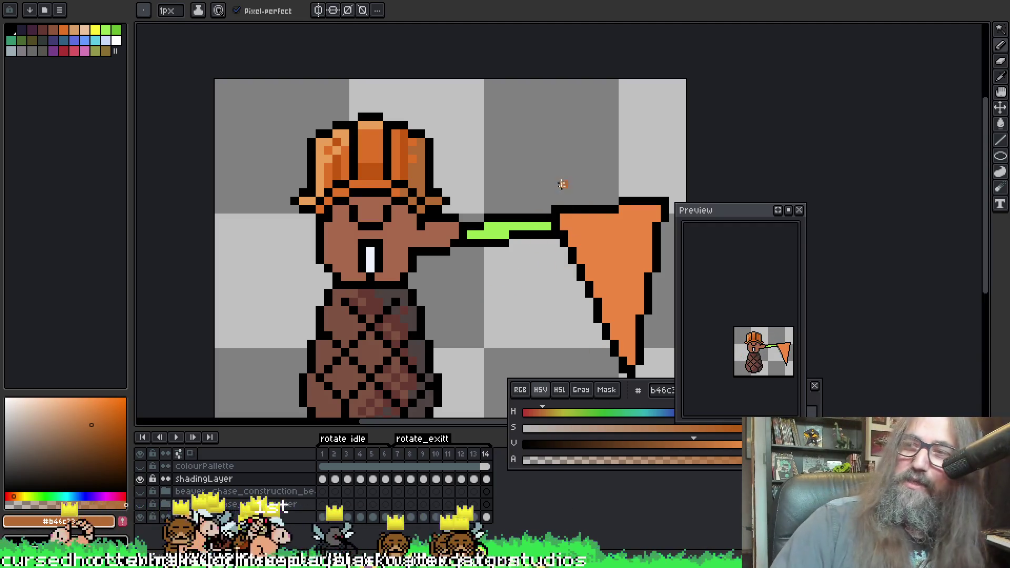
{"action": "key", "text": "space"}
{"action": "mouse_move", "coordinate": [503, 185]}
{"action": "left_mouse_down"}
{"action": "mouse_move", "coordinate": [520, 185]}
{"action": "mouse_move", "coordinate": [527, 138]}
{"action": "mouse_move", "coordinate": [507, 137]}
{"action": "mouse_move", "coordinate": [519, 147]}
{"action": "left_mouse_up"}
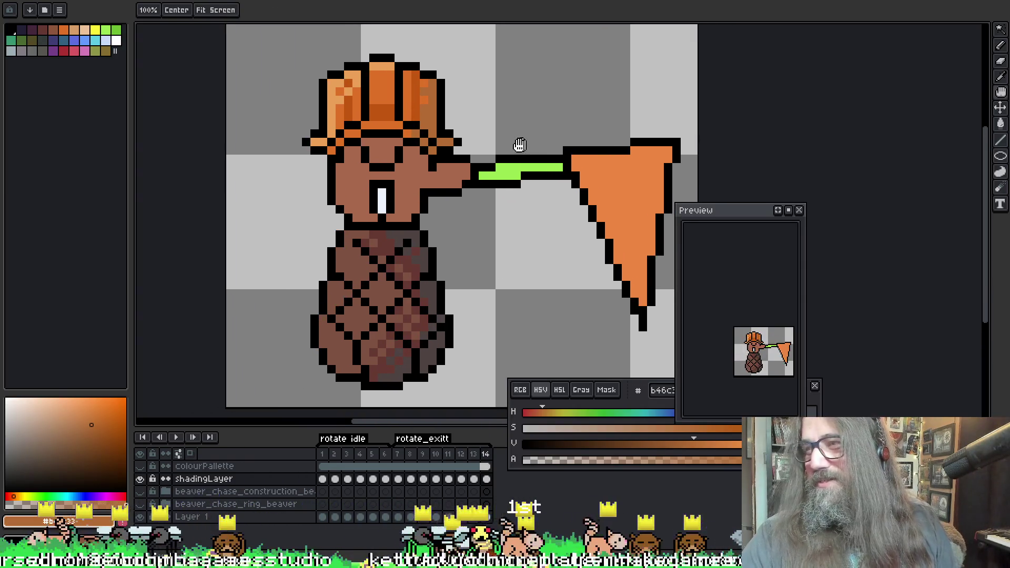
{"action": "key", "text": "ctrl+s"}
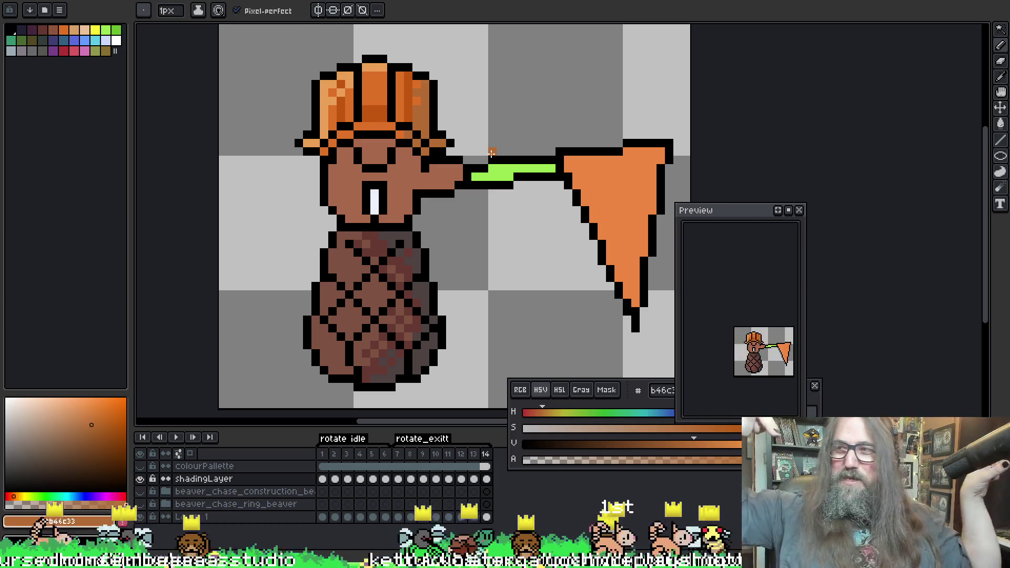
Play the rotation animation and zoom out to watch it
{"action": "key", "text": "Return"}
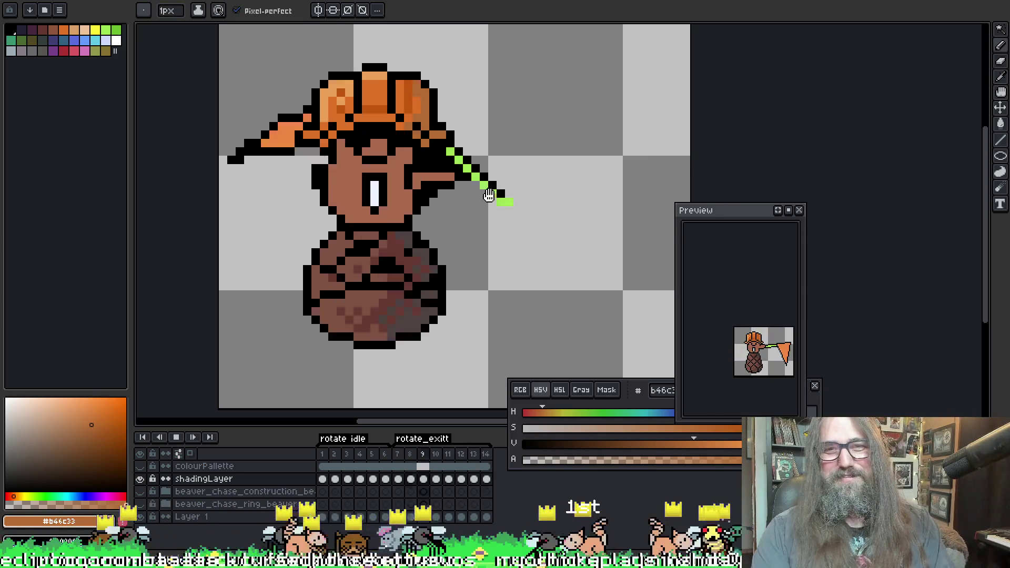
{"action": "scroll", "coordinate": [531, 221], "scroll_direction": "down", "scroll_amount": 2}
{"action": "scroll", "coordinate": [547, 265], "scroll_direction": "down", "scroll_amount": 3}
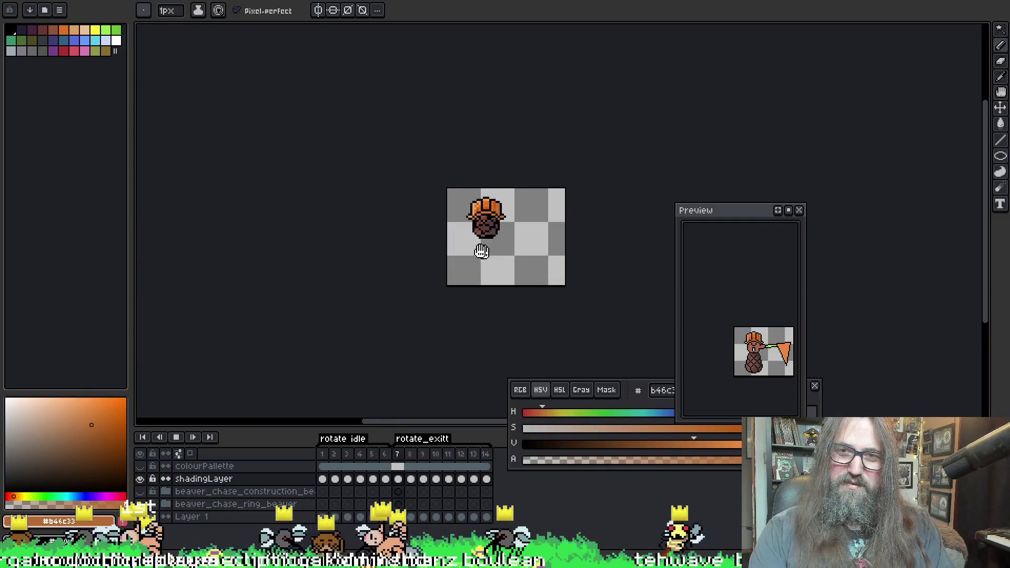
{"action": "scroll", "coordinate": [476, 248], "scroll_direction": "up", "scroll_amount": 4}
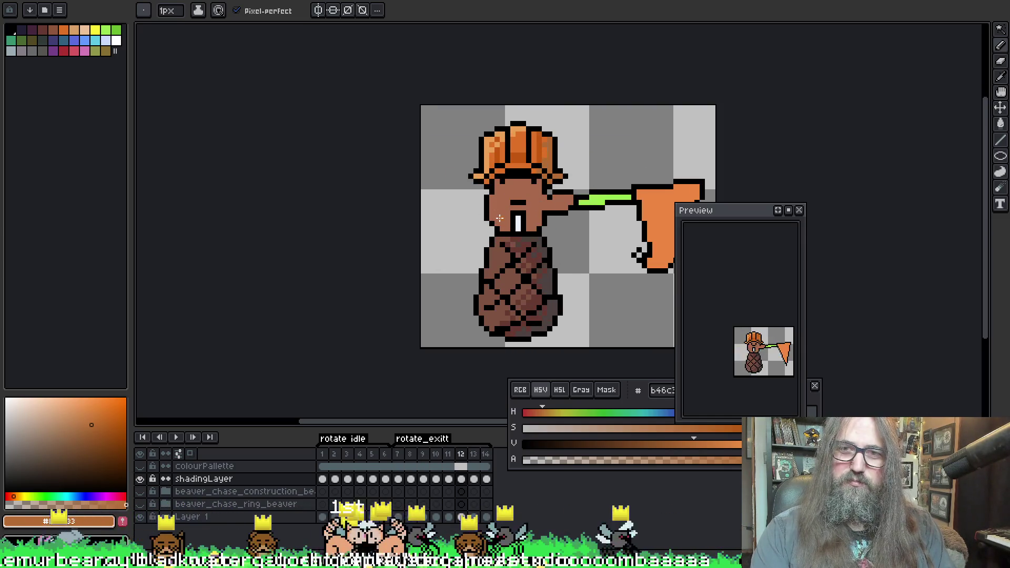
Sample the hat's light, dark and mid oranges and lighten two pixels on the hat's left panel
{"action": "scroll", "coordinate": [495, 191], "scroll_direction": "up", "scroll_amount": 2}
{"action": "scroll", "coordinate": [489, 122], "scroll_direction": "up", "scroll_amount": 2}
{"action": "left_click", "coordinate": [493, 136], "text": "alt"}
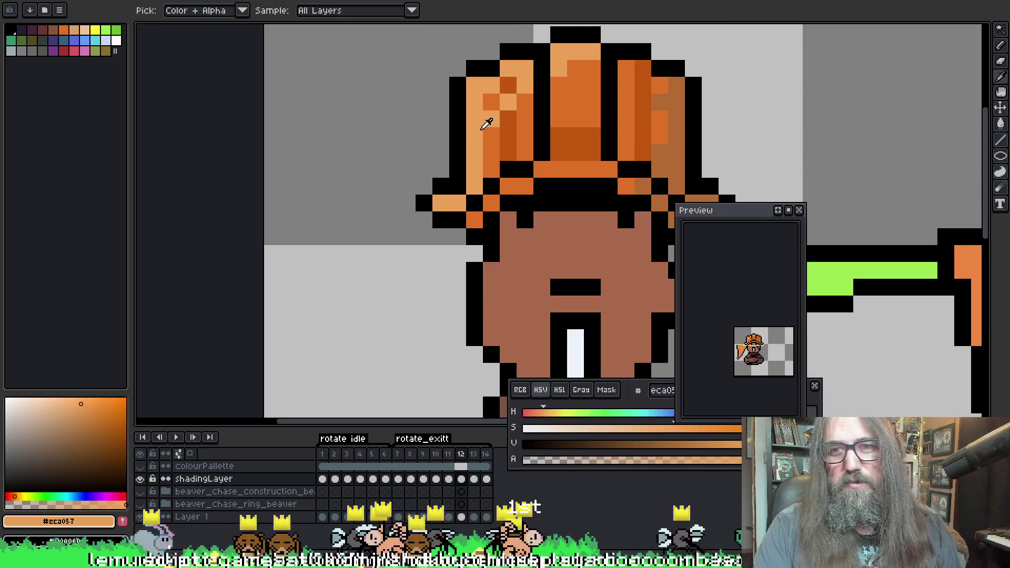
{"action": "left_click", "coordinate": [512, 134], "text": "alt"}
{"action": "left_click", "coordinate": [491, 99], "text": "alt"}
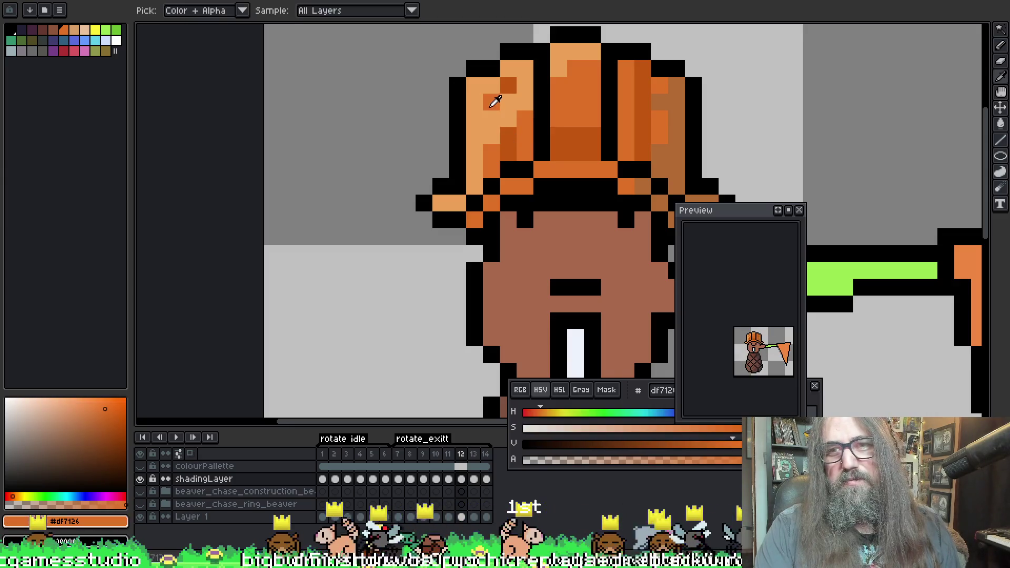
{"action": "left_click", "coordinate": [510, 86], "text": "alt"}
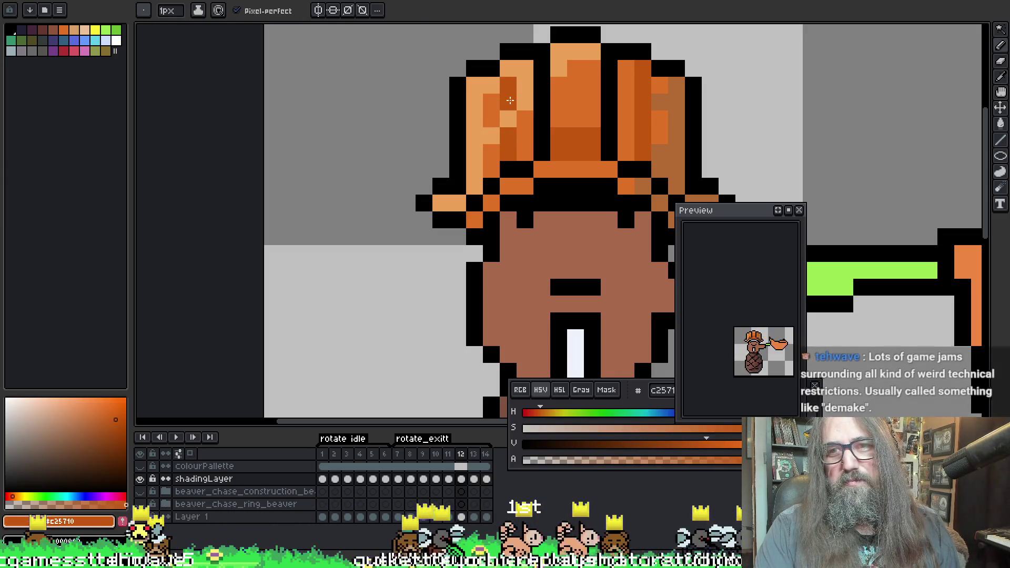
{"action": "left_click", "coordinate": [524, 86]}
{"action": "key", "text": "alt"}
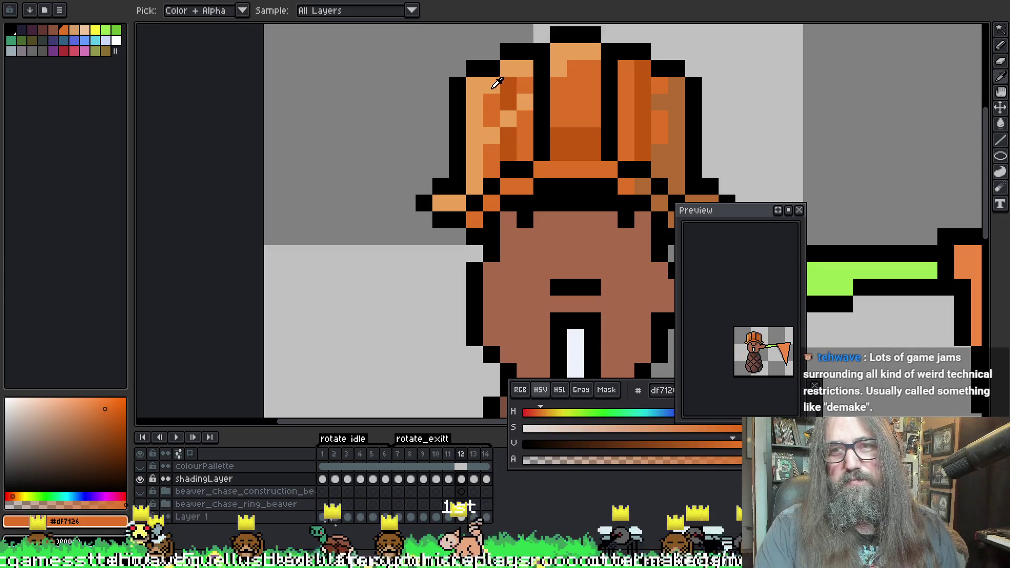
{"action": "left_click", "coordinate": [492, 94], "text": "alt"}
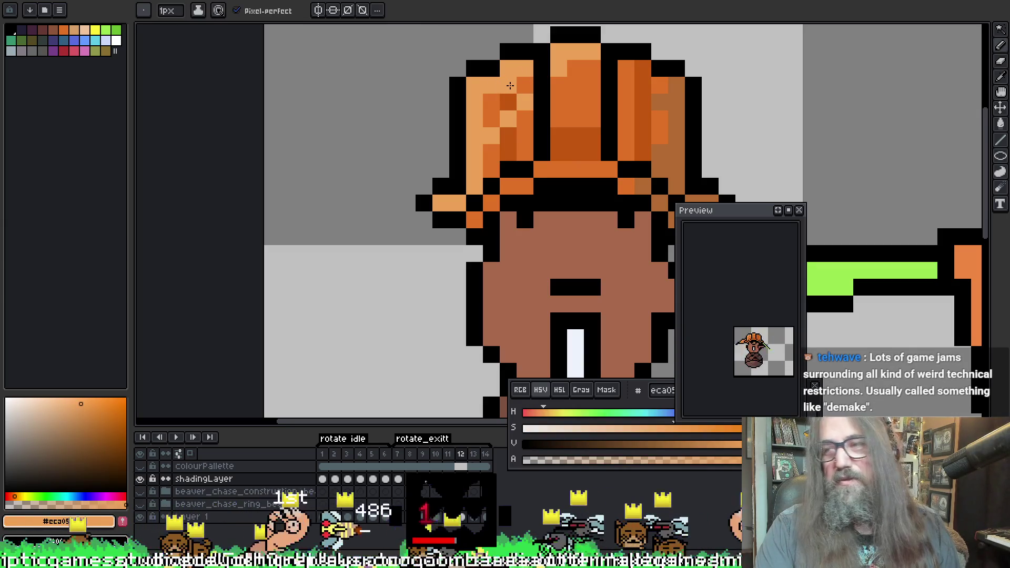
Save the sprite, pan toward the flag, and play the rotation animation
{"action": "key", "text": "ctrl+s"}
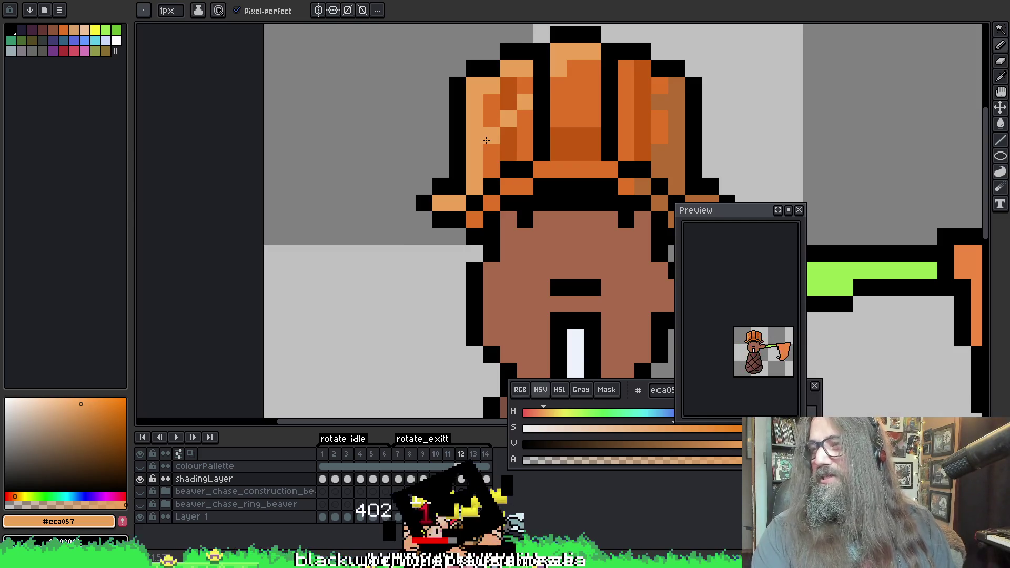
{"action": "left_click_drag", "start_coordinate": [533, 117], "coordinate": [385, 120]}
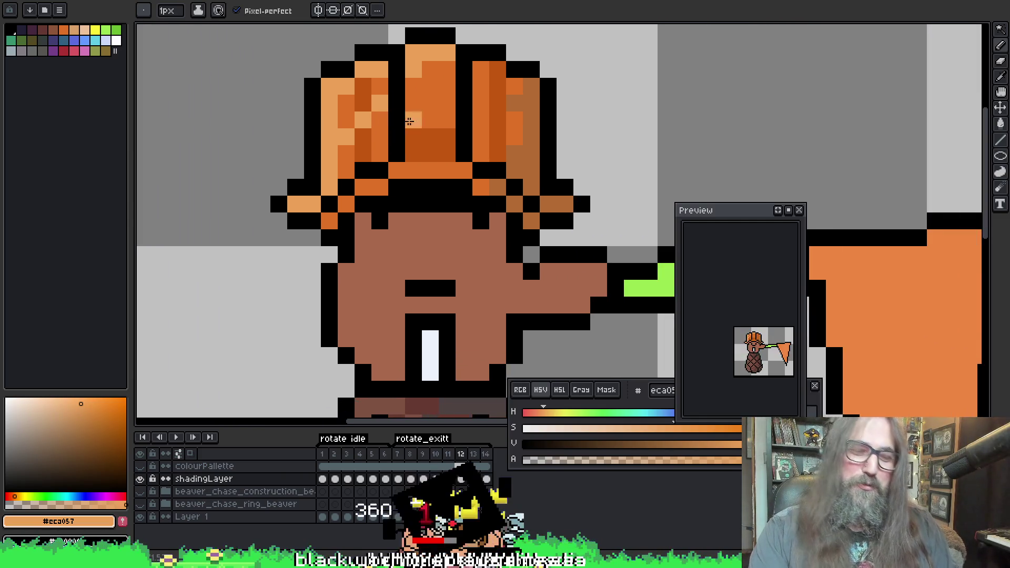
{"action": "key", "text": "Return"}
{"action": "scroll", "coordinate": [541, 184], "scroll_direction": "down", "scroll_amount": 2}
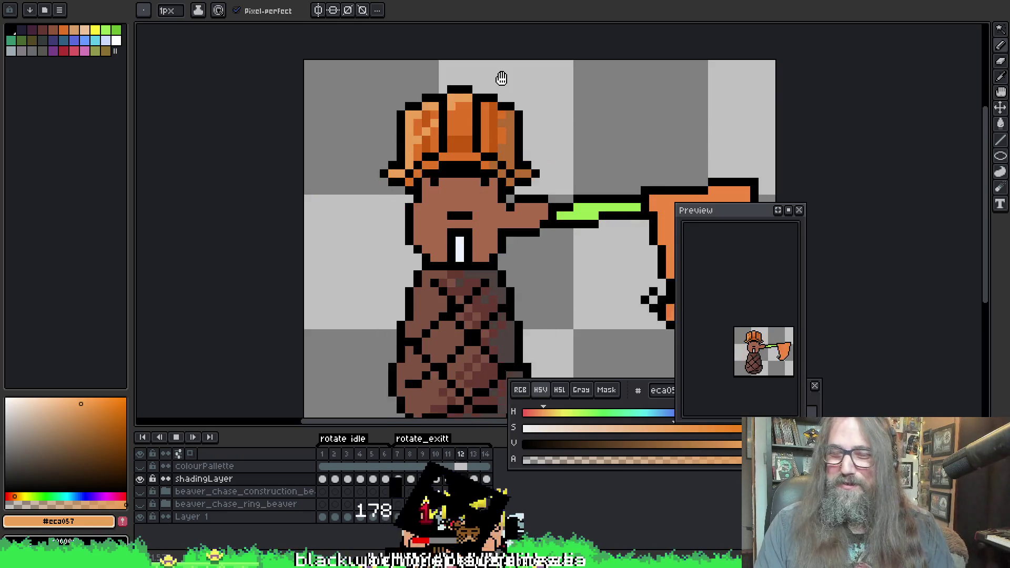
Sample the darker hat orange #b46c33 and place a single pixel at the sprite's top edge
{"action": "scroll", "coordinate": [500, 163], "scroll_direction": "down", "scroll_amount": 3}
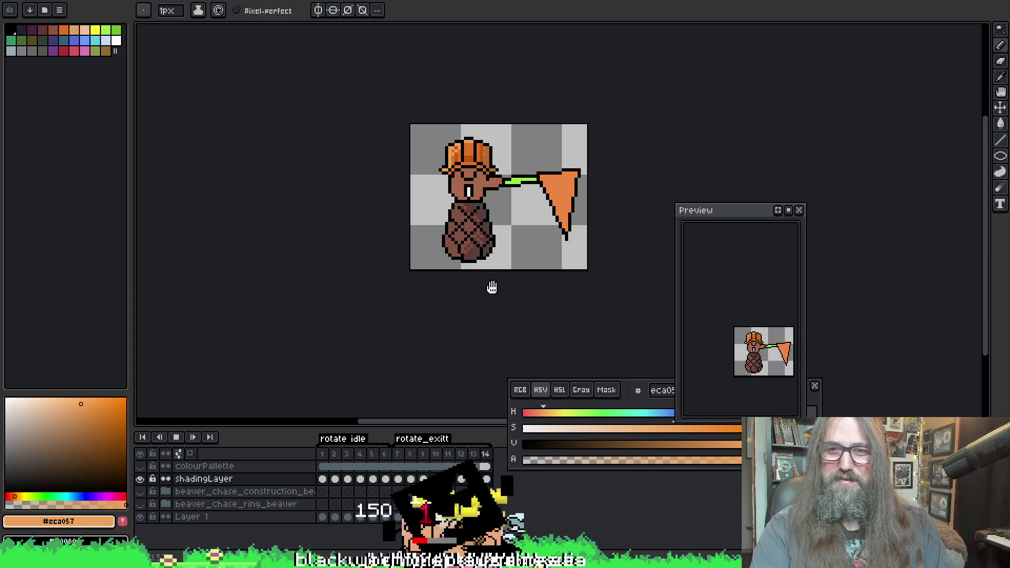
{"action": "scroll", "coordinate": [513, 252], "scroll_direction": "down", "scroll_amount": 1}
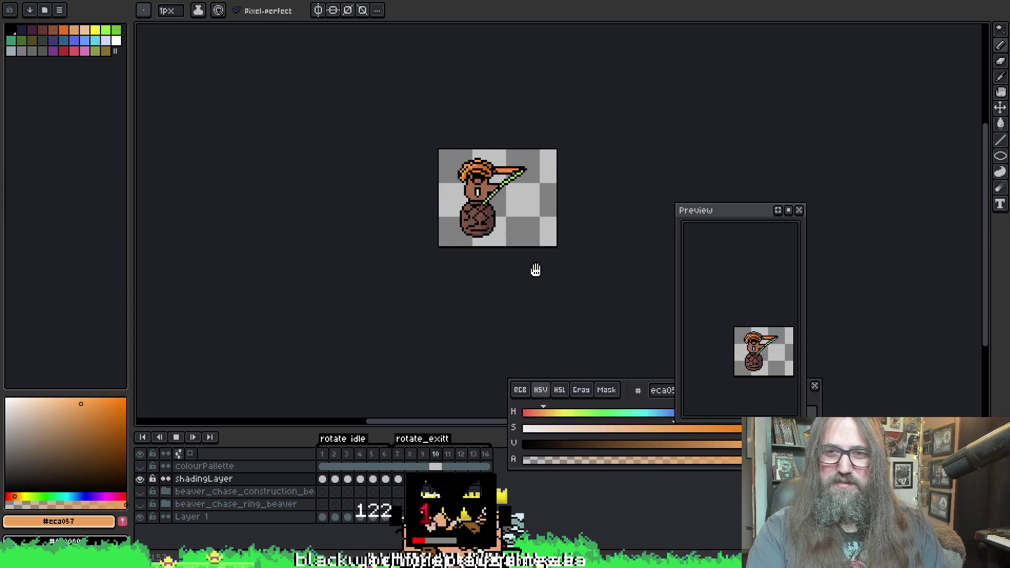
{"action": "scroll", "coordinate": [505, 118], "scroll_direction": "up", "scroll_amount": 3}
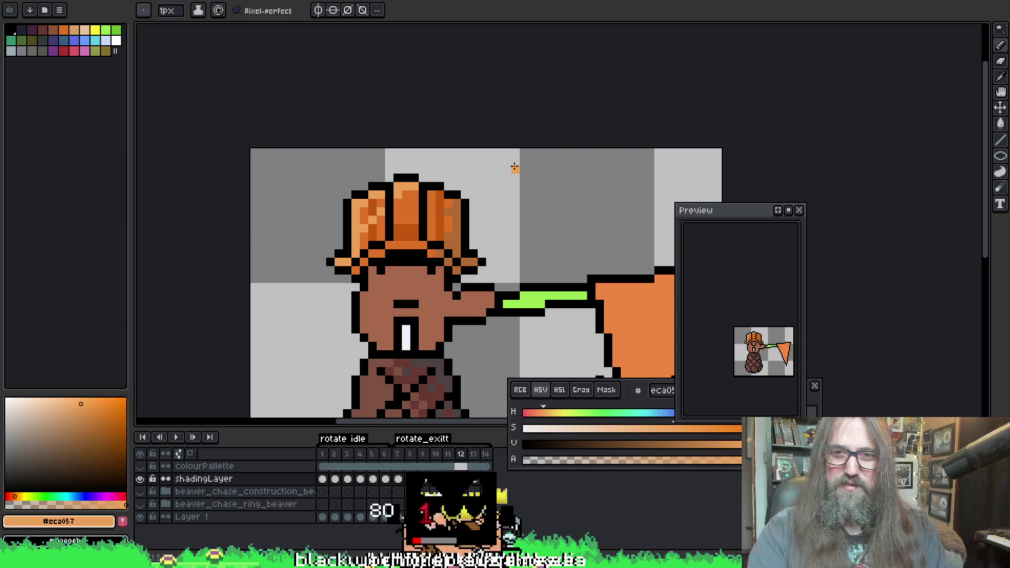
{"action": "key", "text": "i"}
{"action": "left_click", "coordinate": [454, 209]}
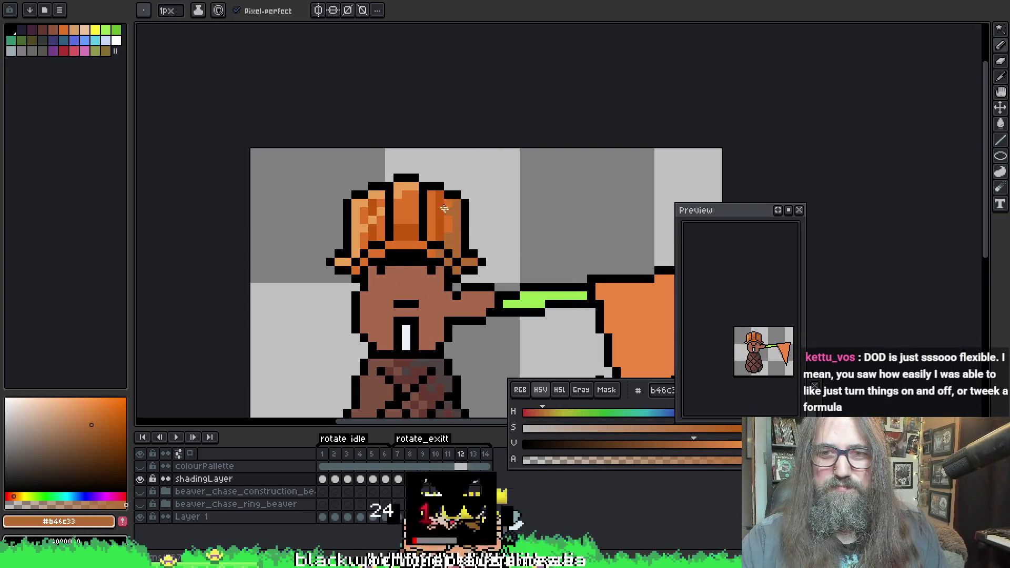
{"action": "left_click", "coordinate": [476, 200], "text": "alt"}
{"action": "left_click", "coordinate": [480, 193], "text": "alt"}
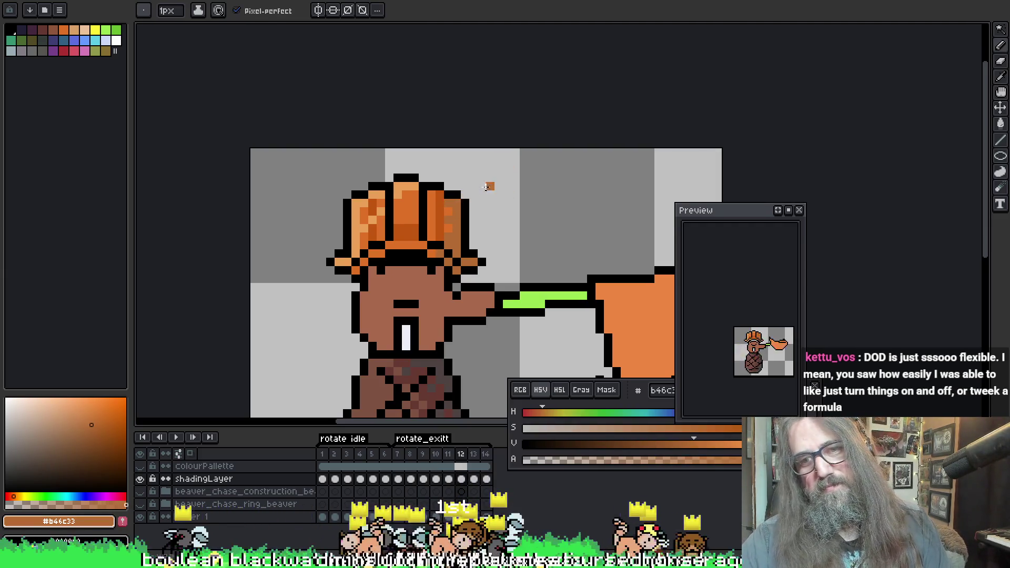
{"action": "left_click", "coordinate": [505, 151]}
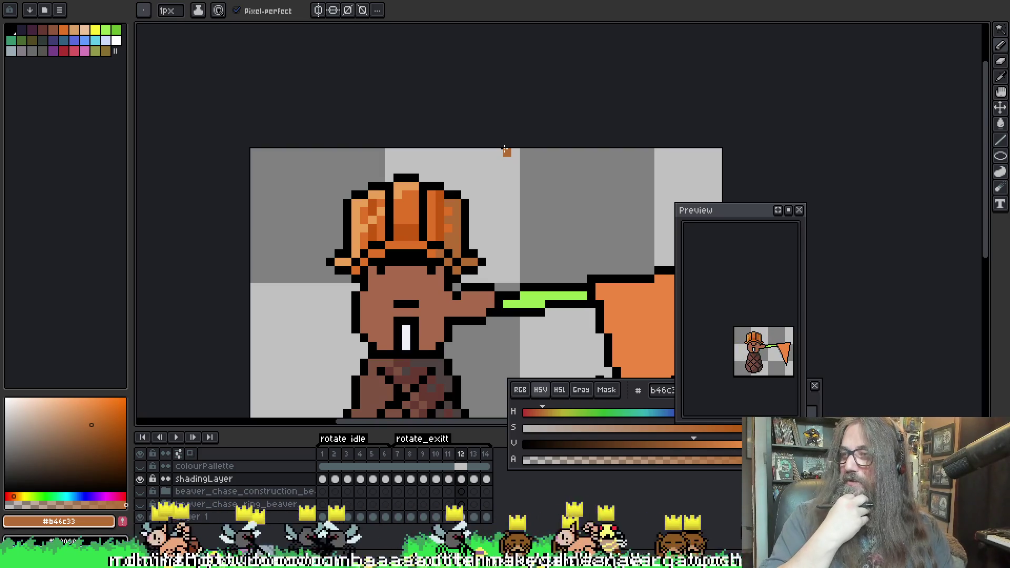
Play the rotation animation, recentre the sprite, then switch to the floating sprite's tab
{"action": "key", "text": "Return"}
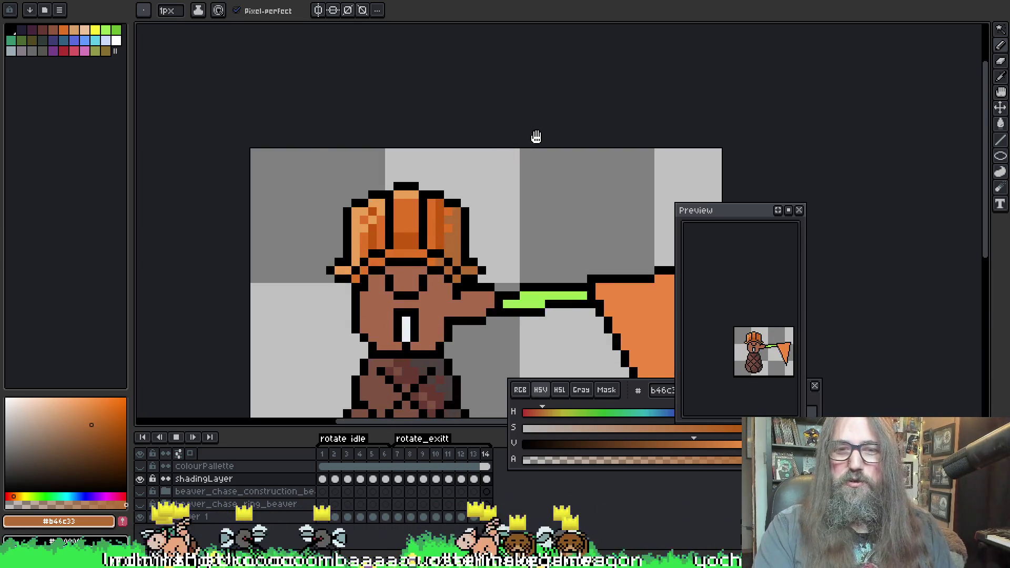
{"action": "scroll", "coordinate": [536, 135], "scroll_direction": "down", "scroll_amount": 1}
{"action": "mouse_move", "coordinate": [573, 271]}
{"action": "left_mouse_down"}
{"action": "mouse_move", "coordinate": [514, 184]}
{"action": "mouse_move", "coordinate": [491, 223]}
{"action": "left_mouse_up"}
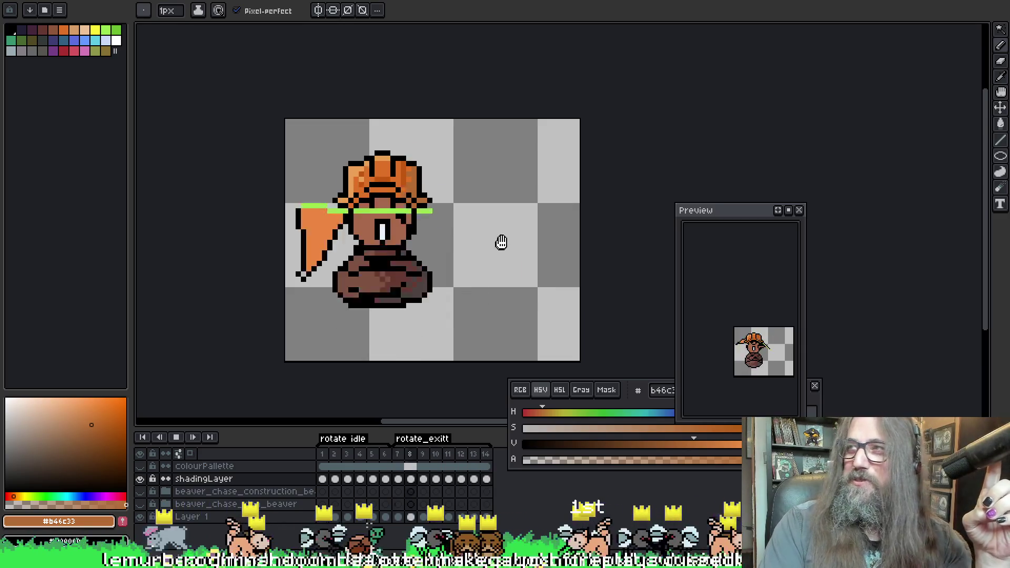
{"action": "mouse_move", "coordinate": [458, 273]}
{"action": "left_mouse_down"}
{"action": "mouse_move", "coordinate": [431, 273]}
{"action": "mouse_move", "coordinate": [426, 243]}
{"action": "mouse_move", "coordinate": [408, 287]}
{"action": "left_mouse_up"}
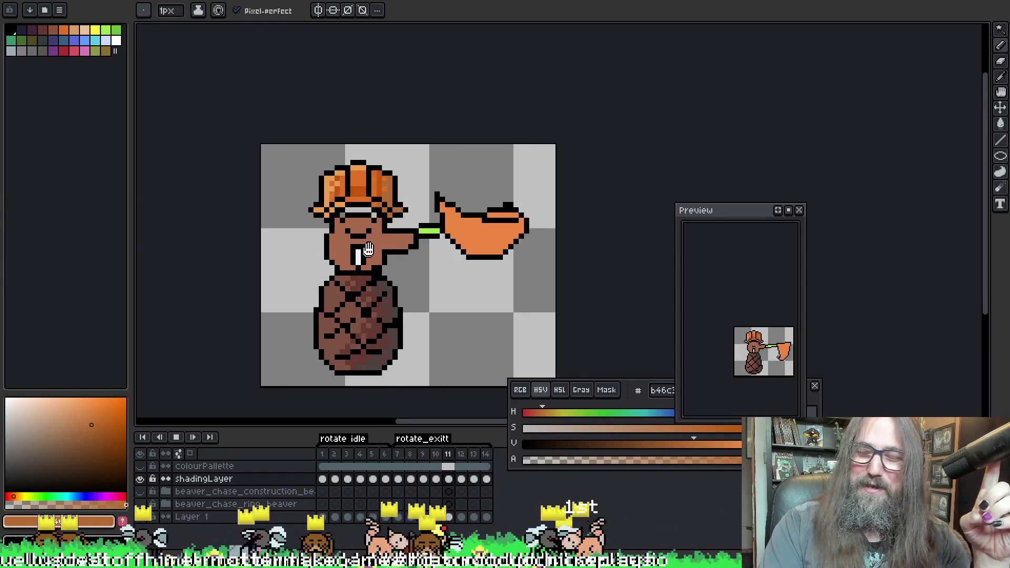
{"action": "left_click_drag", "start_coordinate": [346, 254], "coordinate": [335, 193]}
{"action": "scroll", "coordinate": [407, 288], "scroll_direction": "down", "scroll_amount": 2}
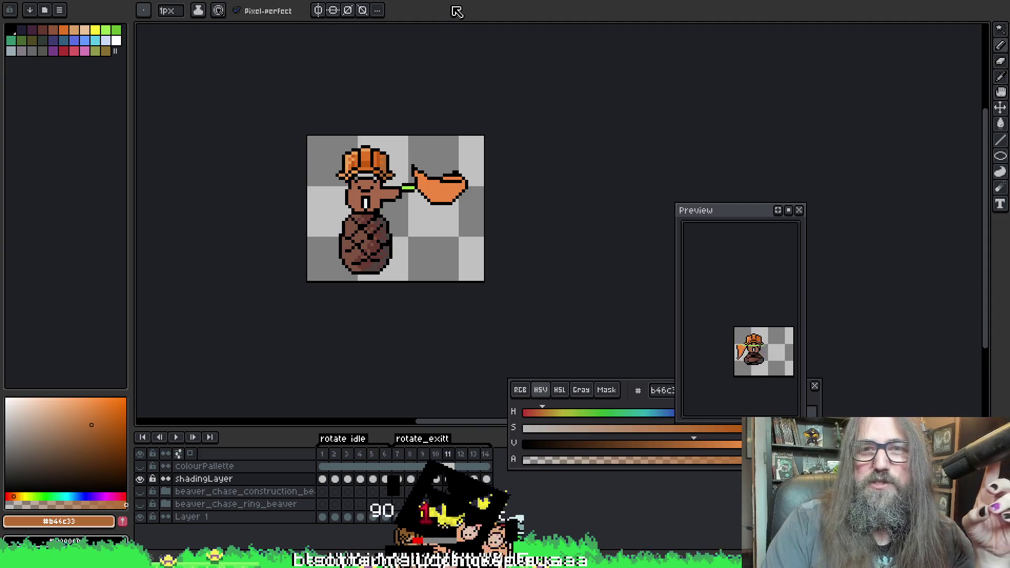
{"action": "key", "text": "ctrl+Tab"}
{"action": "scroll", "coordinate": [452, 173], "scroll_direction": "down", "scroll_amount": 2}
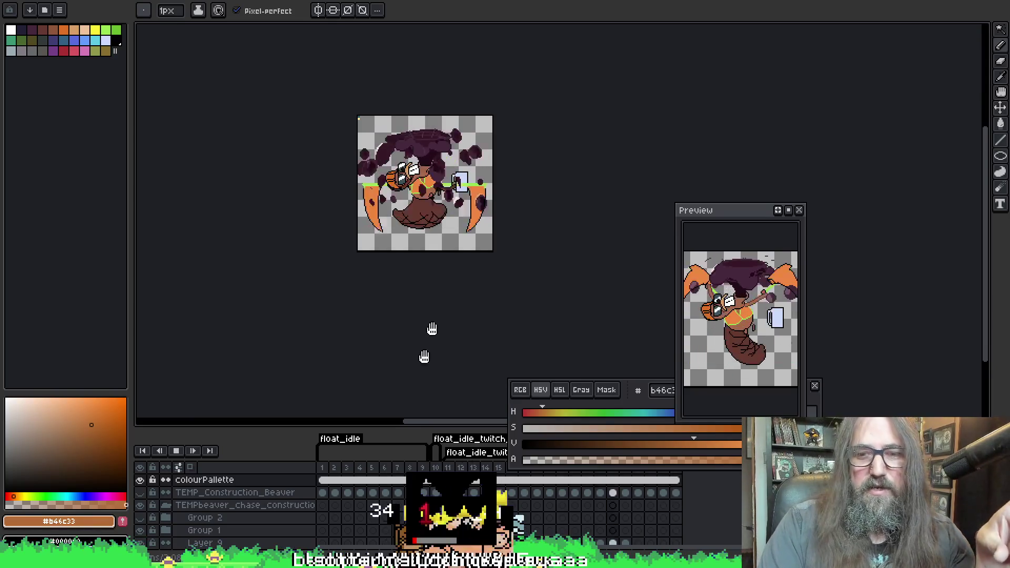
{"action": "left_click", "coordinate": [385, 493]}
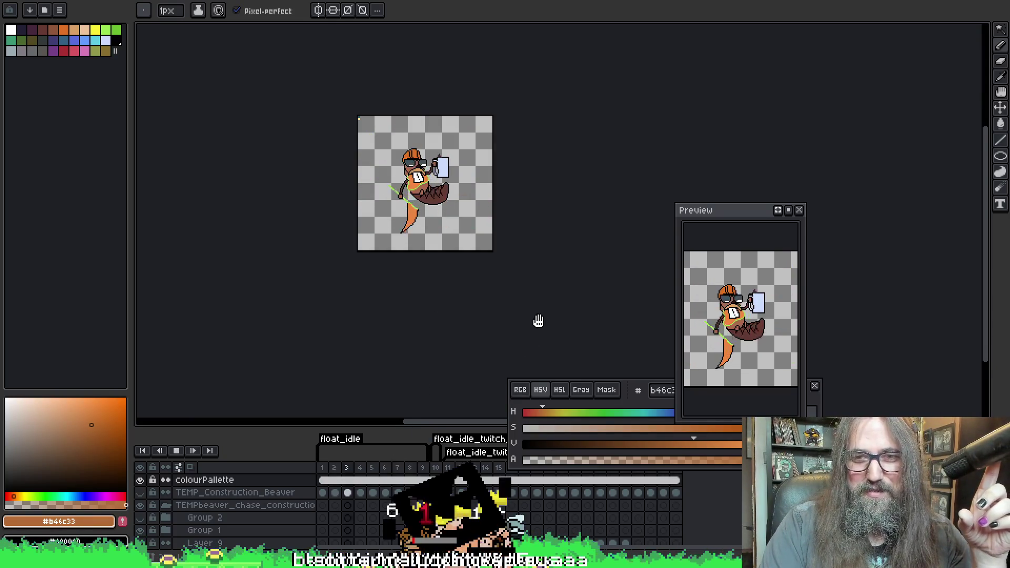
{"action": "mouse_move", "coordinate": [523, 305]}
{"action": "left_mouse_down"}
{"action": "mouse_move", "coordinate": [413, 289]}
{"action": "mouse_move", "coordinate": [383, 300]}
{"action": "left_mouse_up"}
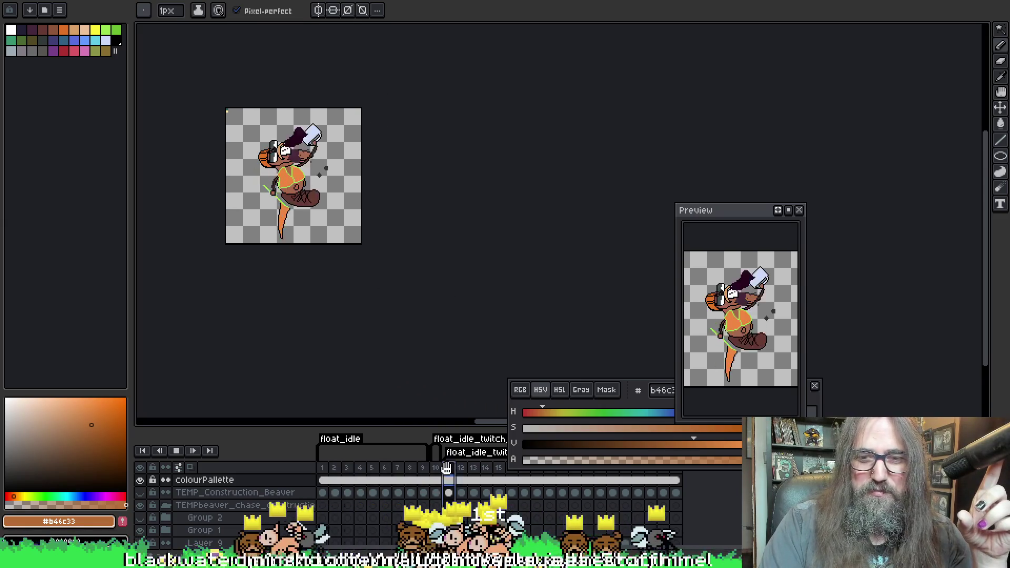
{"action": "left_click_drag", "start_coordinate": [417, 210], "coordinate": [456, 228]}
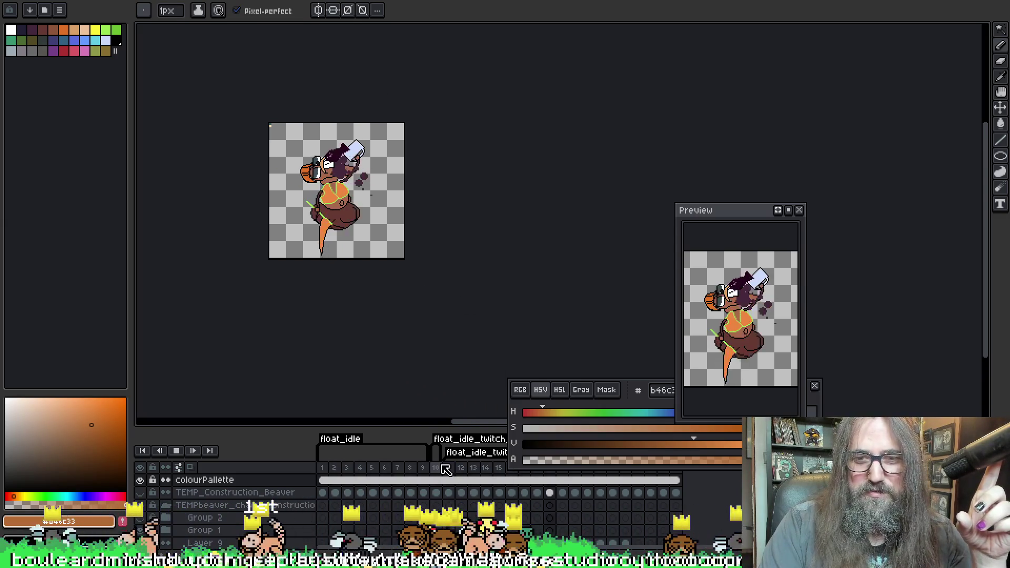
{"action": "left_click_drag", "start_coordinate": [354, 261], "coordinate": [379, 284]}
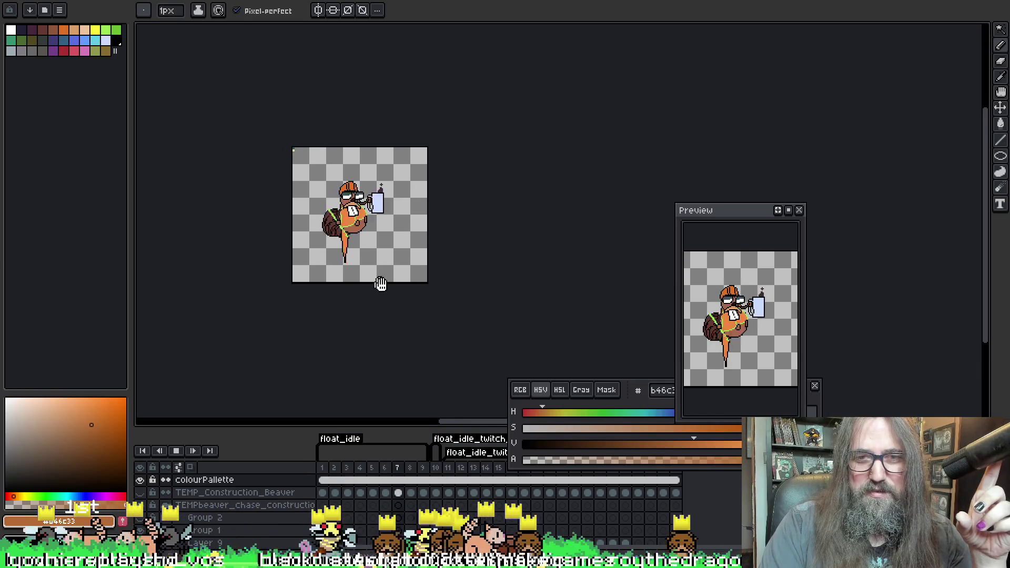
{"action": "scroll", "coordinate": [378, 284], "scroll_direction": "up", "scroll_amount": 2}
{"action": "mouse_move", "coordinate": [406, 241]}
{"action": "left_mouse_down"}
{"action": "mouse_move", "coordinate": [503, 336]}
{"action": "mouse_move", "coordinate": [496, 378]}
{"action": "left_mouse_up"}
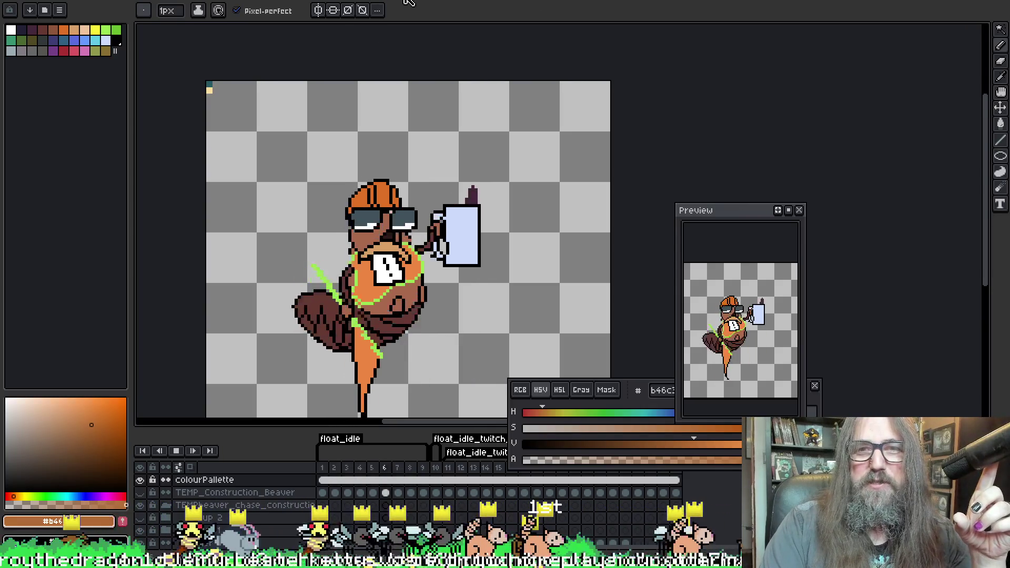
{"action": "key", "text": "ctrl+Tab"}
{"action": "scroll", "coordinate": [376, 226], "scroll_direction": "up", "scroll_amount": 2}
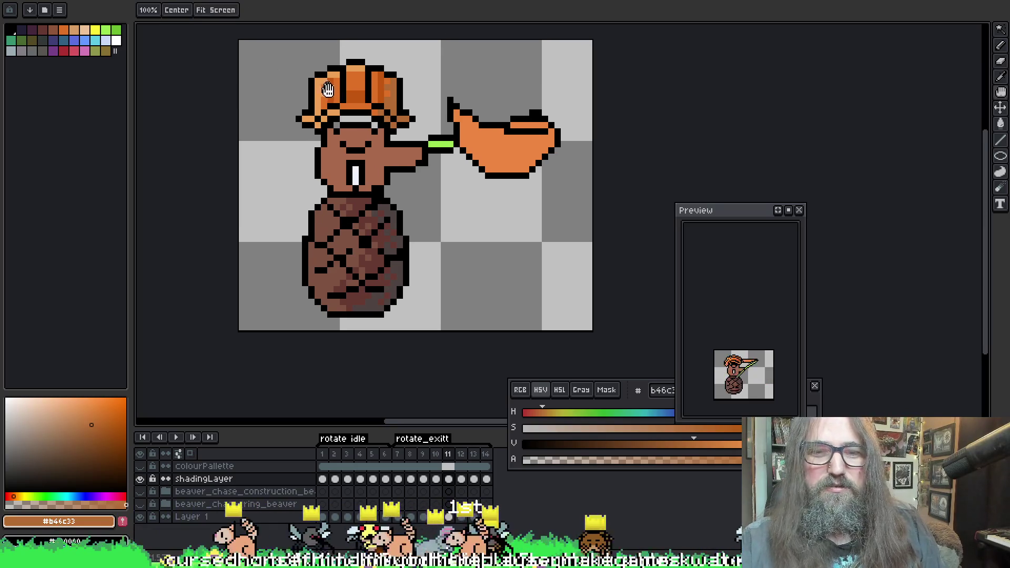
Show the colourPallete layer and pick the dark teal #285963 swatch as the drawing colour
{"action": "scroll", "coordinate": [418, 308], "scroll_direction": "up", "scroll_amount": 1}
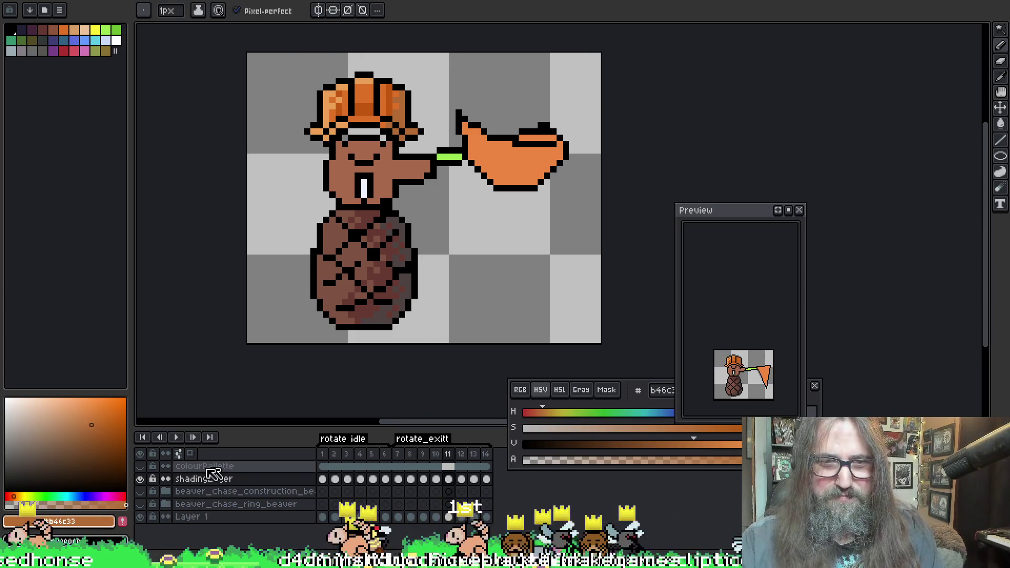
{"action": "left_click", "coordinate": [140, 466]}
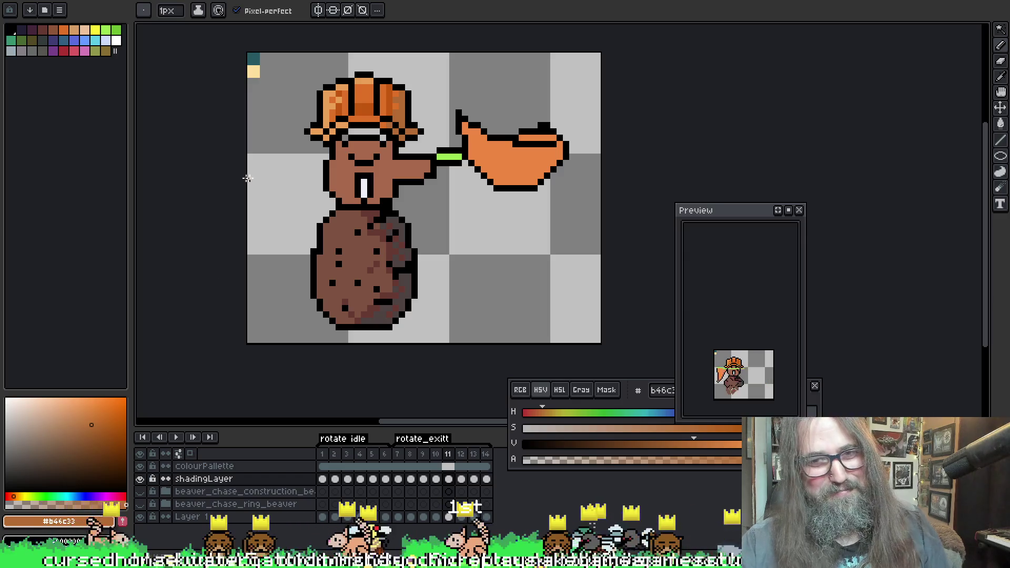
{"action": "key", "text": "i"}
{"action": "left_click", "coordinate": [255, 61]}
{"action": "key", "text": "b"}
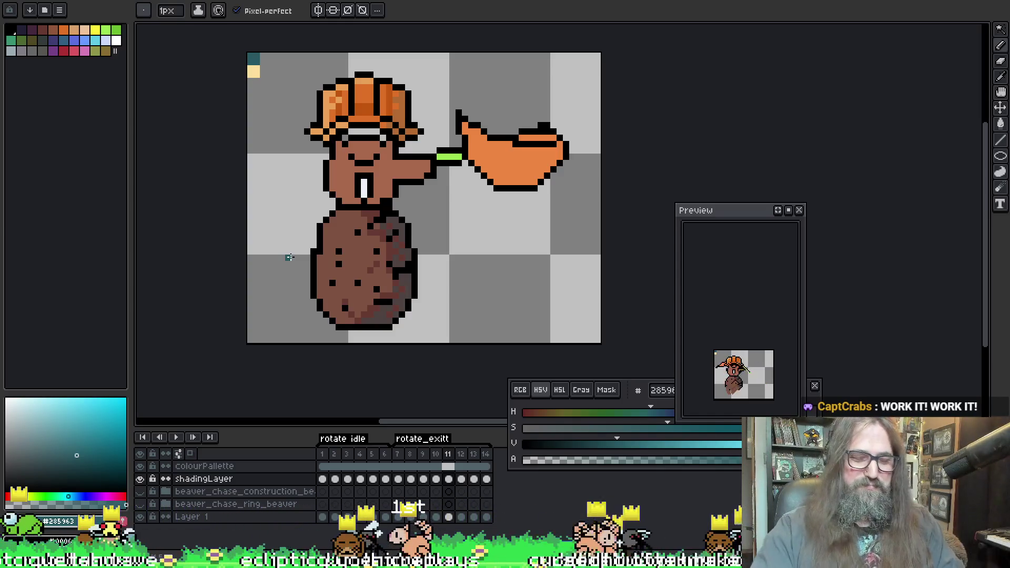
Play the rotation animation, adjust the view, save the sprite, and play it again
{"action": "key", "text": "Return"}
{"action": "left_click_drag", "start_coordinate": [488, 139], "coordinate": [471, 138]}
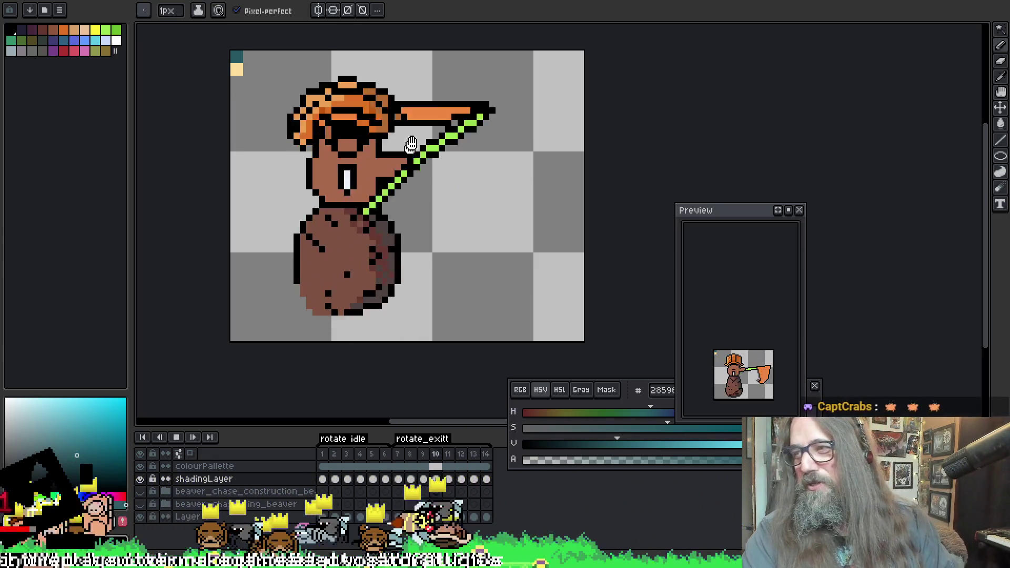
{"action": "mouse_move", "coordinate": [405, 238]}
{"action": "left_mouse_down"}
{"action": "mouse_move", "coordinate": [442, 291]}
{"action": "mouse_move", "coordinate": [413, 196]}
{"action": "mouse_move", "coordinate": [388, 207]}
{"action": "left_mouse_up"}
{"action": "scroll", "coordinate": [413, 196], "scroll_direction": "up", "scroll_amount": 1}
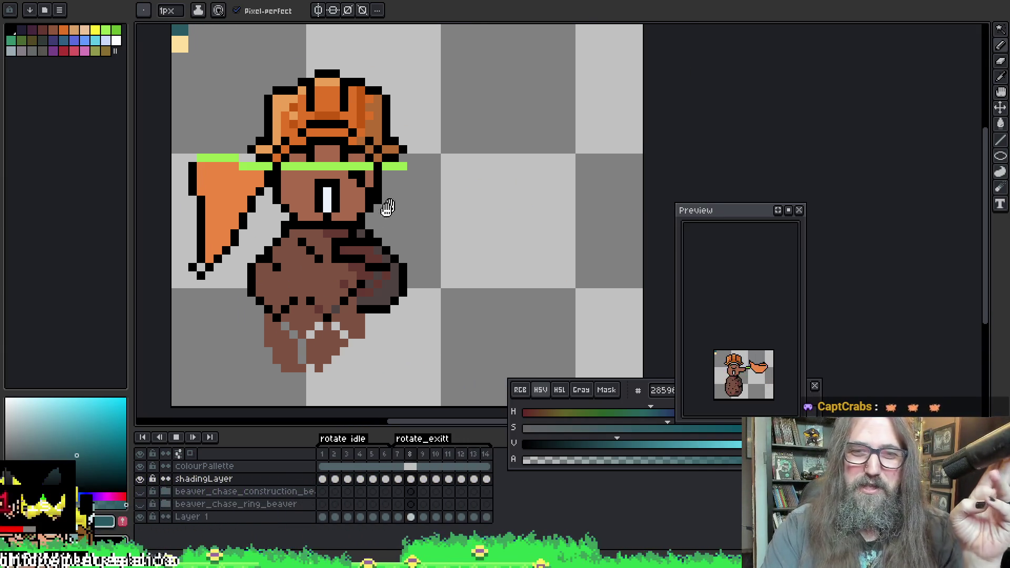
{"action": "key", "text": "ctrl+s"}
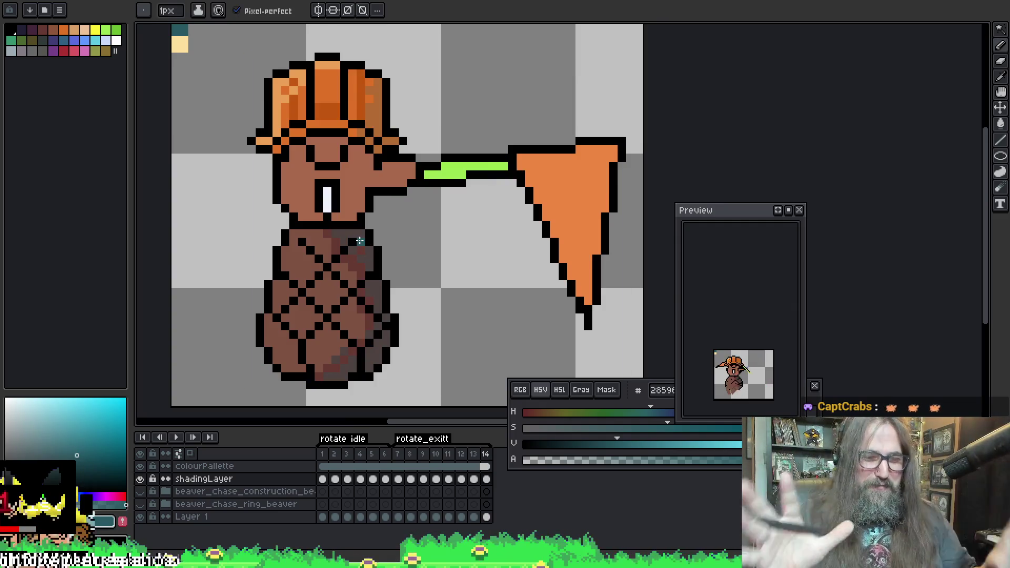
{"action": "mouse_move", "coordinate": [361, 180]}
{"action": "left_mouse_down"}
{"action": "mouse_move", "coordinate": [375, 161]}
{"action": "mouse_move", "coordinate": [389, 165]}
{"action": "left_mouse_up"}
{"action": "key", "text": "Return"}
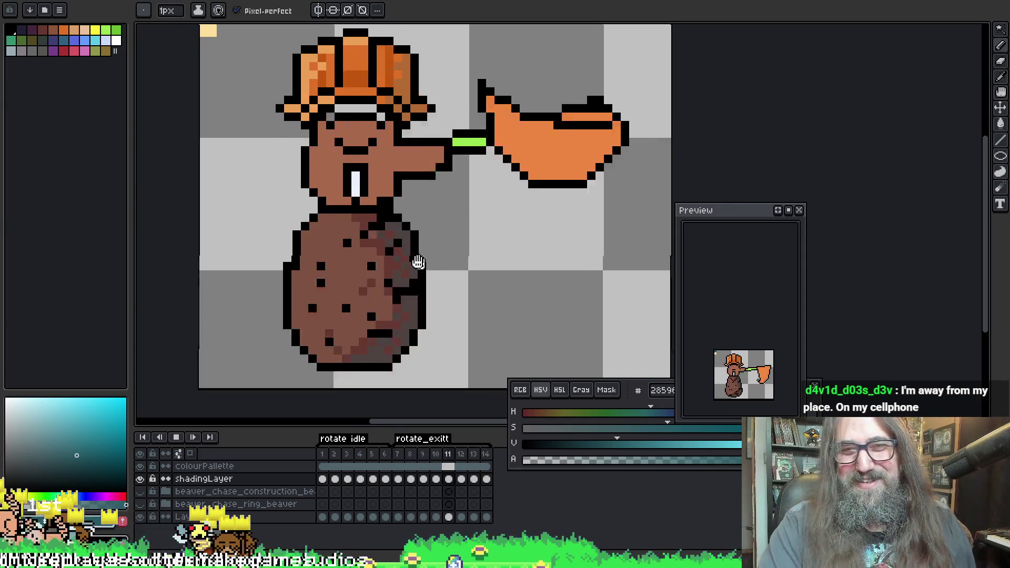
Pan the canvas around the beaver, then drag the animation preview to the lower right
{"action": "left_click_drag", "start_coordinate": [415, 261], "coordinate": [395, 241]}
{"action": "mouse_move", "coordinate": [428, 180]}
{"action": "left_mouse_down"}
{"action": "mouse_move", "coordinate": [473, 163]}
{"action": "mouse_move", "coordinate": [445, 187]}
{"action": "left_mouse_up"}
{"action": "scroll", "coordinate": [447, 187], "scroll_direction": "up", "scroll_amount": 1}
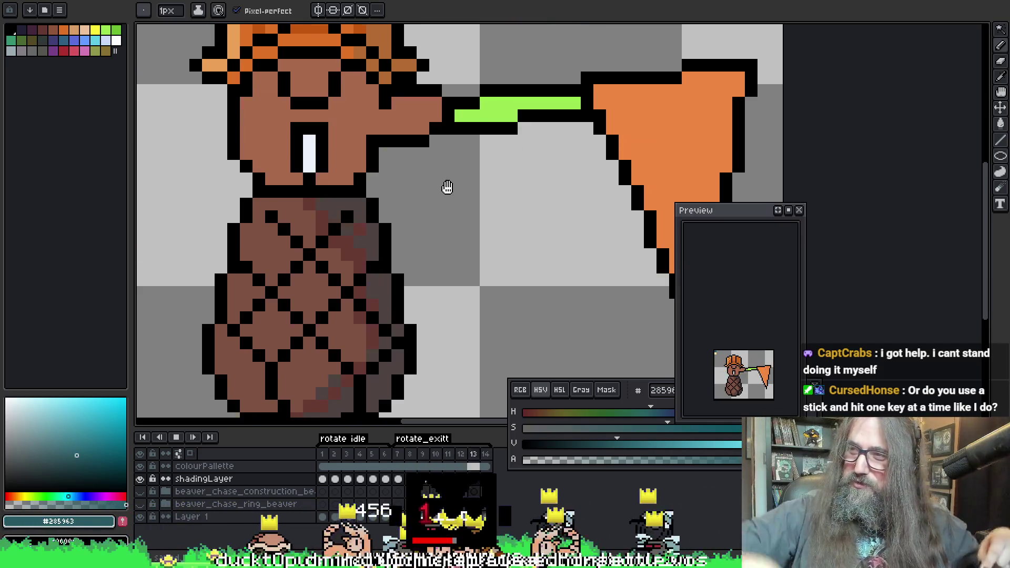
{"action": "left_click_drag", "start_coordinate": [447, 188], "coordinate": [457, 183]}
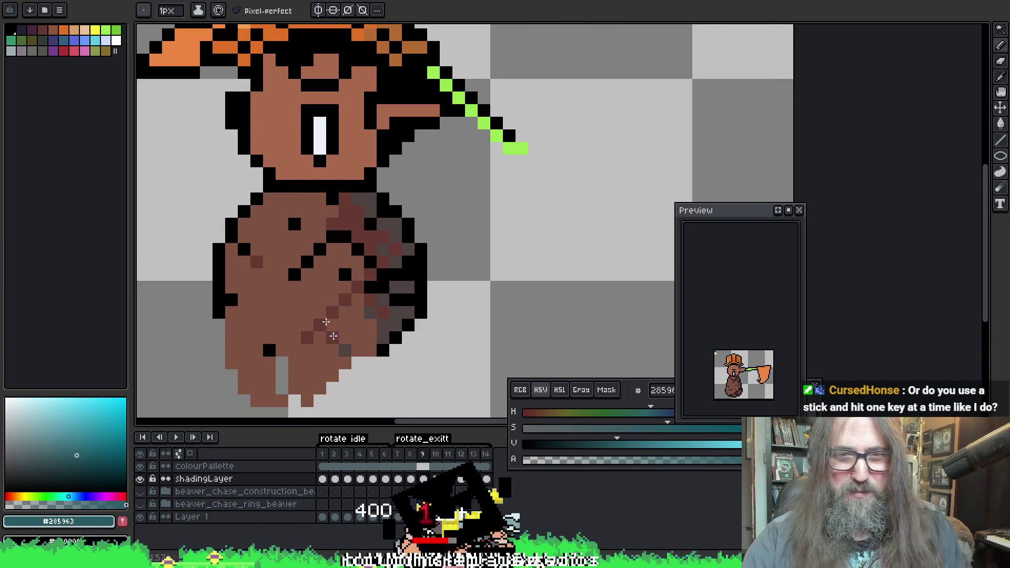
{"action": "left_click_drag", "start_coordinate": [315, 140], "coordinate": [451, 284]}
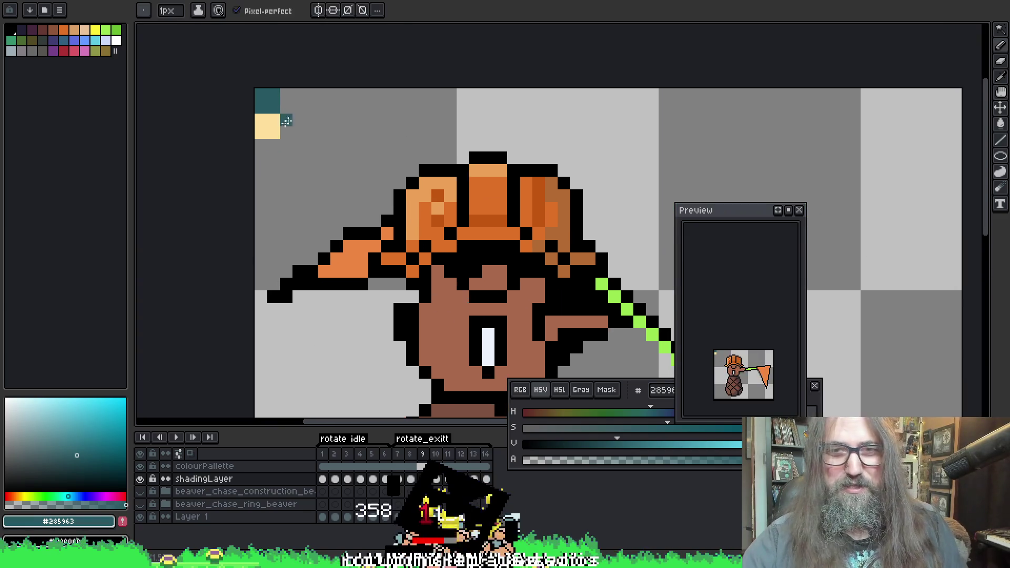
{"action": "mouse_move", "coordinate": [522, 288]}
{"action": "left_mouse_down"}
{"action": "mouse_move", "coordinate": [408, 125]}
{"action": "mouse_move", "coordinate": [415, 203]}
{"action": "mouse_move", "coordinate": [348, 183]}
{"action": "left_mouse_up"}
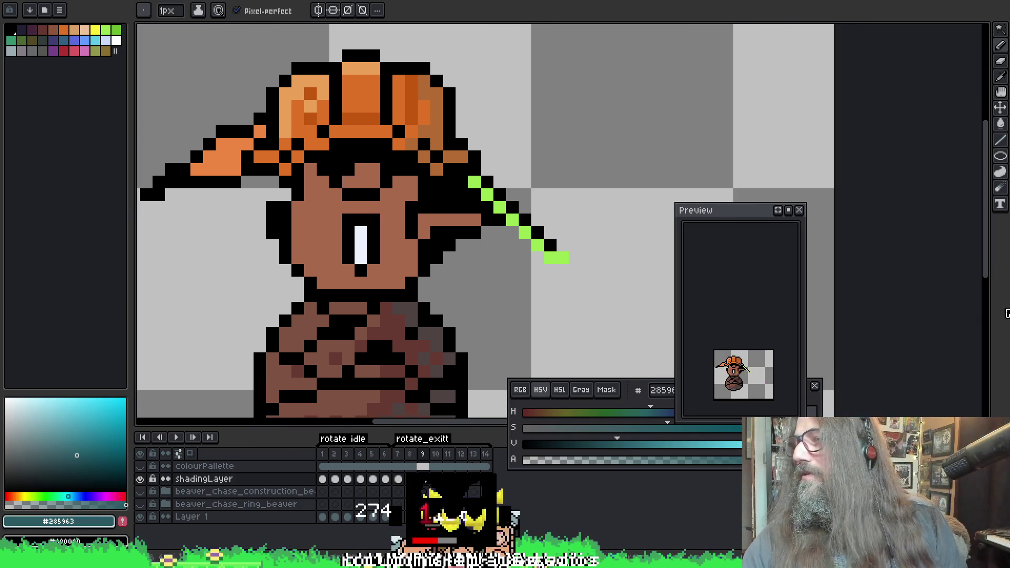
{"action": "left_click_drag", "start_coordinate": [503, 221], "coordinate": [484, 214]}
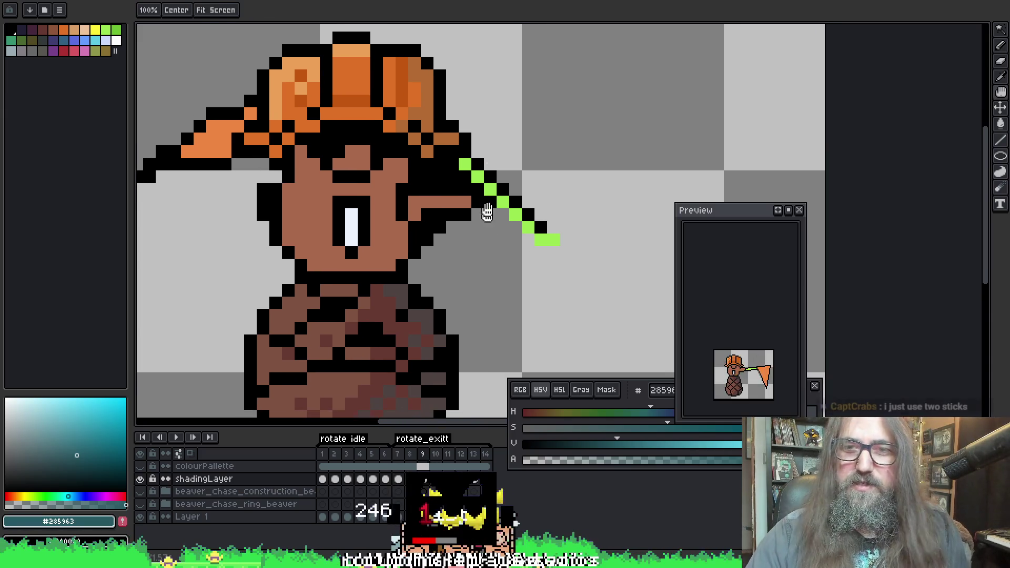
{"action": "left_click_drag", "start_coordinate": [399, 226], "coordinate": [389, 234]}
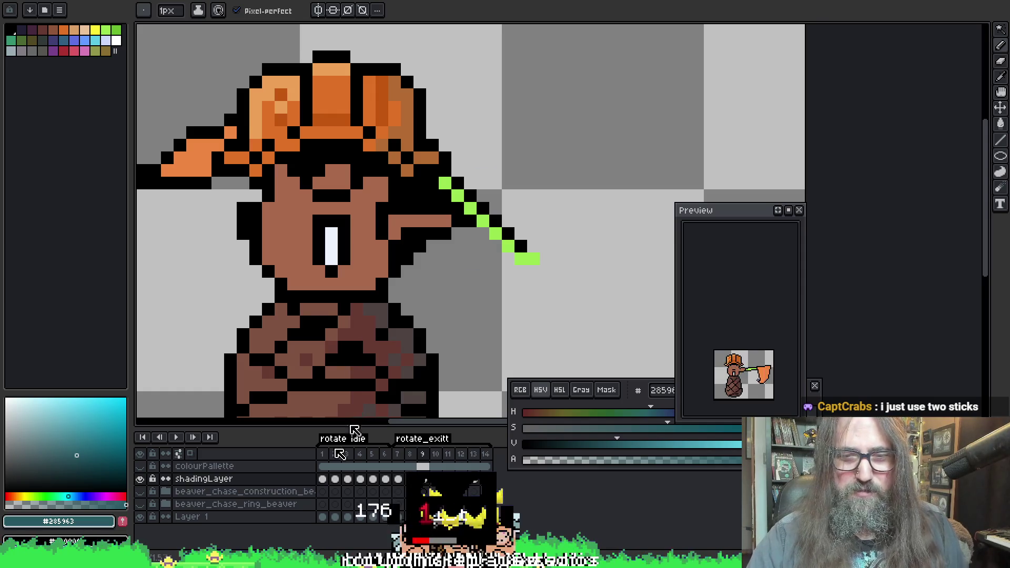
{"action": "mouse_move", "coordinate": [497, 210]}
{"action": "left_mouse_down"}
{"action": "mouse_move", "coordinate": [497, 190]}
{"action": "mouse_move", "coordinate": [513, 205]}
{"action": "left_mouse_up"}
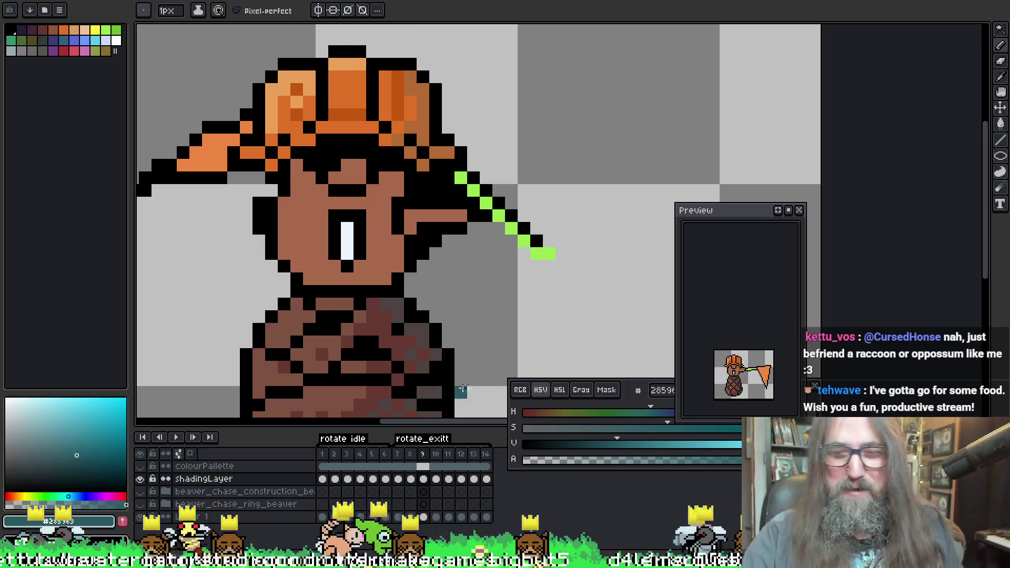
{"action": "mouse_move", "coordinate": [727, 207]}
{"action": "left_mouse_down"}
{"action": "mouse_move", "coordinate": [730, 289]}
{"action": "mouse_move", "coordinate": [844, 360]}
{"action": "mouse_move", "coordinate": [872, 306]}
{"action": "left_mouse_up"}
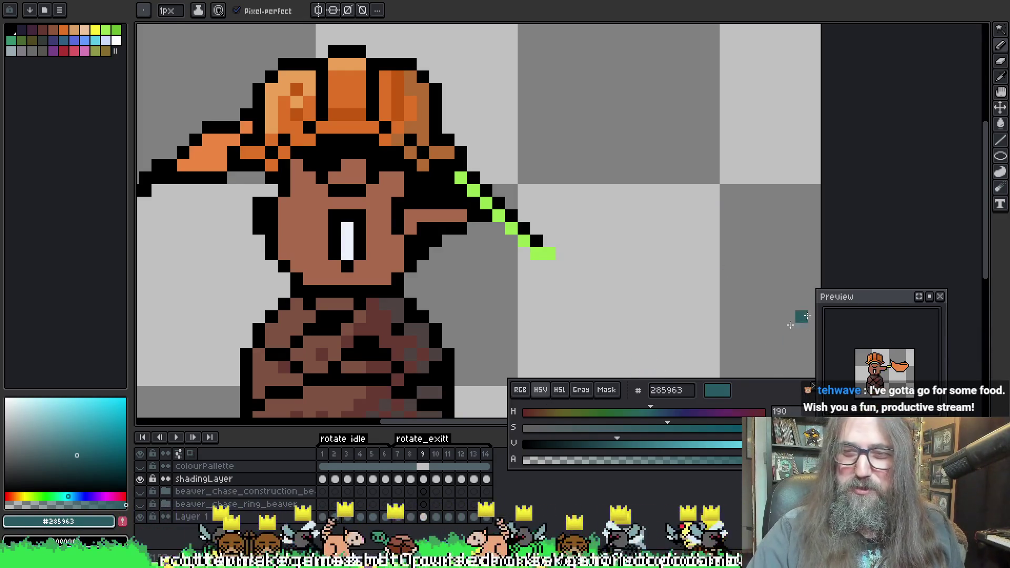
Settle the preview and colour panels lower, reduce the teal colour's alpha, and nudge the view
{"action": "left_click_drag", "start_coordinate": [753, 400], "coordinate": [767, 415]}
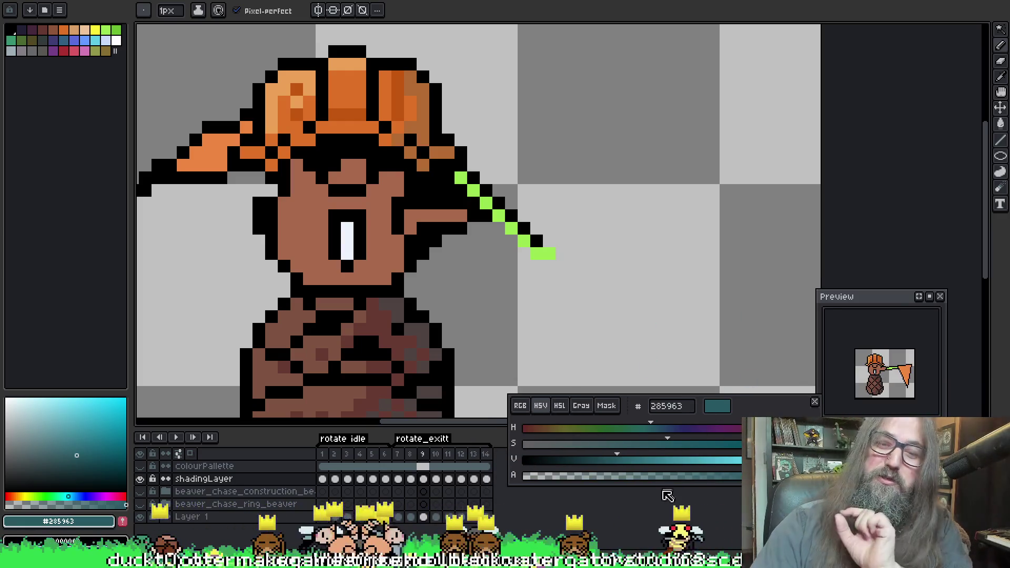
{"action": "left_click", "coordinate": [597, 476]}
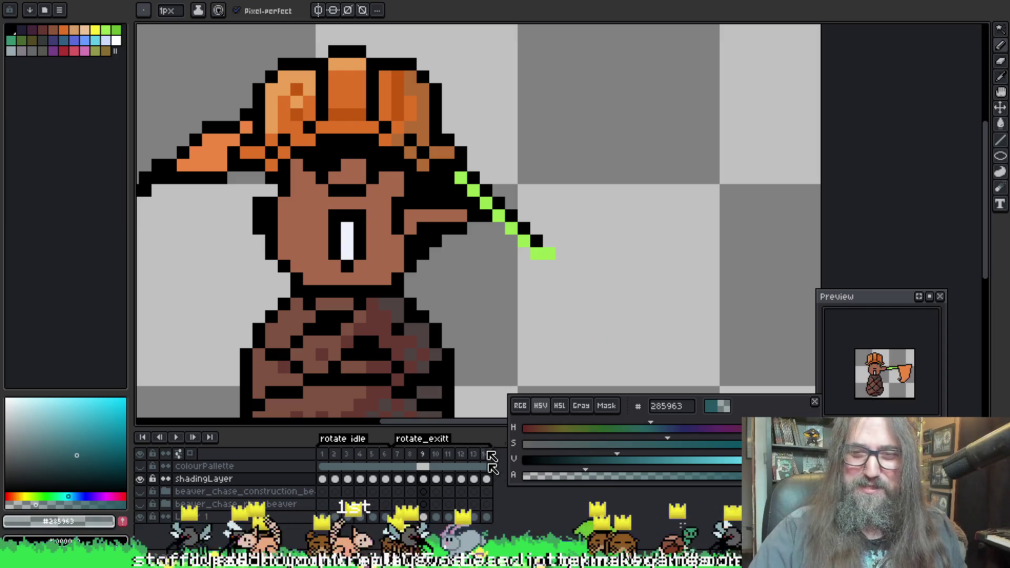
{"action": "left_click_drag", "start_coordinate": [460, 254], "coordinate": [467, 239]}
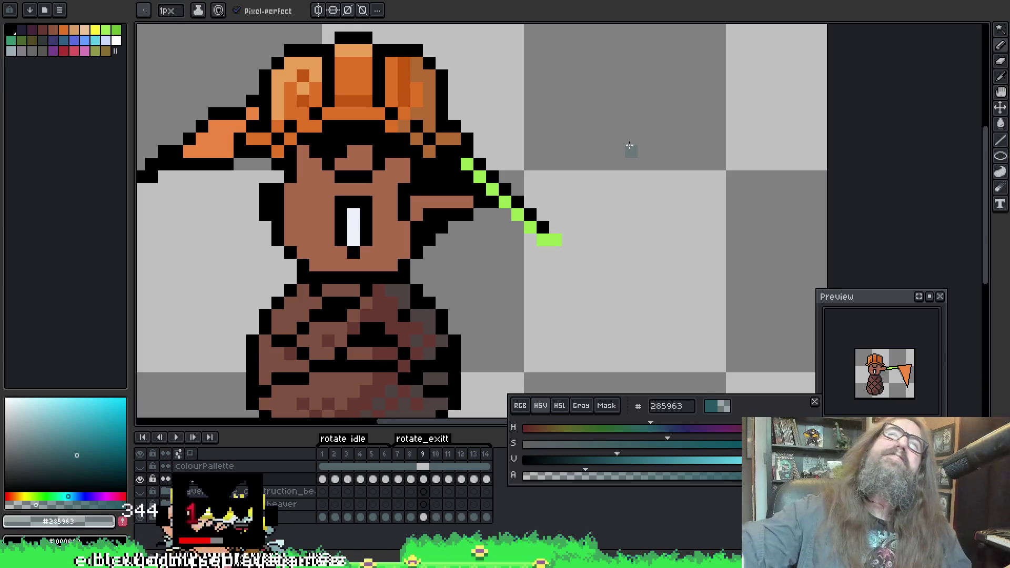
{"action": "left_click_drag", "start_coordinate": [438, 172], "coordinate": [435, 173]}
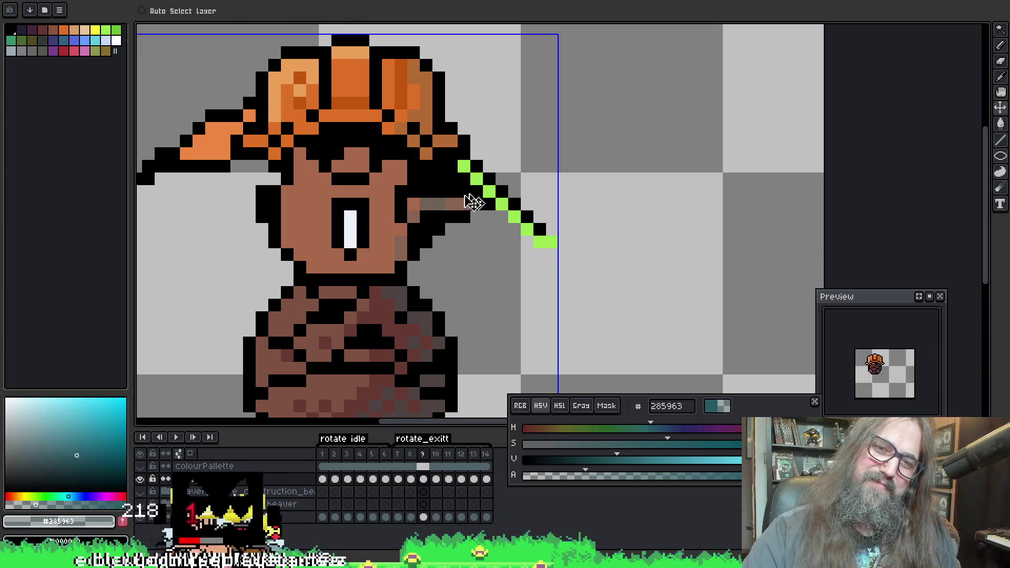
Pick the grey-brown shade and paint shading pixels on the face, beside the ear and below the eye
{"action": "left_click", "coordinate": [440, 202], "text": "alt"}
{"action": "scroll", "coordinate": [460, 181], "scroll_direction": "down", "scroll_amount": 1}
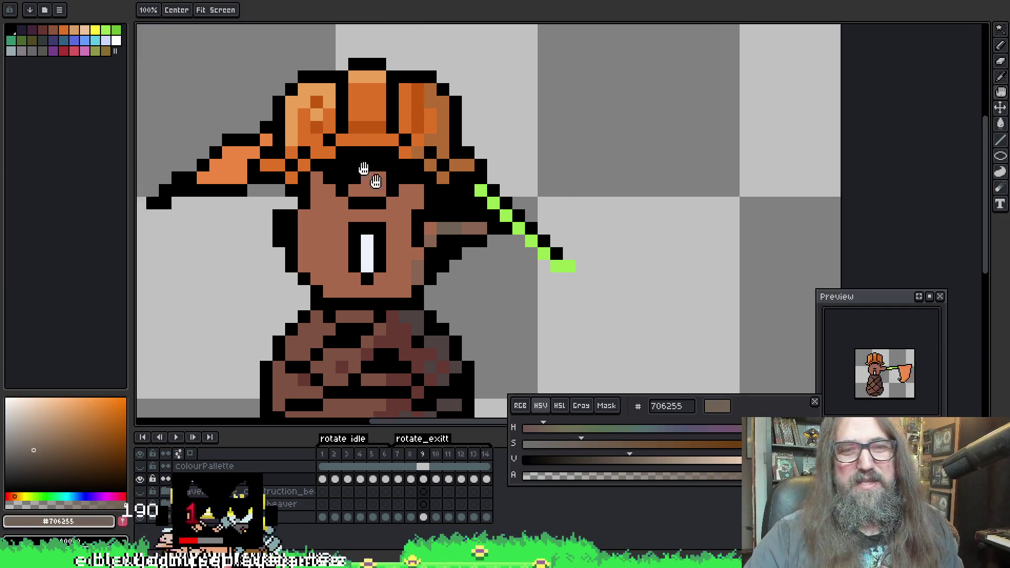
{"action": "scroll", "coordinate": [559, 225], "scroll_direction": "up", "scroll_amount": 1}
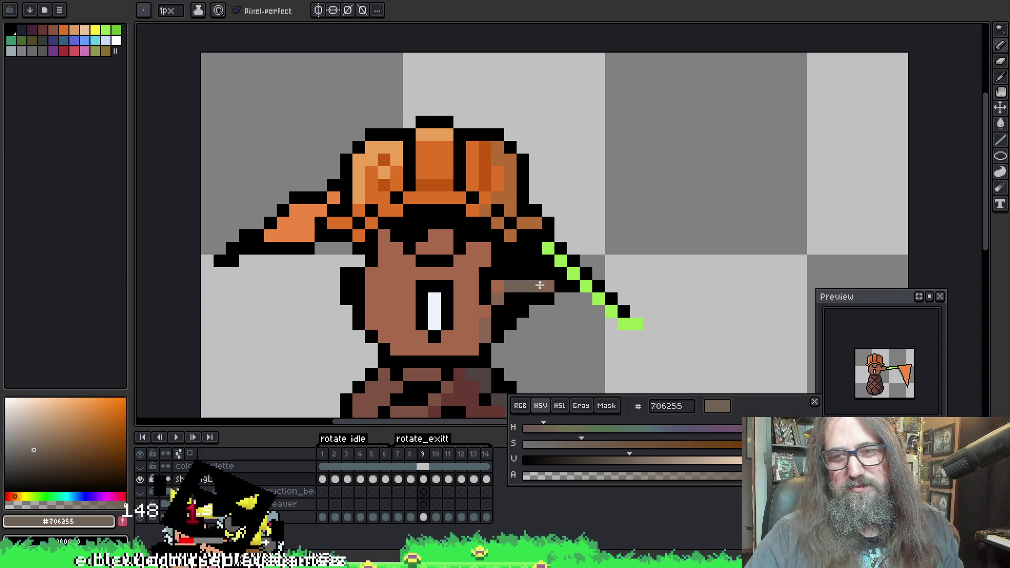
{"action": "scroll", "coordinate": [502, 296], "scroll_direction": "down", "scroll_amount": 1}
{"action": "scroll", "coordinate": [476, 365], "scroll_direction": "up", "scroll_amount": 1}
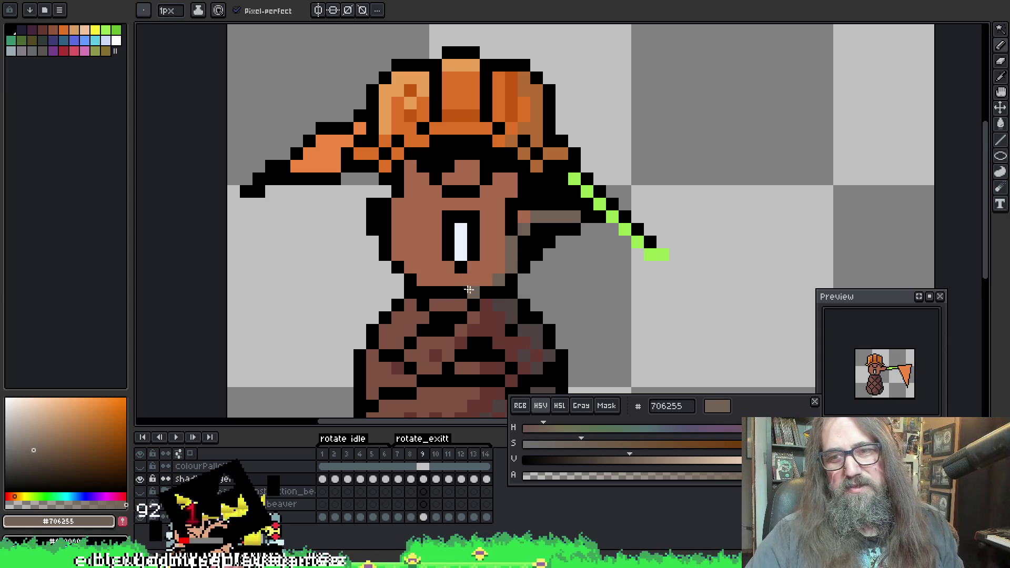
{"action": "left_click", "coordinate": [486, 280]}
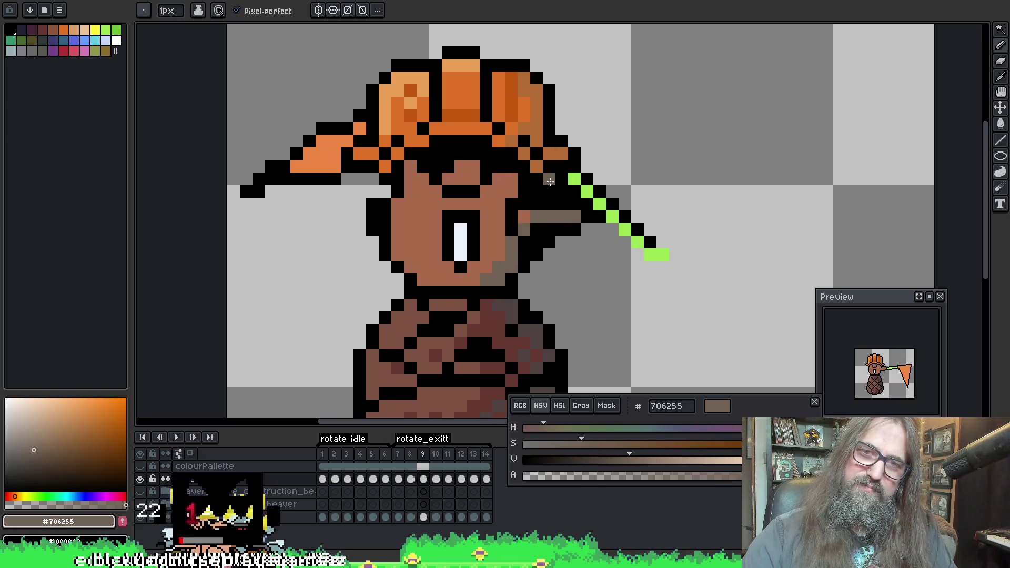
{"action": "left_click", "coordinate": [461, 166]}
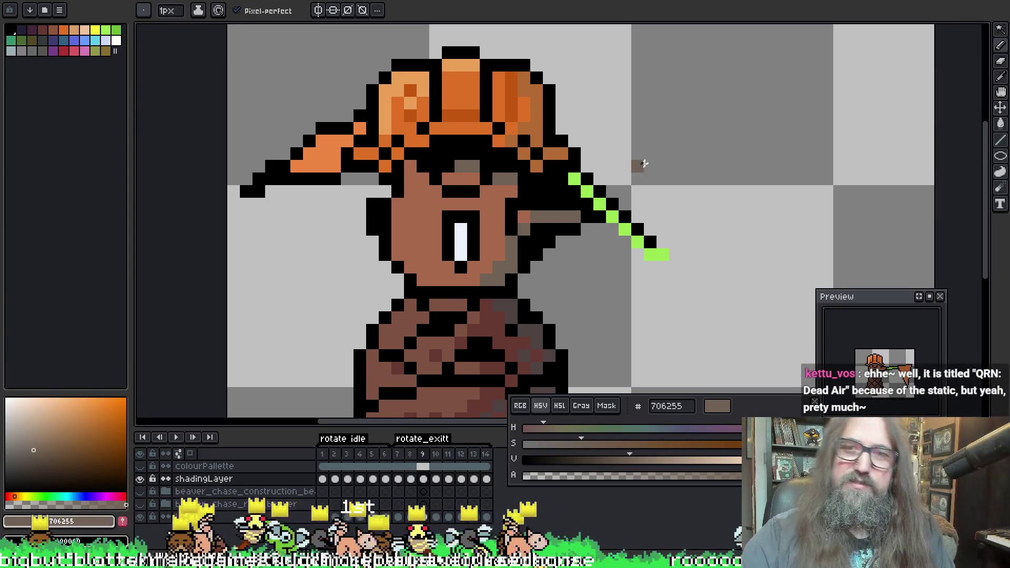
{"action": "left_click_drag", "start_coordinate": [623, 103], "coordinate": [629, 86]}
{"action": "left_click", "coordinate": [535, 200]}
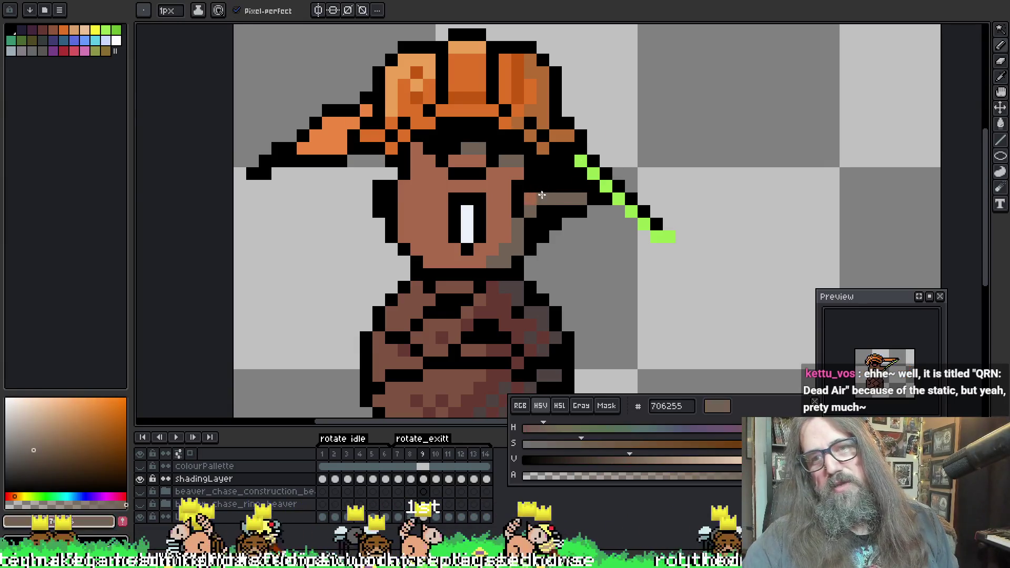
{"action": "key", "text": "alt"}
{"action": "left_click", "coordinate": [456, 247]}
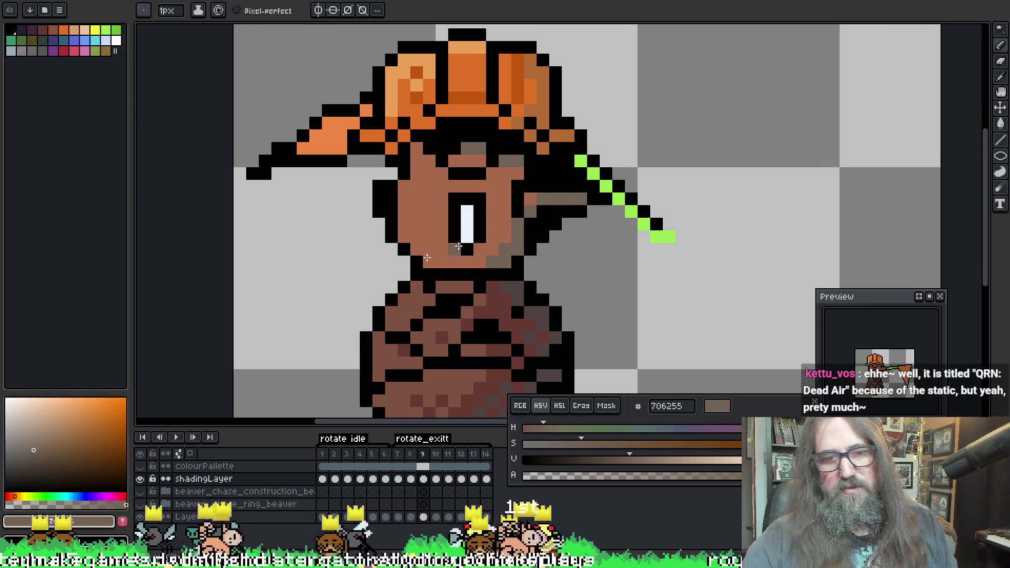
Check the base art, then touch up frame 9's ear area with skin-tone and grey-brown pixels
{"action": "left_click", "coordinate": [140, 477]}
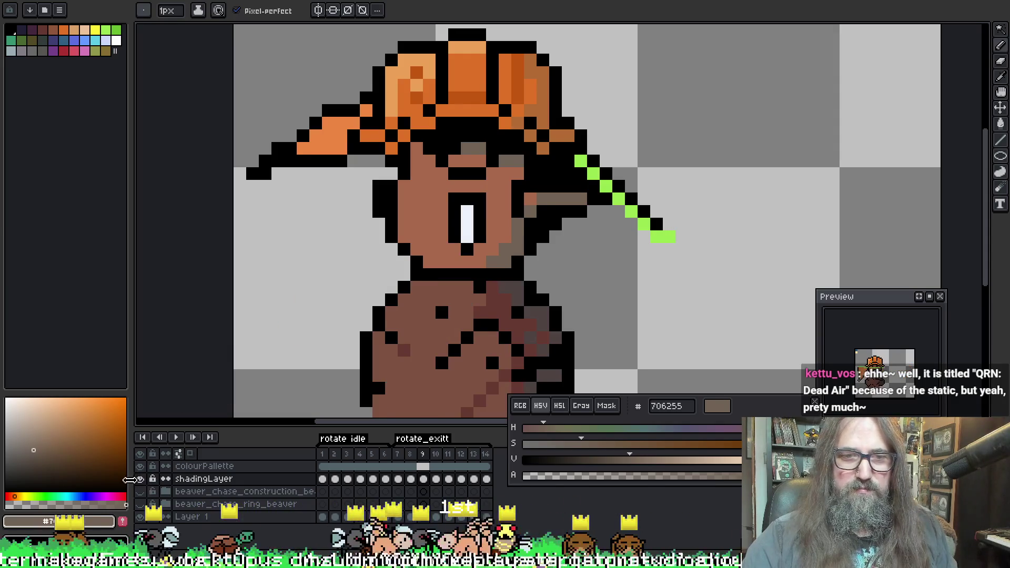
{"action": "left_click", "coordinate": [424, 479]}
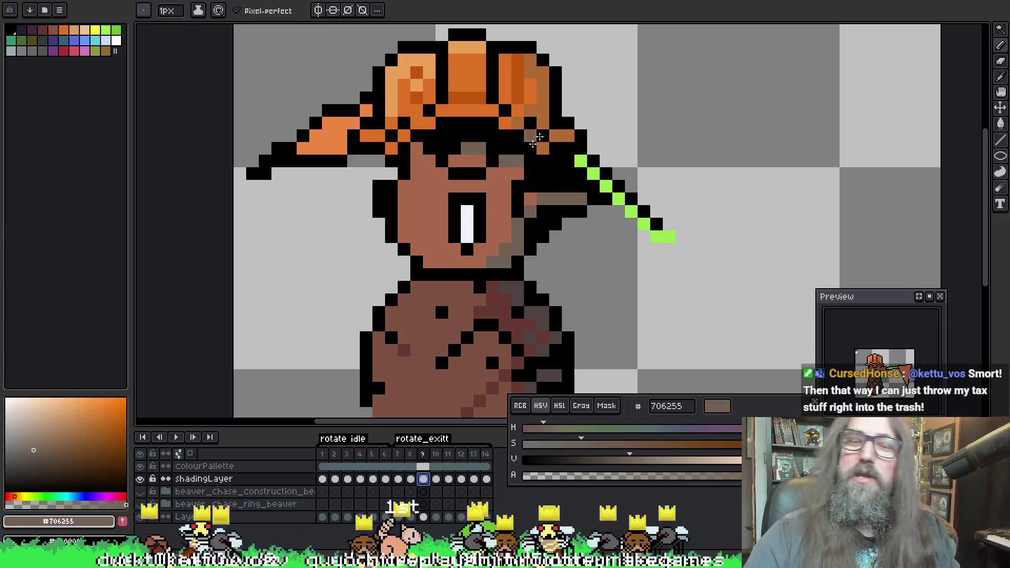
{"action": "key", "text": "i"}
{"action": "left_click", "coordinate": [532, 196], "text": "alt"}
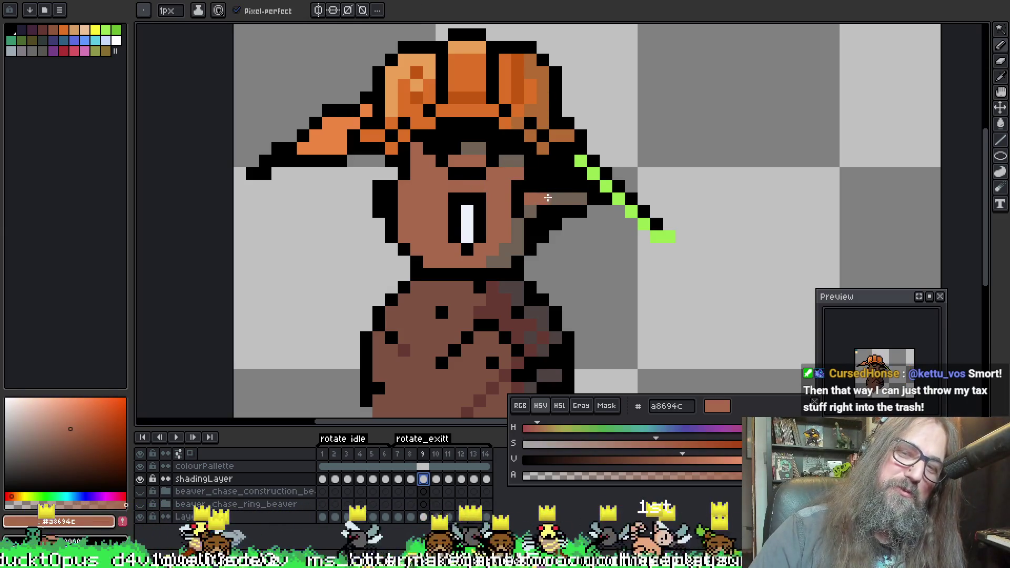
{"action": "left_click_drag", "start_coordinate": [548, 198], "coordinate": [555, 198]}
{"action": "left_click", "coordinate": [573, 199], "text": "alt"}
{"action": "left_click", "coordinate": [530, 199]}
{"action": "key", "text": "alt"}
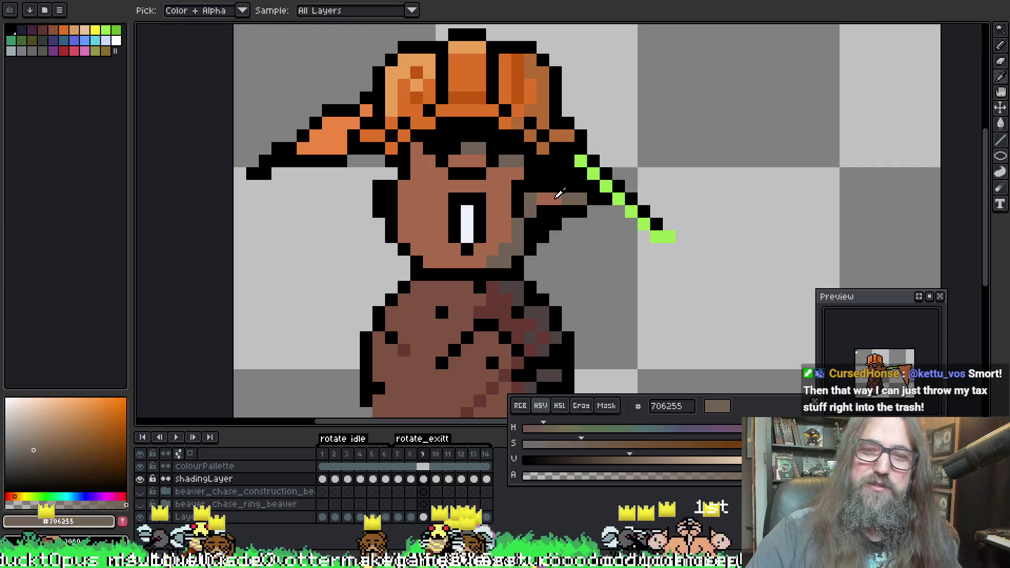
{"action": "left_click", "coordinate": [556, 198], "text": "alt"}
{"action": "left_click", "coordinate": [566, 201]}
{"action": "left_click", "coordinate": [534, 200], "text": "alt"}
{"action": "left_click", "coordinate": [542, 200]}
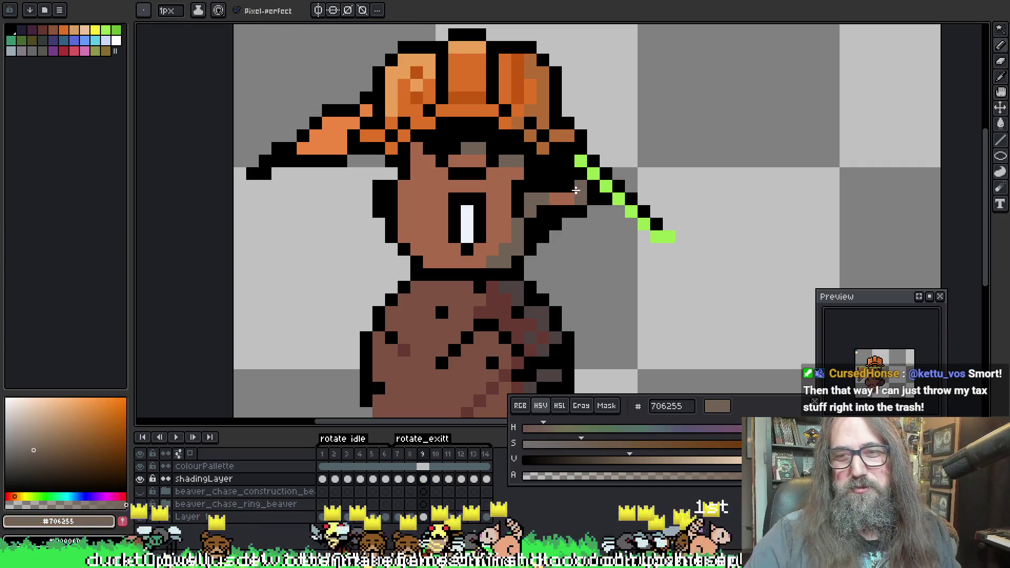
{"action": "left_click", "coordinate": [503, 190], "text": "alt"}
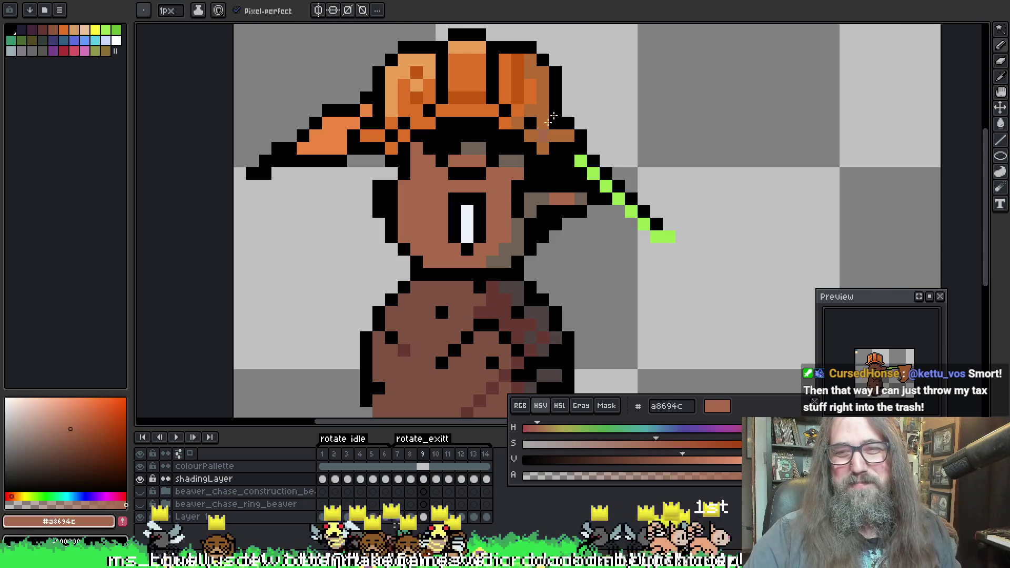
{"action": "left_click", "coordinate": [523, 158], "text": "alt"}
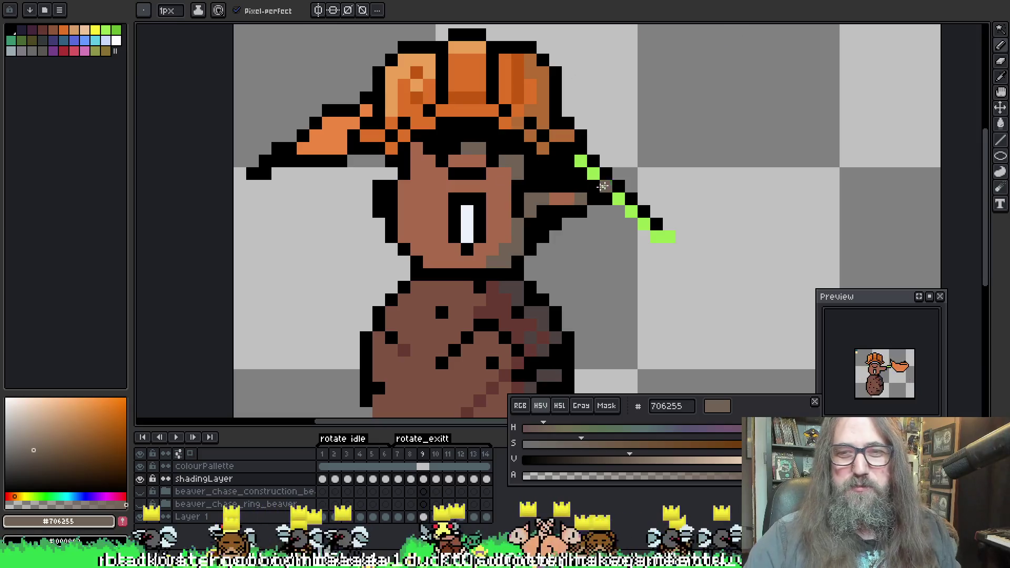
On frame 10, draw a grey-brown row across the face, fix a skin pixel, pick #706255, and move to frame 11
{"action": "key", "text": "period"}
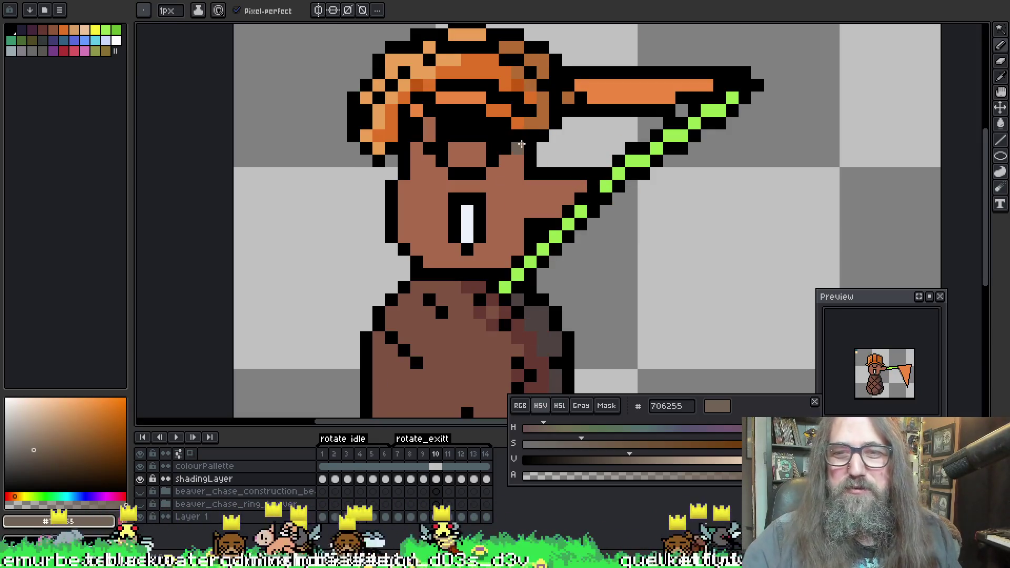
{"action": "left_click_drag", "start_coordinate": [573, 181], "coordinate": [529, 186]}
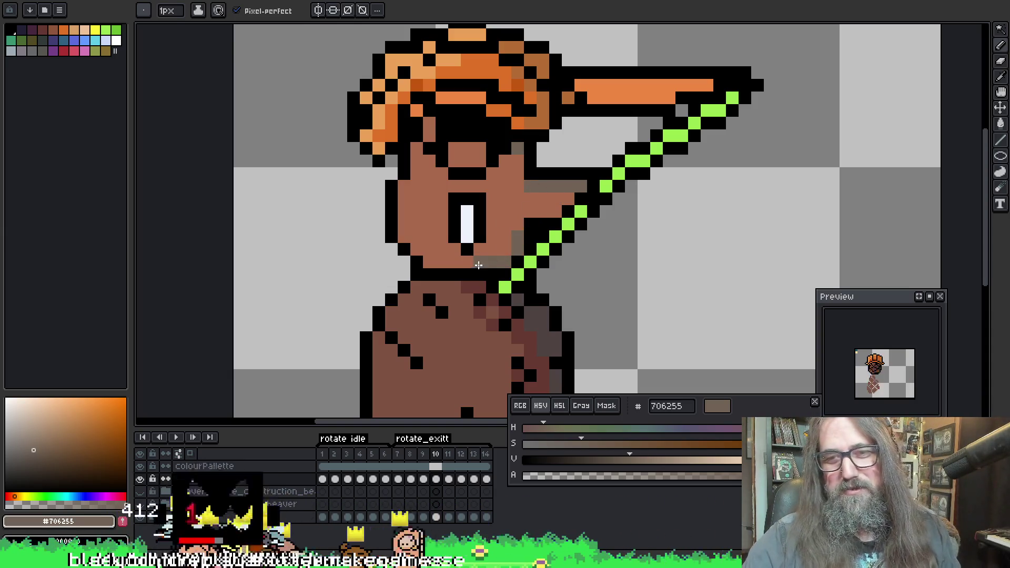
{"action": "left_click_drag", "start_coordinate": [605, 222], "coordinate": [603, 239]}
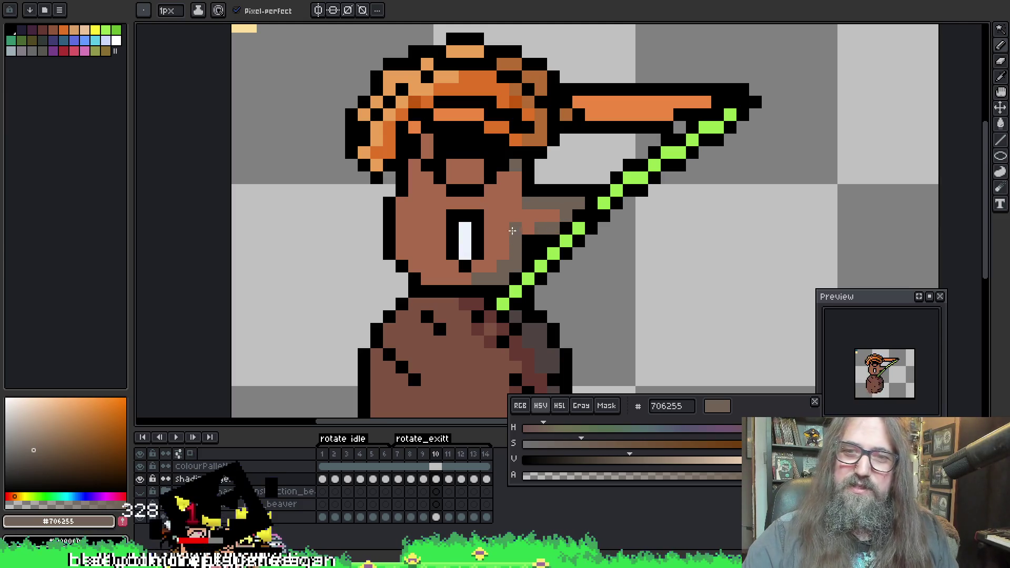
{"action": "left_click", "coordinate": [503, 186], "text": "alt"}
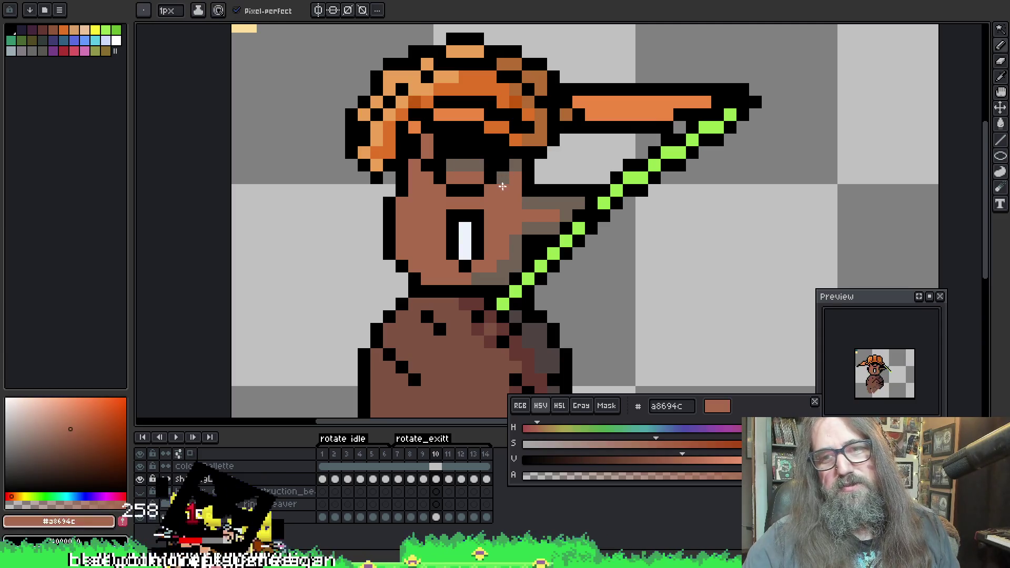
{"action": "left_click", "coordinate": [547, 199], "text": "alt"}
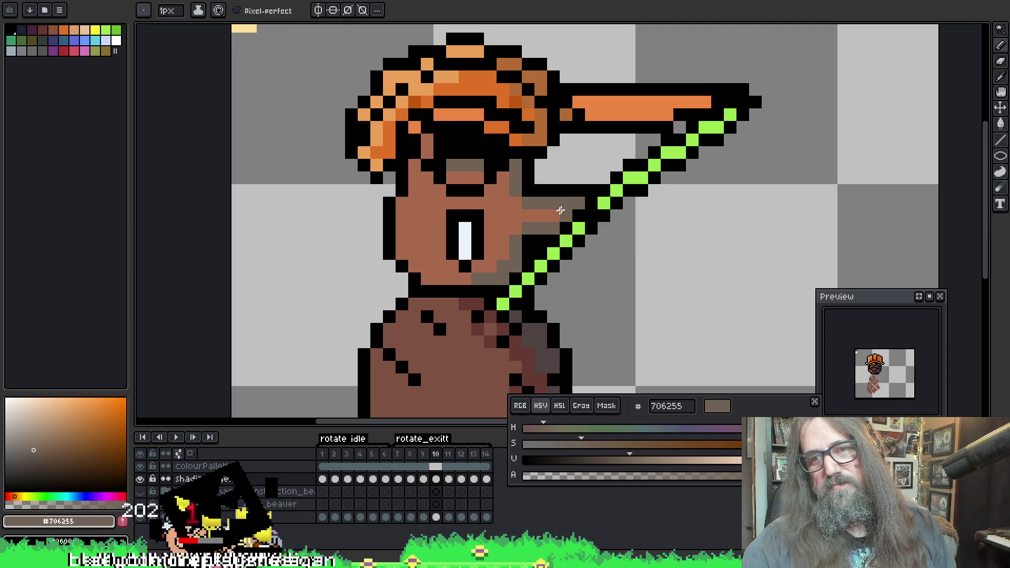
{"action": "left_click", "coordinate": [562, 200], "text": "alt"}
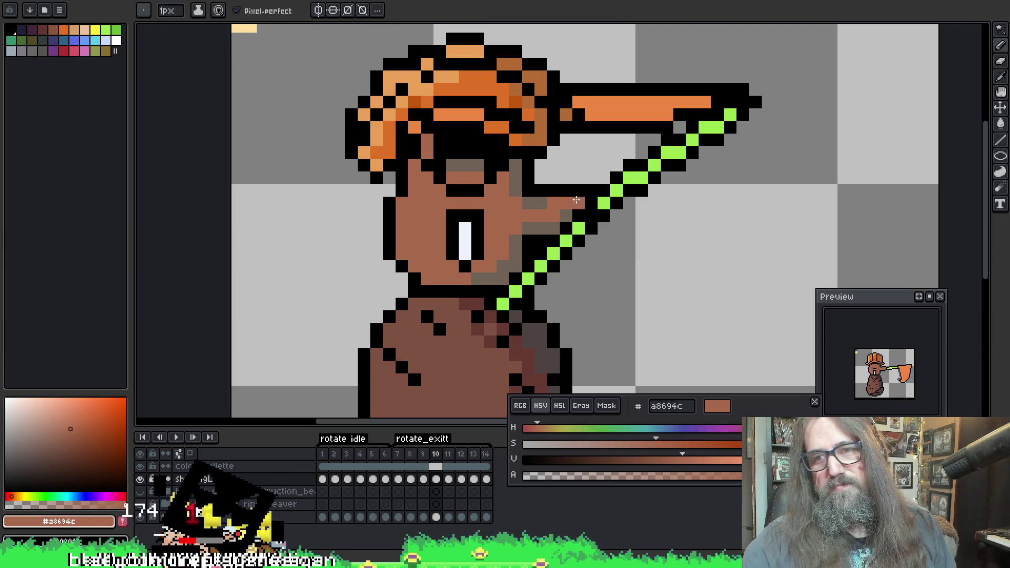
{"action": "left_click", "coordinate": [541, 217]}
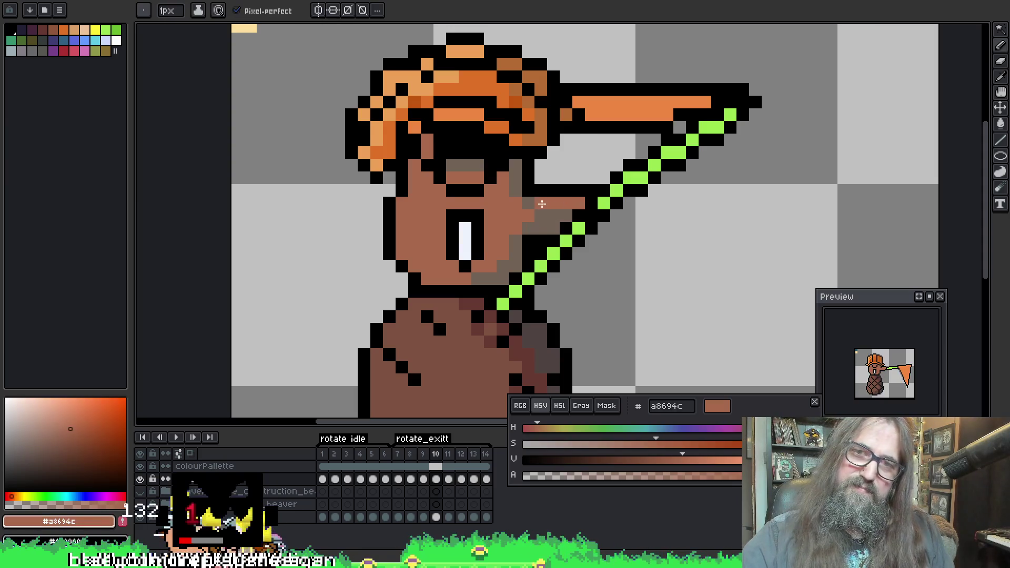
{"action": "key", "text": "alt"}
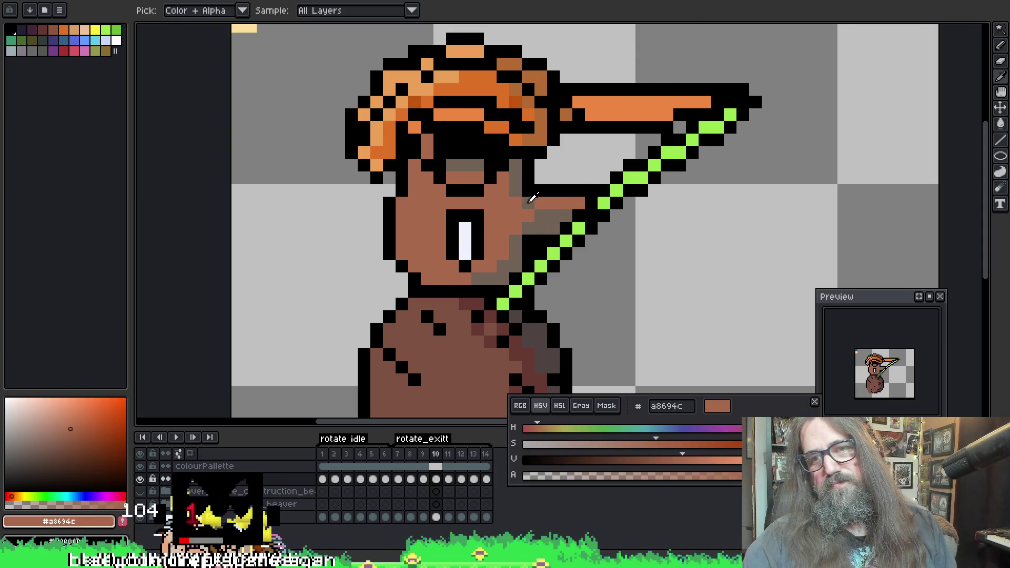
{"action": "left_click", "coordinate": [552, 216], "text": "alt"}
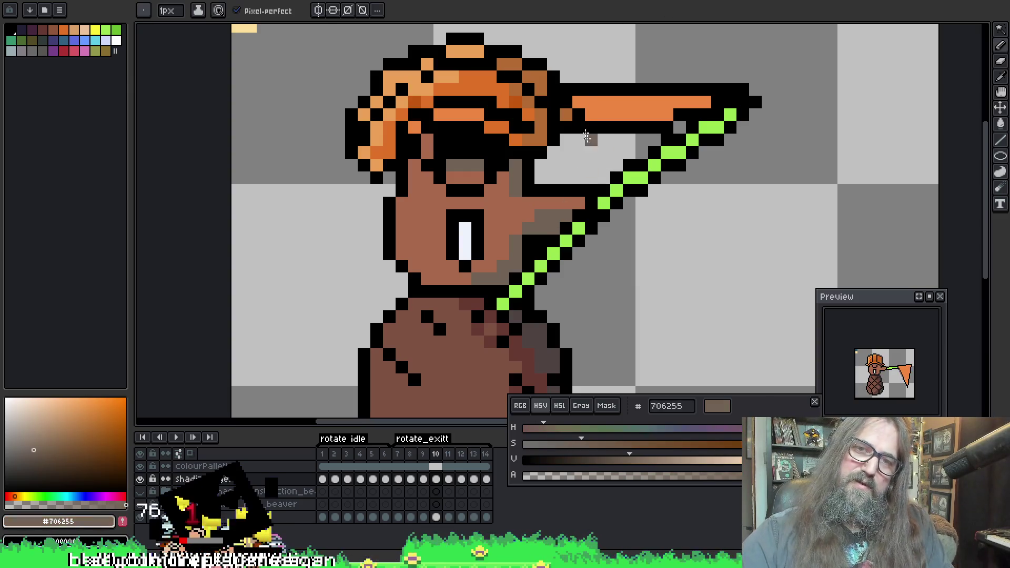
{"action": "key", "text": "Right"}
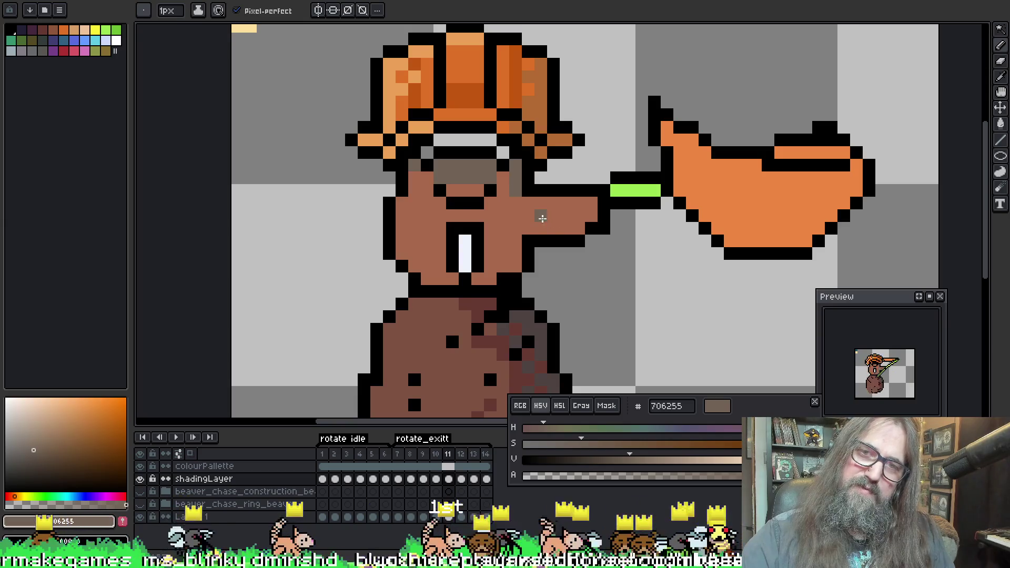
Paint a #706255 grey-brown stroke under the snout beside the tooth, then advance to frame 12
{"action": "mouse_move", "coordinate": [550, 217]}
{"action": "left_mouse_down"}
{"action": "mouse_move", "coordinate": [590, 217]}
{"action": "mouse_move", "coordinate": [578, 229]}
{"action": "mouse_move", "coordinate": [537, 229]}
{"action": "left_mouse_up"}
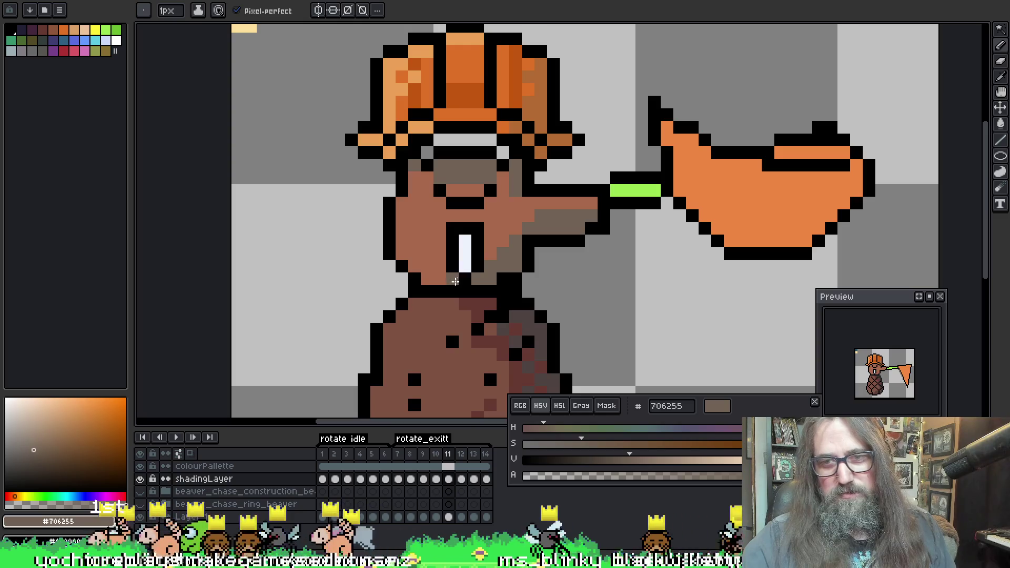
{"action": "left_click_drag", "start_coordinate": [531, 185], "coordinate": [504, 190]}
{"action": "left_click", "coordinate": [505, 219], "text": "alt"}
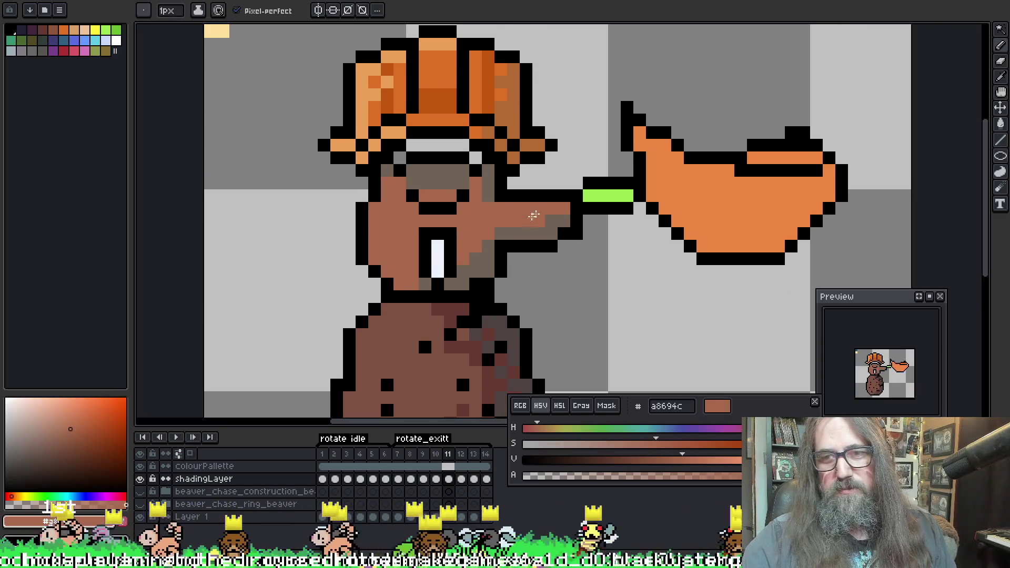
{"action": "left_click", "coordinate": [557, 219], "text": "alt"}
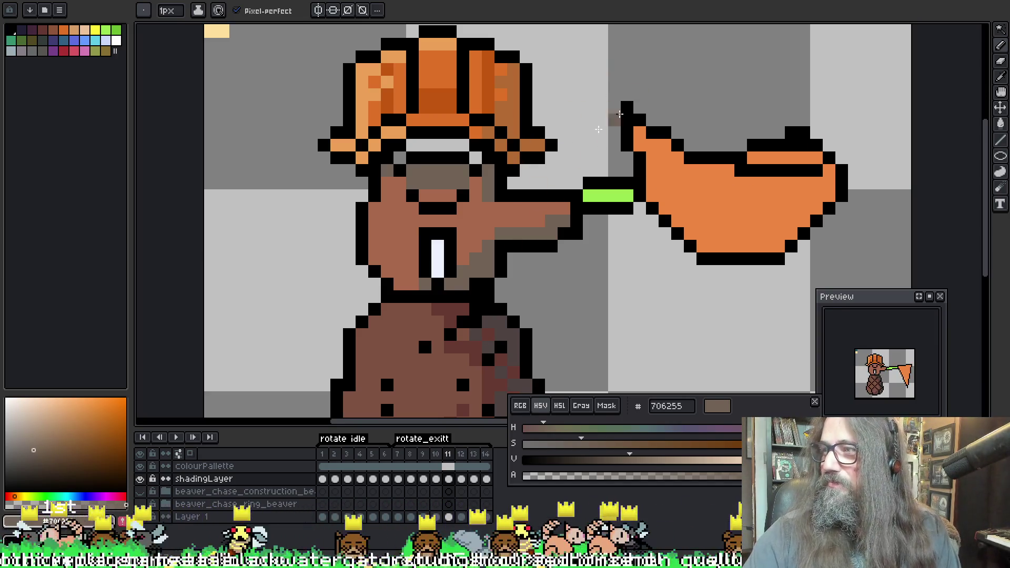
{"action": "key", "text": "Right"}
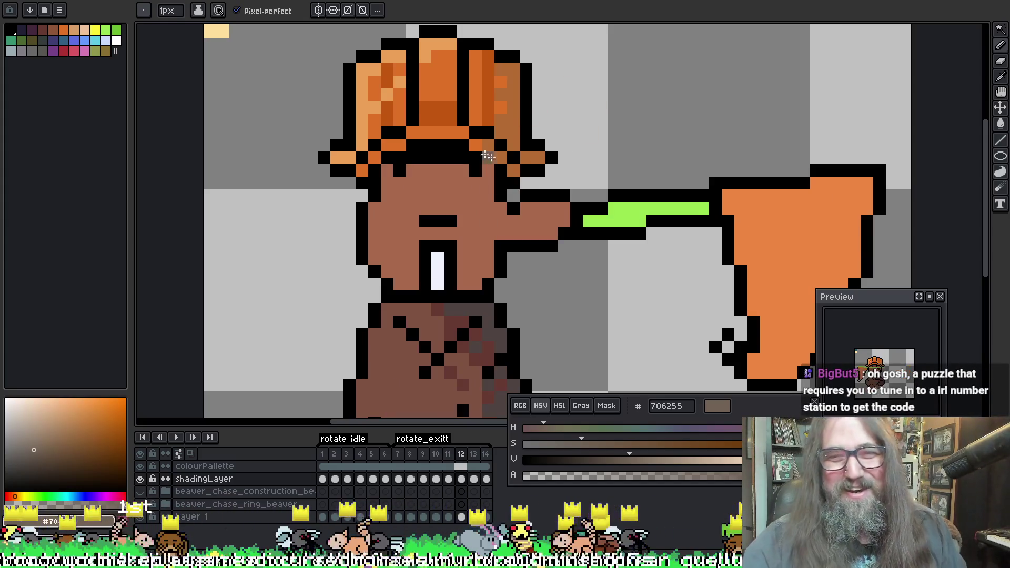
Shade frame 12 with #706255 under the hat, along the face edge, around the teeth and under the nose
{"action": "mouse_move", "coordinate": [425, 170]}
{"action": "left_mouse_down"}
{"action": "mouse_move", "coordinate": [455, 170]}
{"action": "mouse_move", "coordinate": [387, 168]}
{"action": "left_mouse_up"}
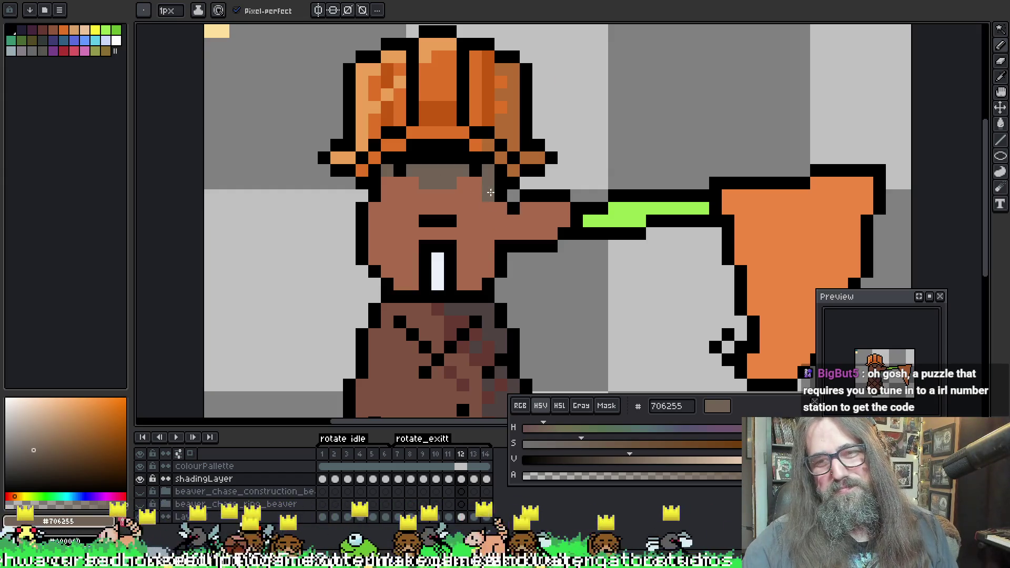
{"action": "left_click_drag", "start_coordinate": [490, 192], "coordinate": [500, 208]}
{"action": "left_click", "coordinate": [489, 247]}
{"action": "left_click", "coordinate": [485, 267]}
{"action": "left_click", "coordinate": [476, 284]}
{"action": "left_click", "coordinate": [413, 284]}
{"action": "left_click", "coordinate": [451, 259]}
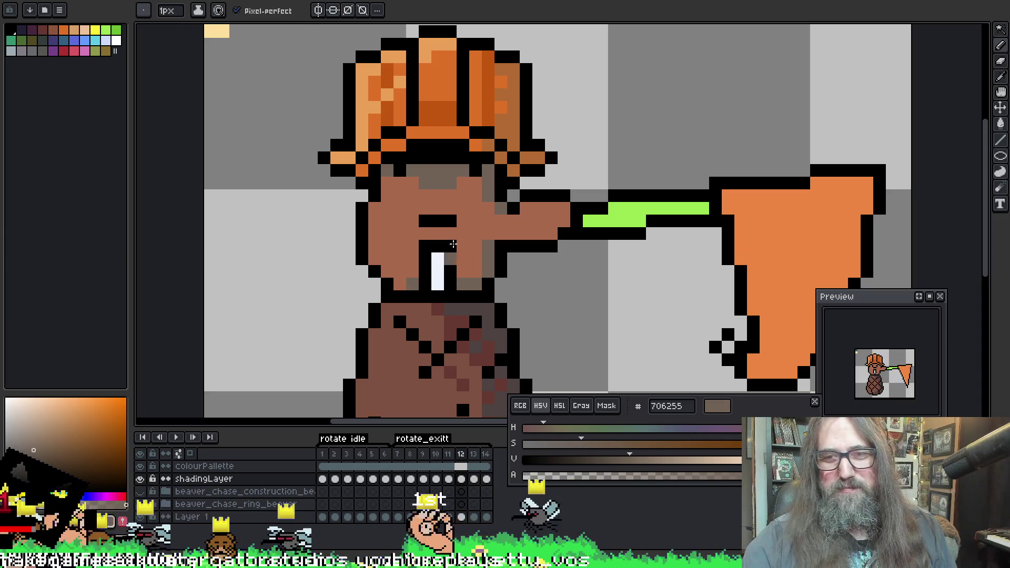
{"action": "left_click", "coordinate": [524, 209]}
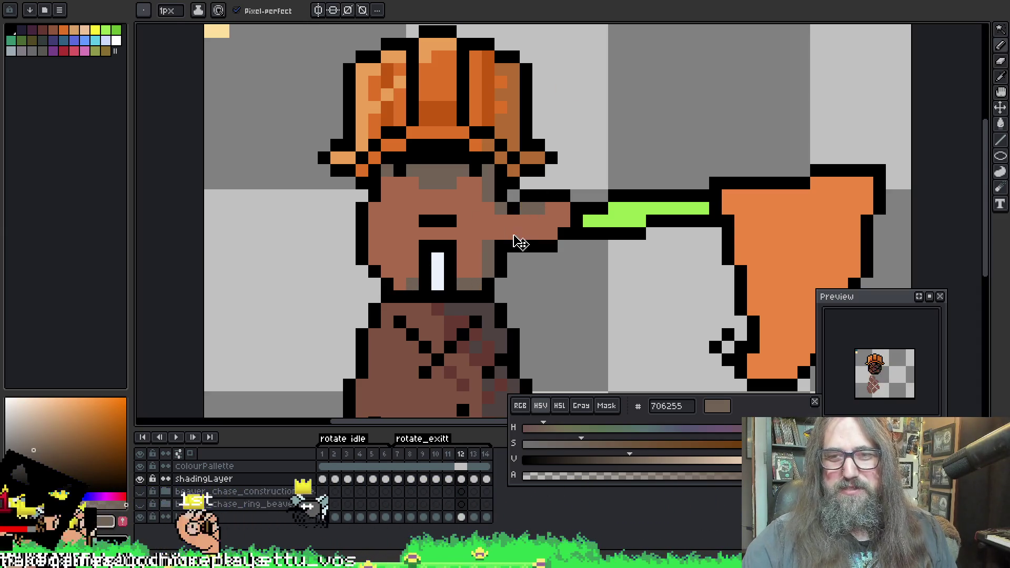
{"action": "left_click_drag", "start_coordinate": [513, 233], "coordinate": [552, 234]}
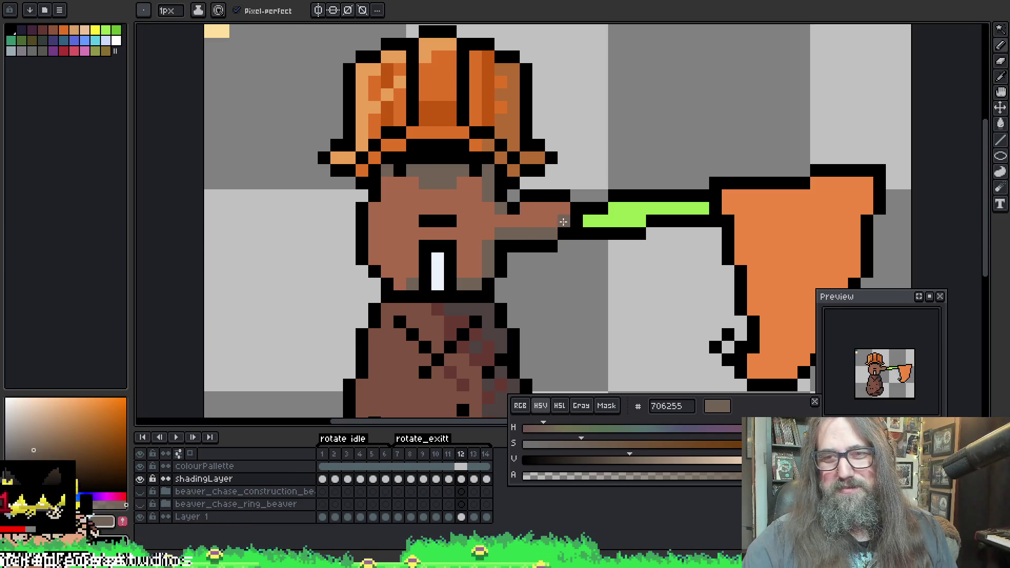
Shade a grey-brown row under the hat brim on frame 13, comparing it against frame 12
{"action": "key", "text": "period"}
{"action": "left_click_drag", "start_coordinate": [413, 171], "coordinate": [438, 171]}
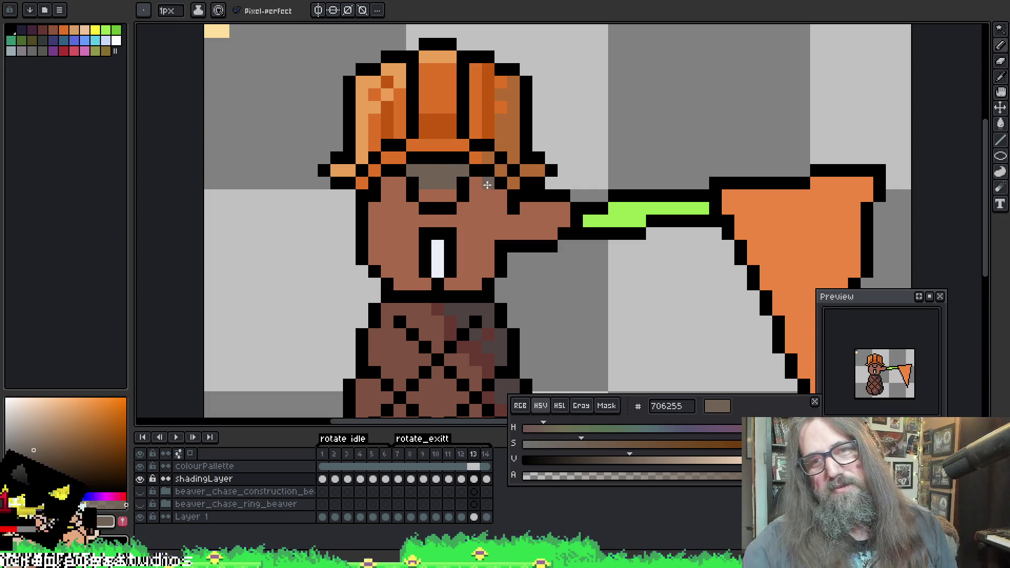
{"action": "key", "text": "period"}
{"action": "key", "text": "comma"}
{"action": "key", "text": "comma"}
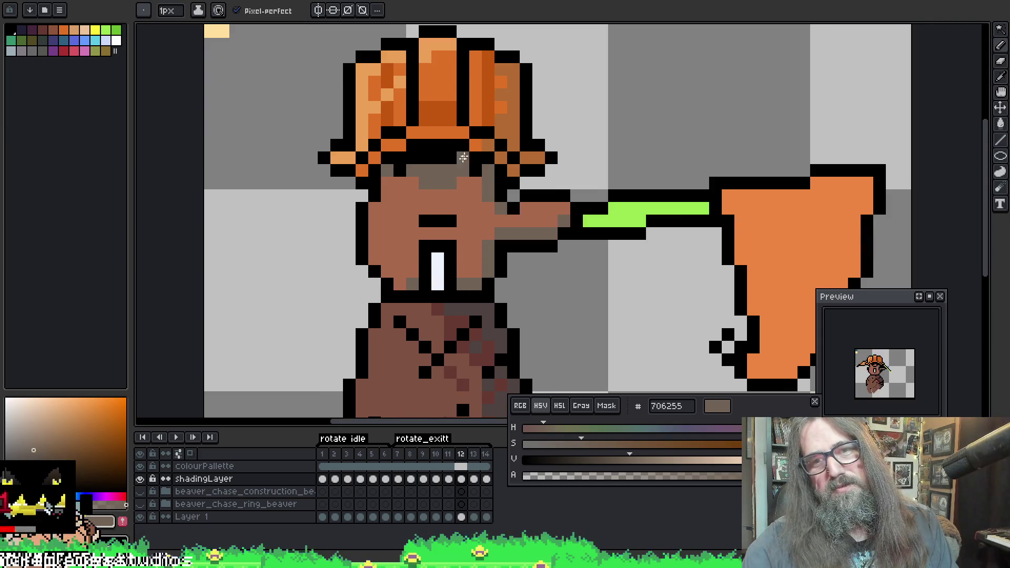
{"action": "key", "text": "period"}
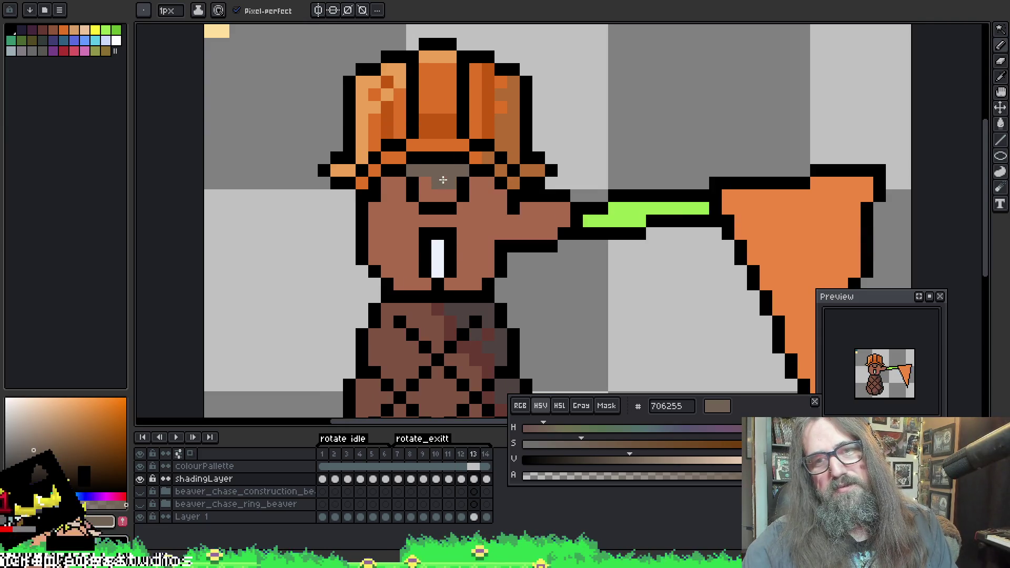
{"action": "key", "text": "comma"}
{"action": "key", "text": "comma"}
{"action": "key", "text": "period"}
{"action": "key", "text": "comma"}
{"action": "key", "text": "period"}
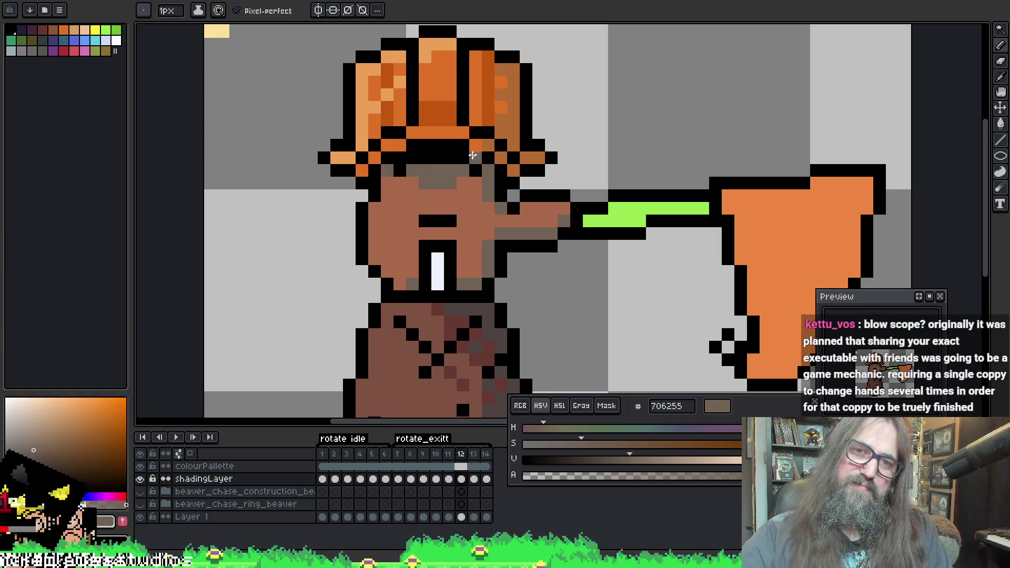
{"action": "key", "text": "period"}
{"action": "key", "text": "comma"}
{"action": "key", "text": "period"}
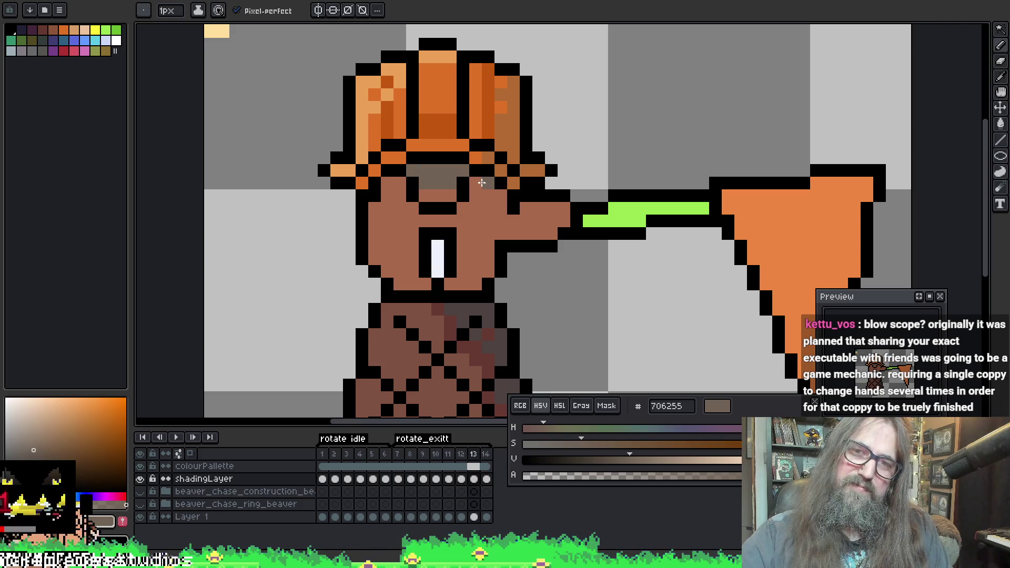
Reselect the grey-brown #706255 from under the hat and reframe the face
{"action": "left_click", "coordinate": [431, 186], "text": "alt"}
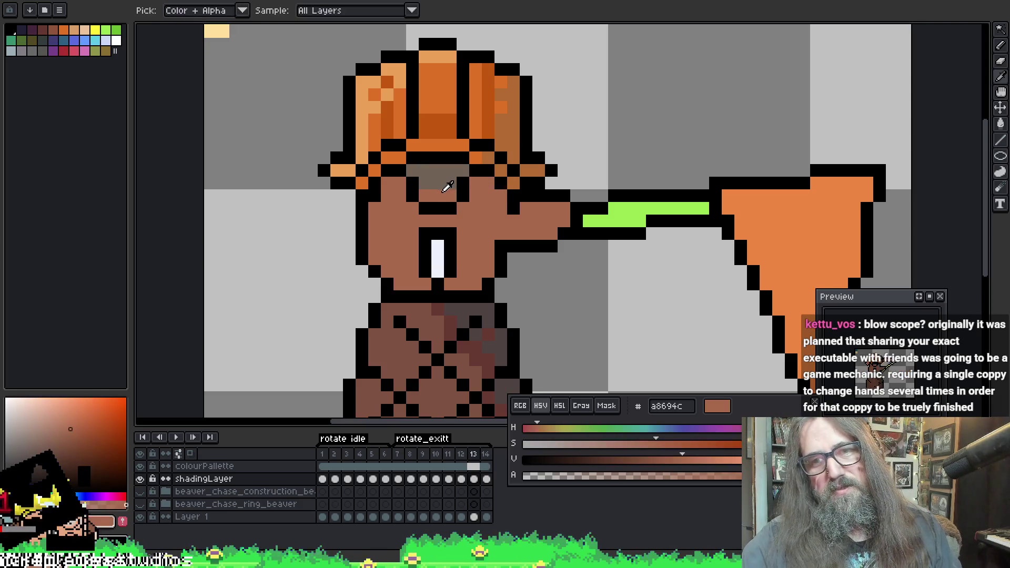
{"action": "left_click", "coordinate": [460, 168], "text": "alt"}
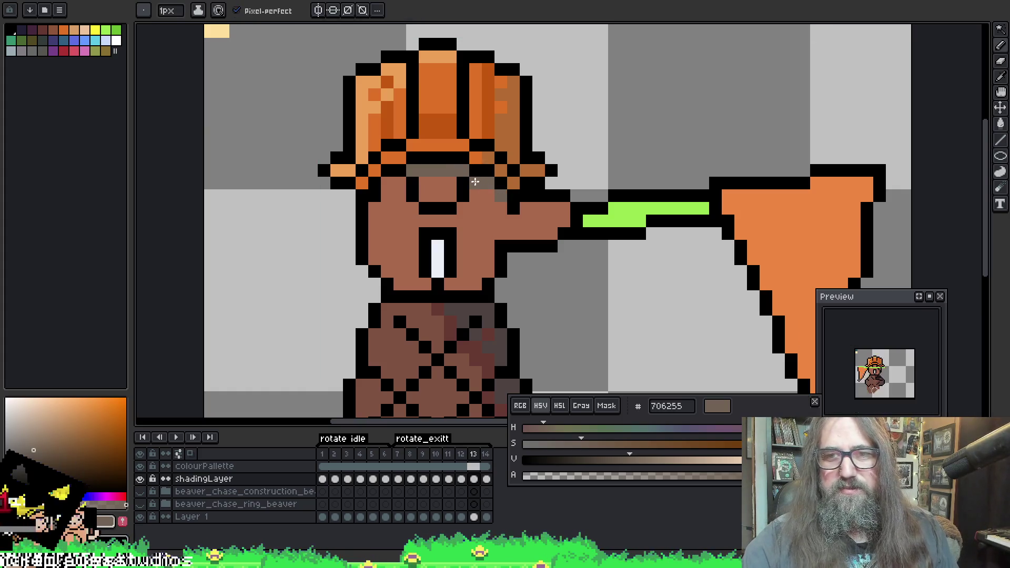
{"action": "left_click_drag", "start_coordinate": [523, 257], "coordinate": [516, 268]}
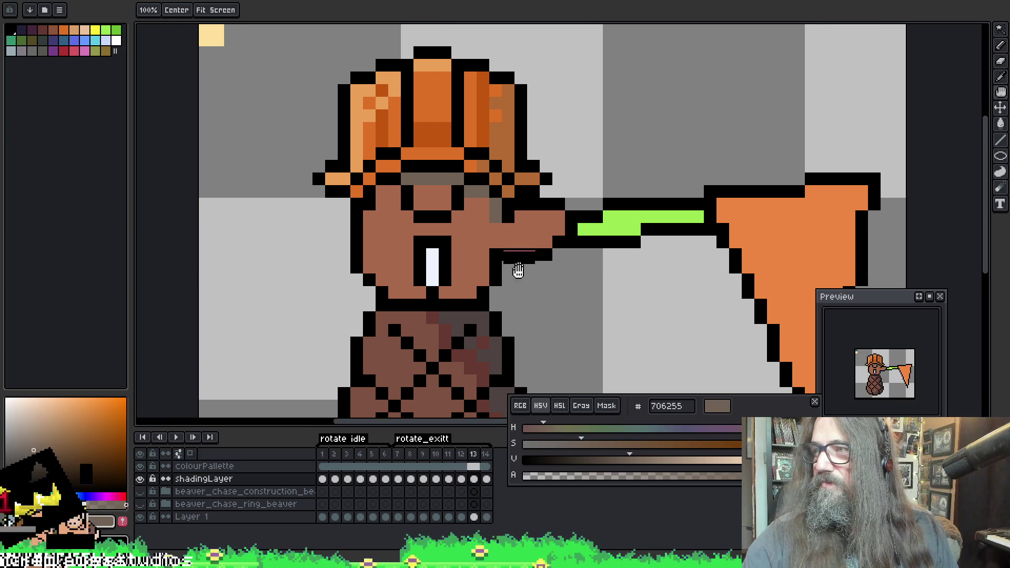
Add #706255 pixels beside the mouth, under the snout and on the chin, then Magic-Wand the shading
{"action": "left_click", "coordinate": [501, 249]}
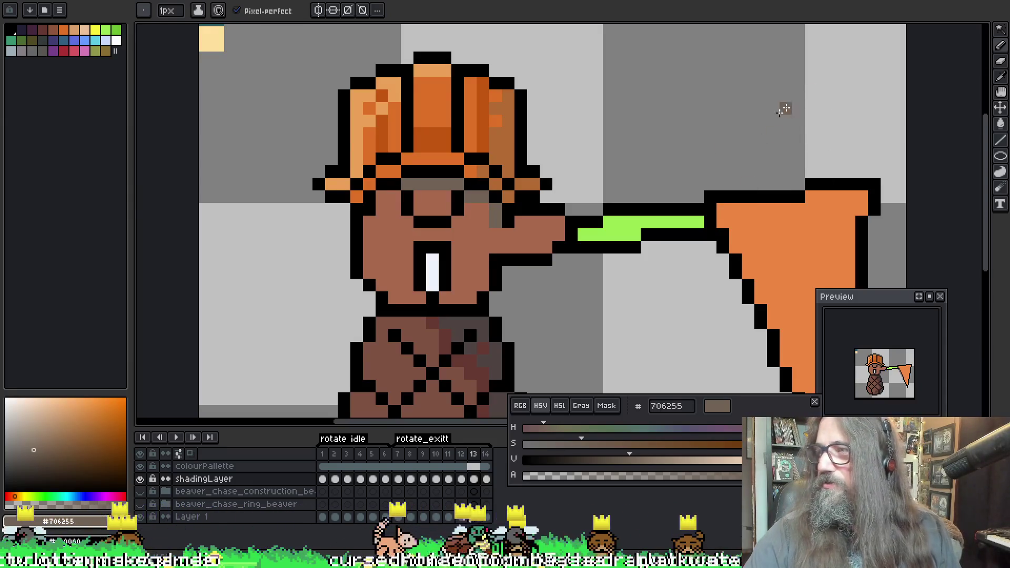
{"action": "key", "text": "space"}
{"action": "mouse_move", "coordinate": [642, 253]}
{"action": "left_mouse_down"}
{"action": "mouse_move", "coordinate": [620, 201]}
{"action": "mouse_move", "coordinate": [628, 243]}
{"action": "left_mouse_up"}
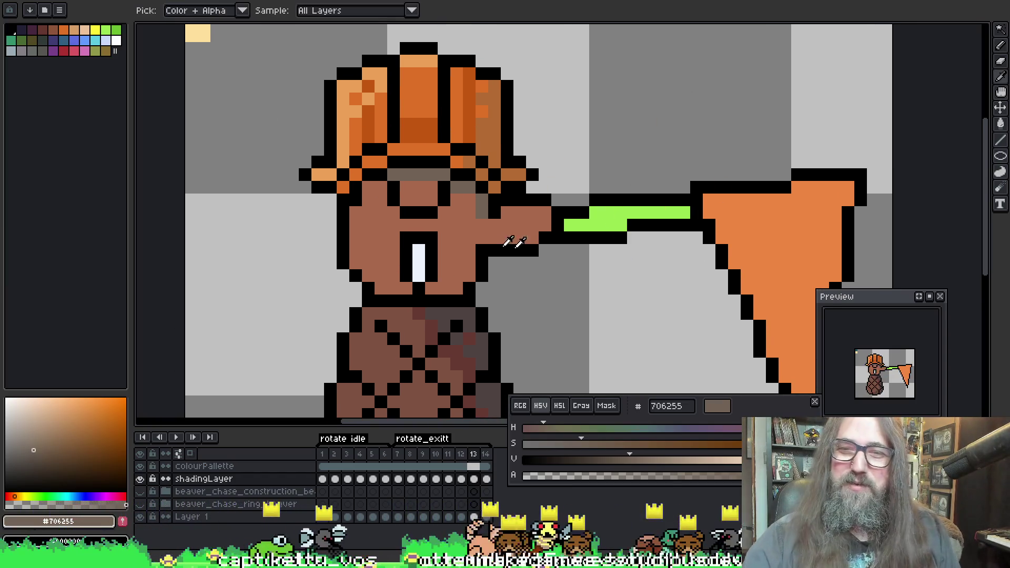
{"action": "key", "text": "b"}
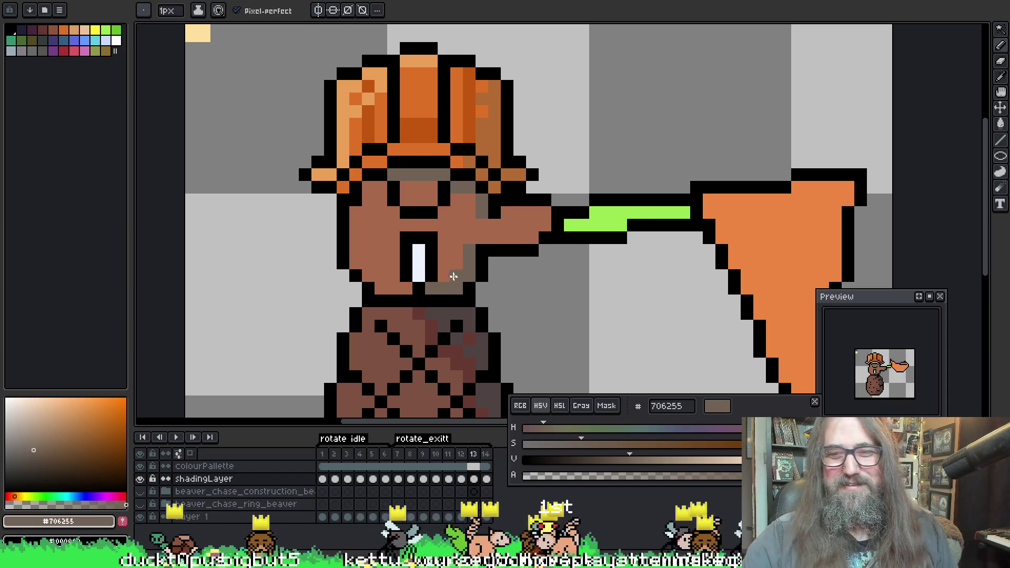
{"action": "left_click", "coordinate": [482, 239]}
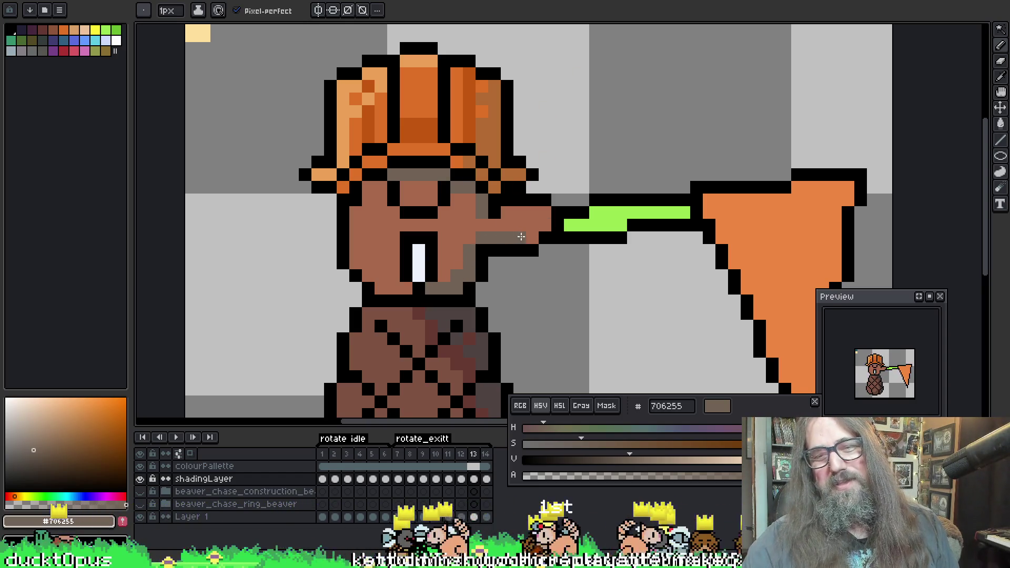
{"action": "left_click", "coordinate": [528, 235]}
{"action": "key", "text": "i"}
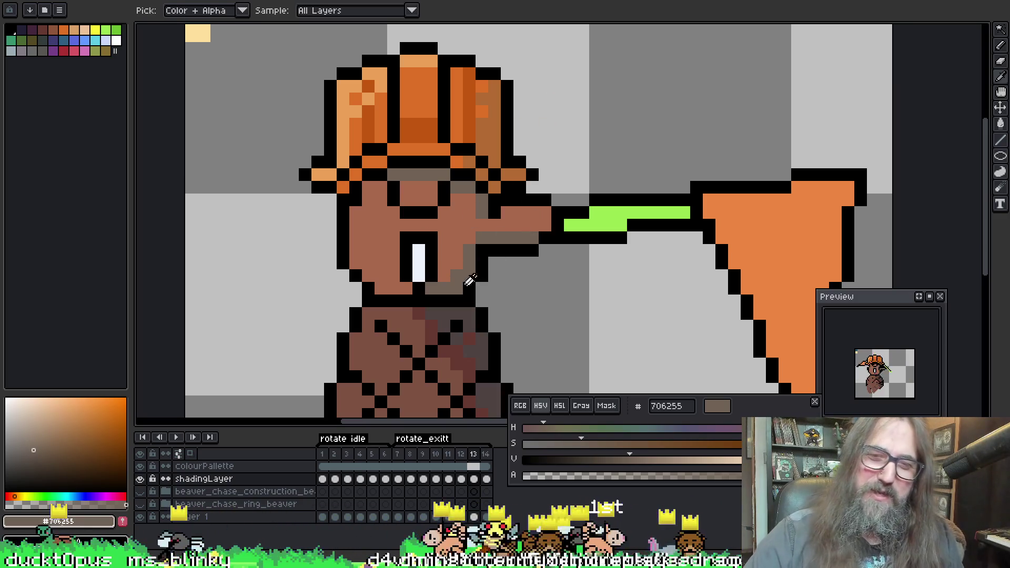
{"action": "key", "text": "b"}
{"action": "left_click", "coordinate": [403, 290]}
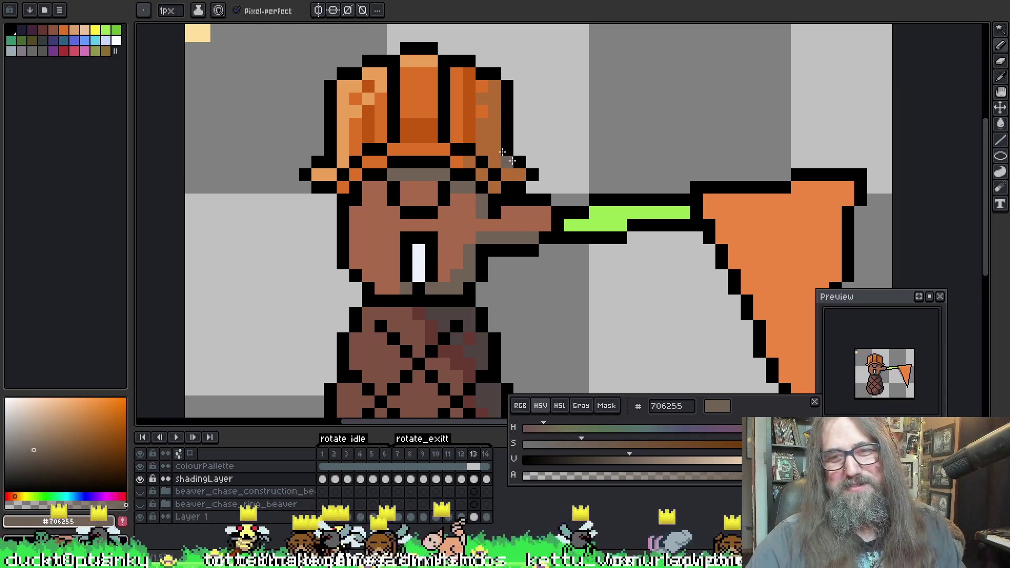
{"action": "key", "text": "w"}
{"action": "left_click", "coordinate": [457, 271]}
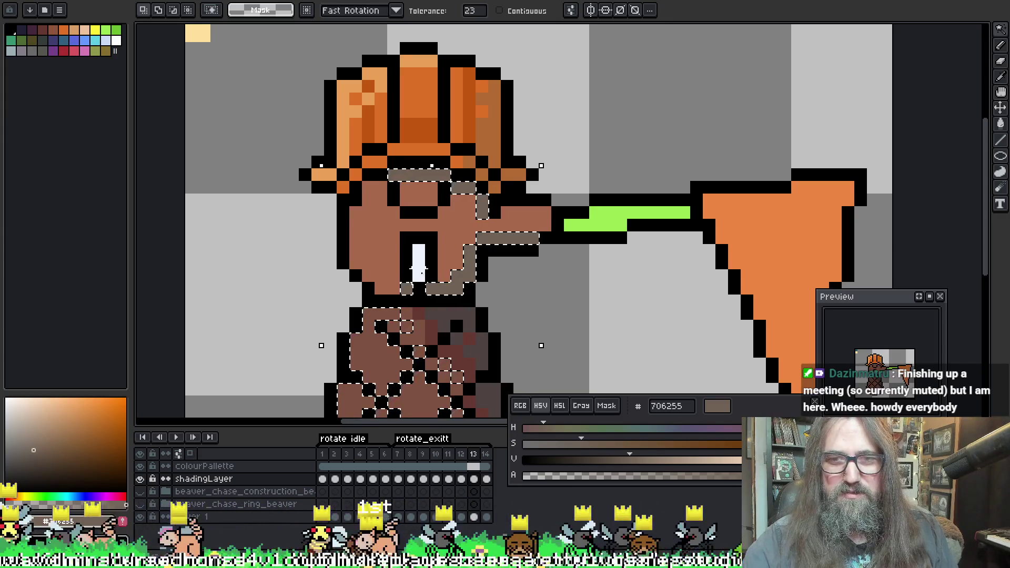
{"action": "left_click_drag", "start_coordinate": [463, 269], "coordinate": [446, 99]}
{"action": "key", "text": "ctrl+d"}
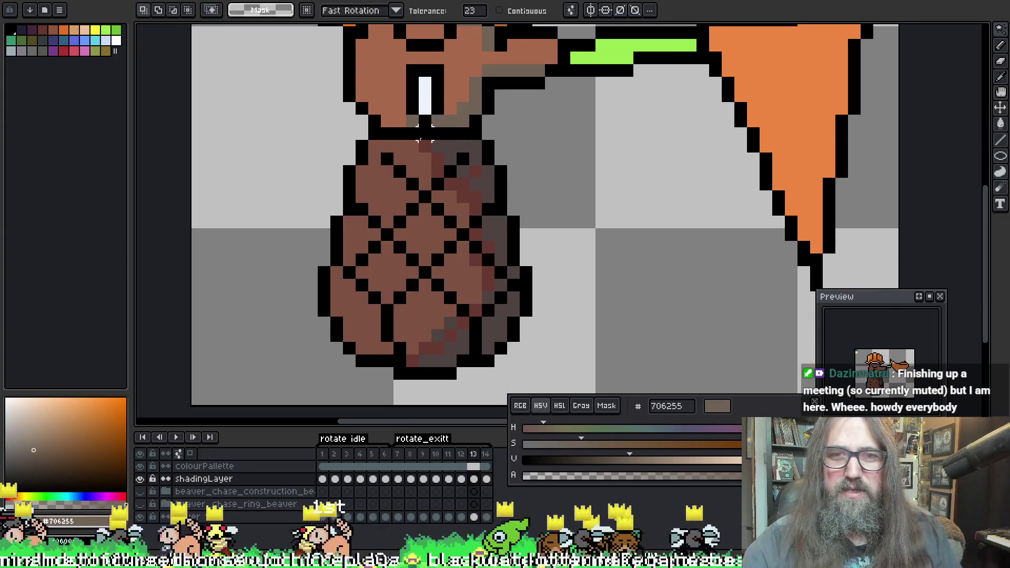
{"action": "key", "text": "i"}
{"action": "key", "text": "b"}
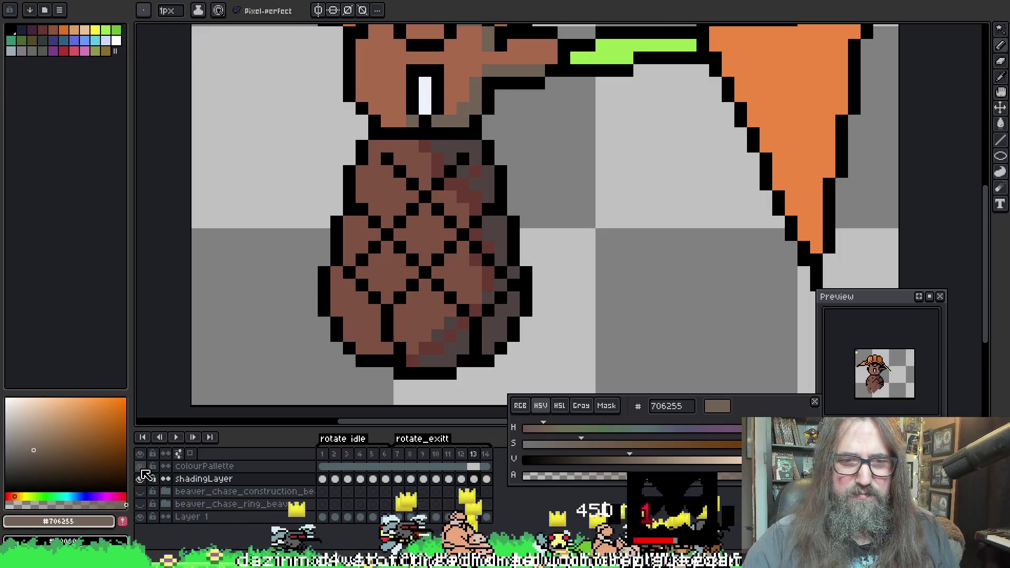
{"action": "key", "text": "ctrl+z"}
{"action": "key", "text": "i"}
{"action": "scroll", "coordinate": [368, 203], "scroll_direction": "up", "scroll_amount": 2}
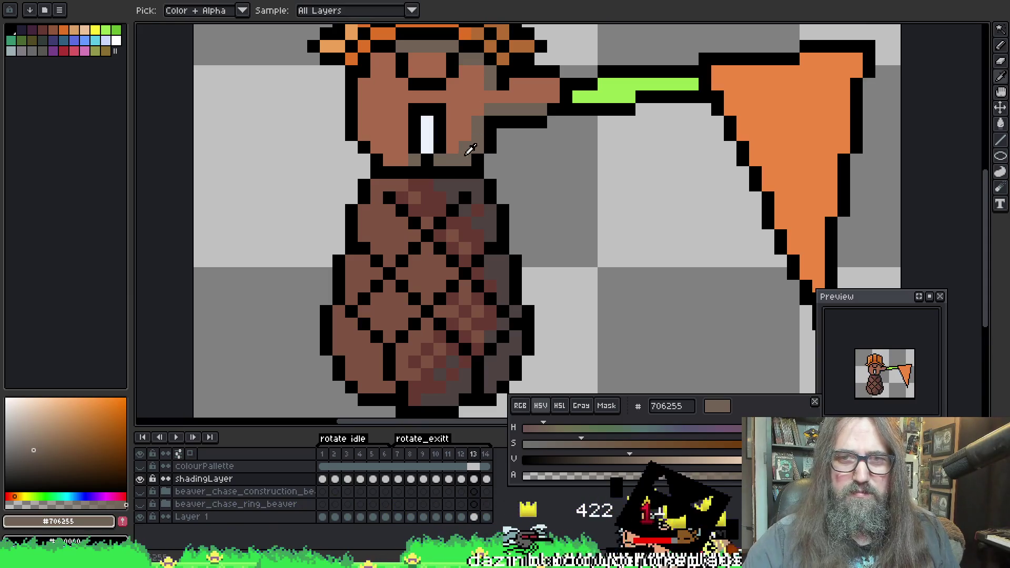
{"action": "key", "text": "w"}
{"action": "key", "text": "Down"}
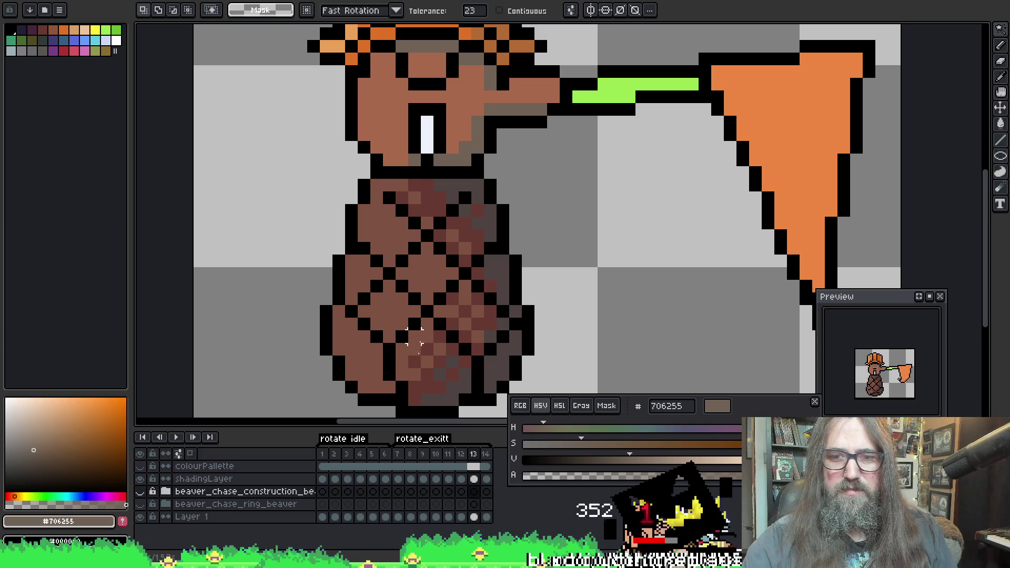
{"action": "left_click", "coordinate": [473, 478]}
{"action": "left_click", "coordinate": [465, 159]}
{"action": "key", "text": "ctrl+d"}
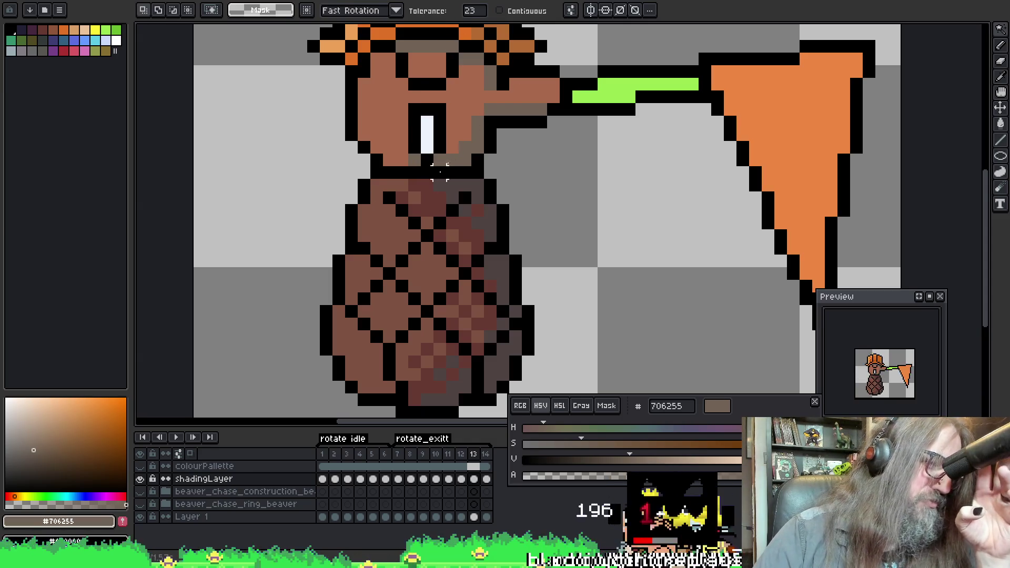
{"action": "left_click", "coordinate": [464, 156]}
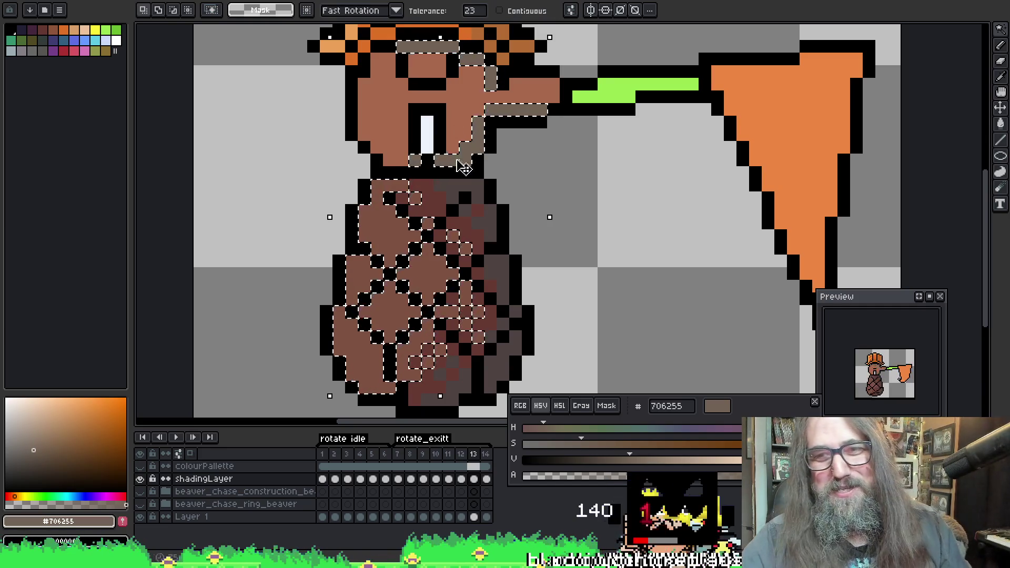
{"action": "key", "text": "ctrl+d"}
{"action": "key", "text": "b"}
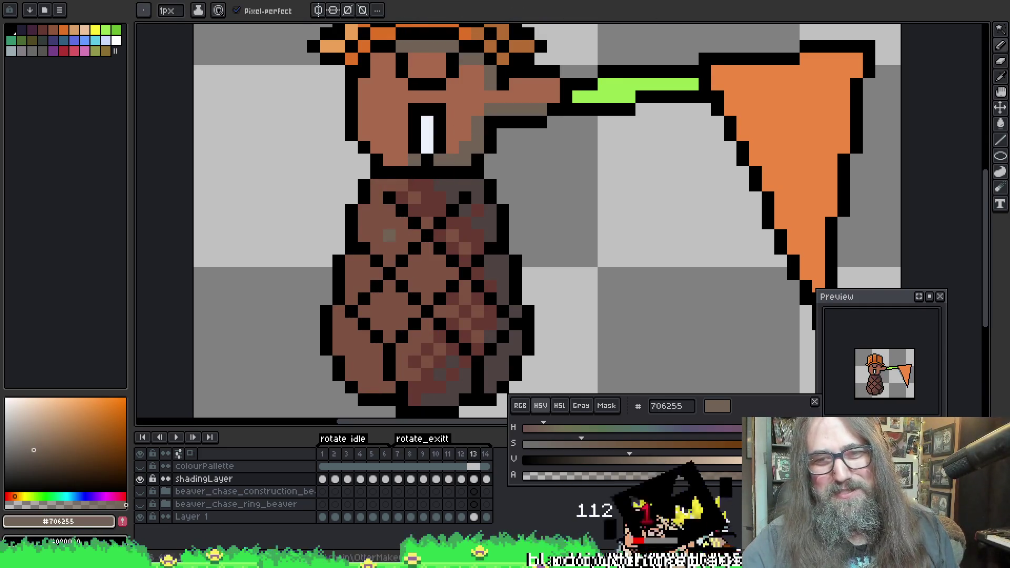
{"action": "key", "text": "g"}
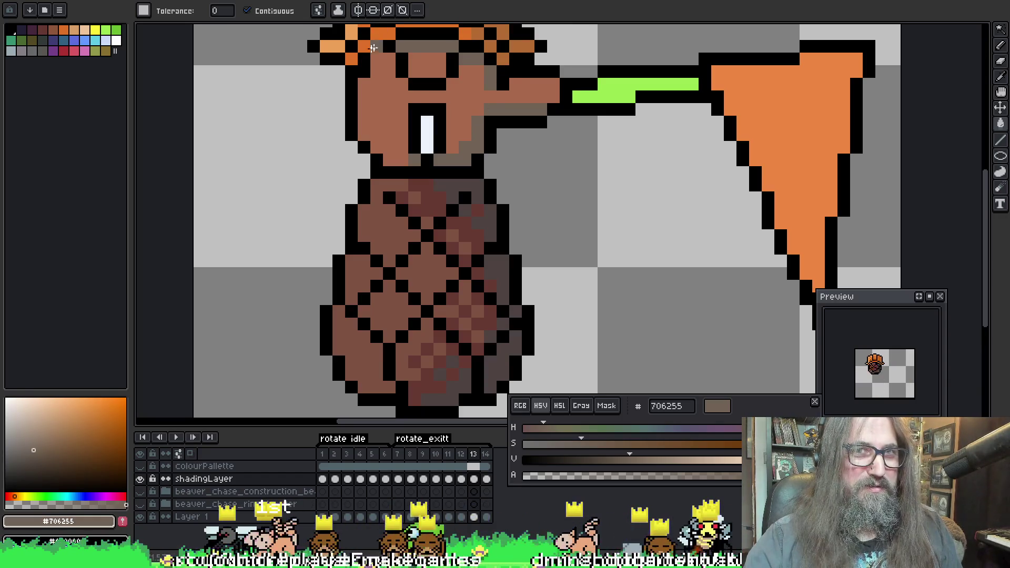
Set Magic Wand tolerance to 0 and select frame 13's grey-brown head and snout shading
{"action": "key", "text": "q"}
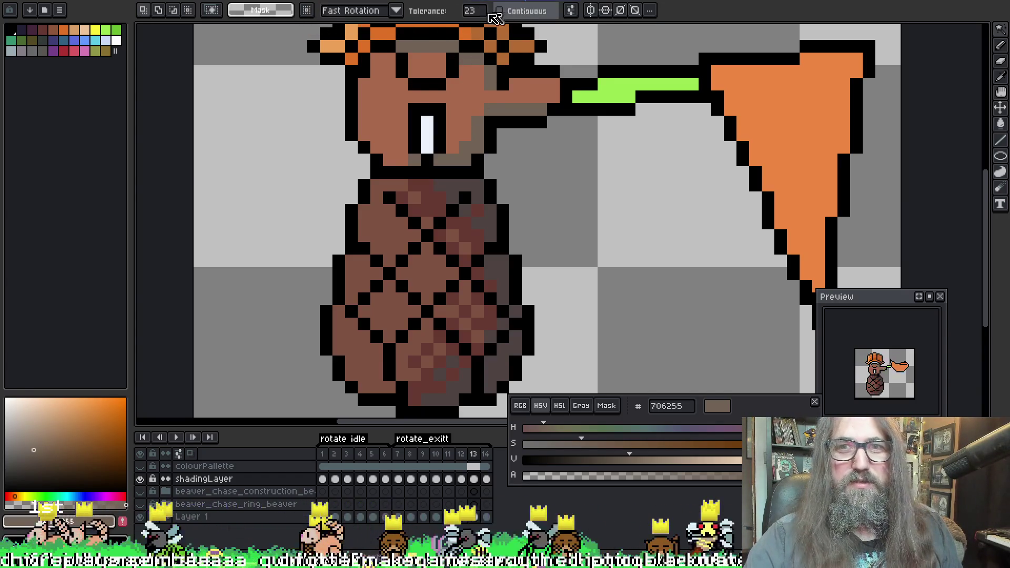
{"action": "left_click", "coordinate": [473, 11]}
{"action": "left_click", "coordinate": [464, 29]}
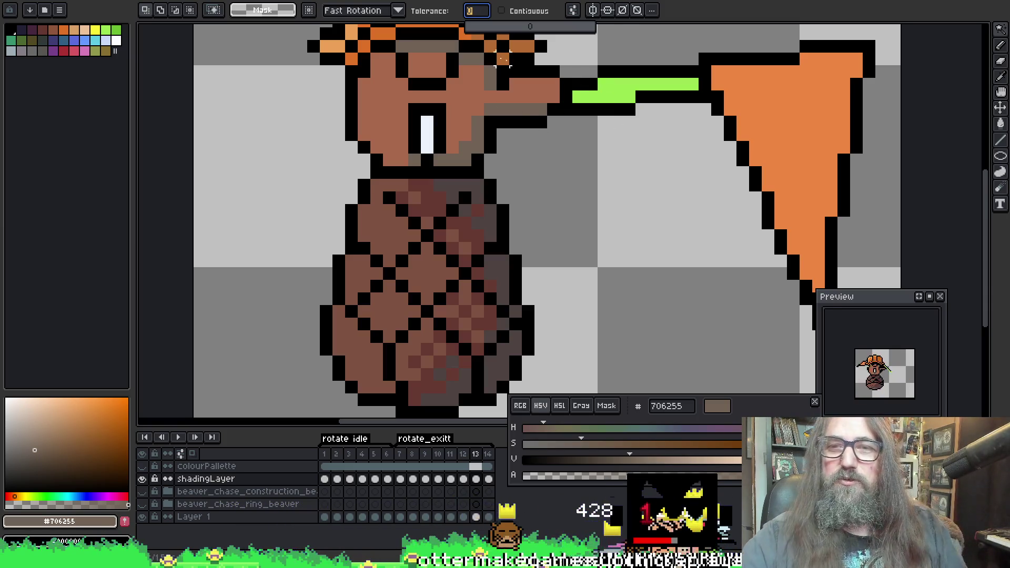
{"action": "scroll", "coordinate": [466, 227], "scroll_direction": "up", "scroll_amount": 3}
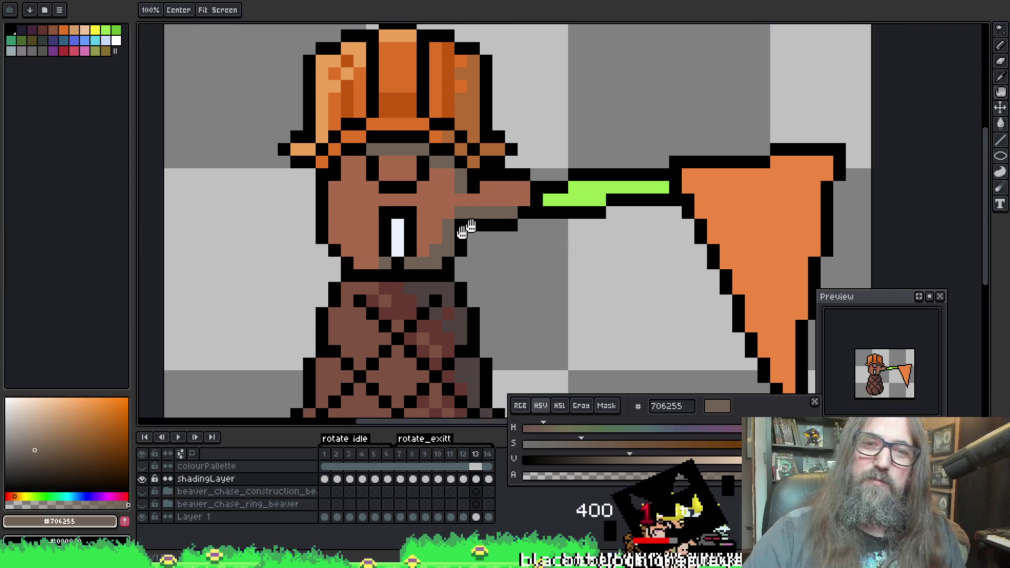
{"action": "key", "text": "o"}
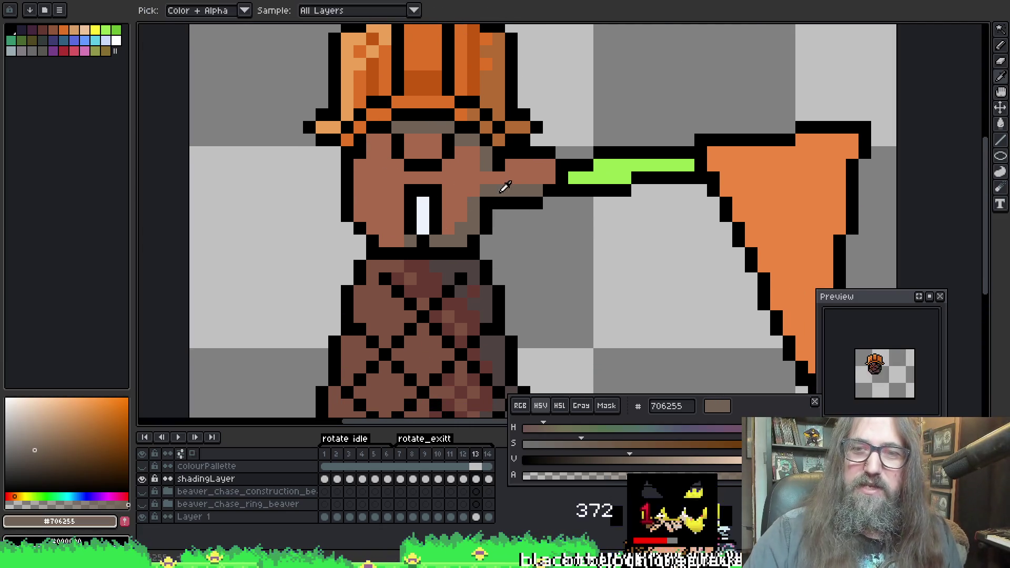
{"action": "key", "text": "b"}
{"action": "scroll", "coordinate": [508, 102], "scroll_direction": "right", "scroll_amount": 1}
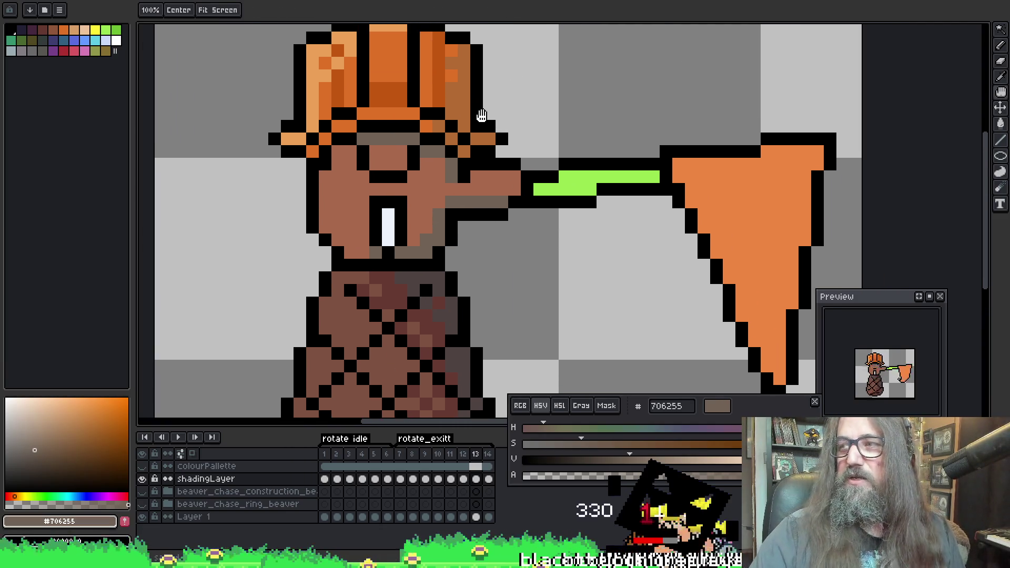
{"action": "key", "text": "w"}
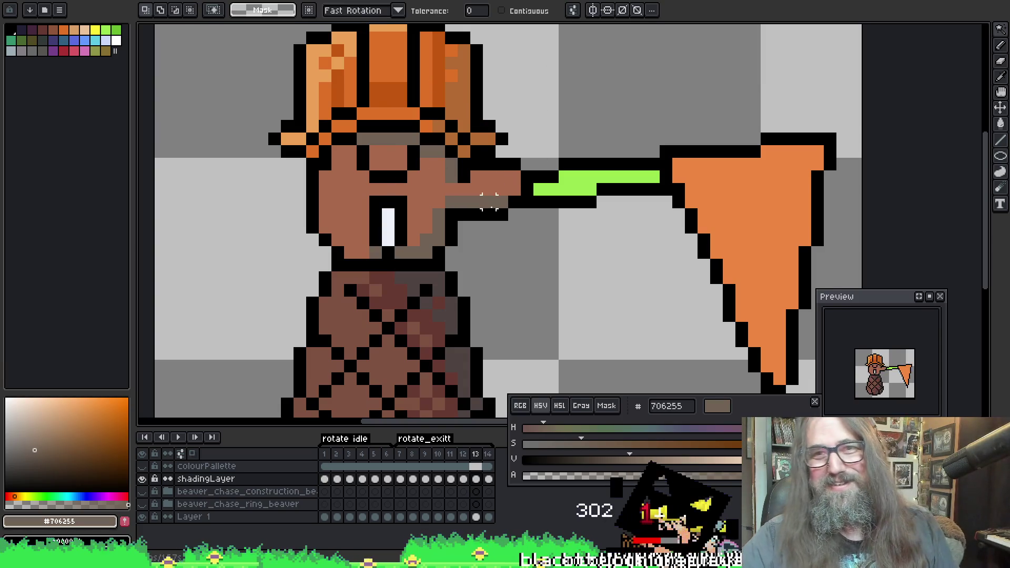
{"action": "left_click", "coordinate": [500, 201]}
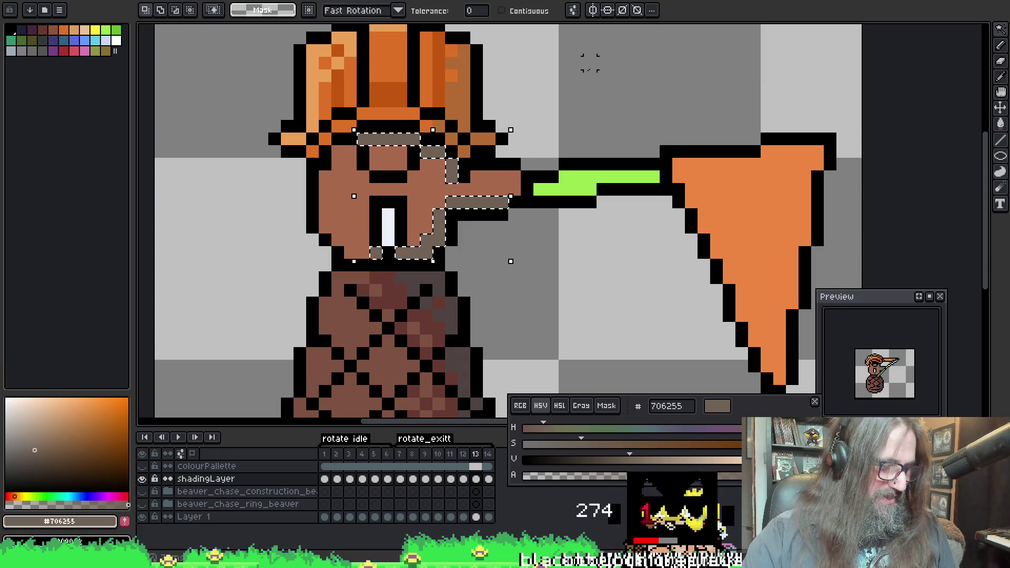
Paste the copied head and snout shading in place on frame 14
{"action": "key", "text": "period"}
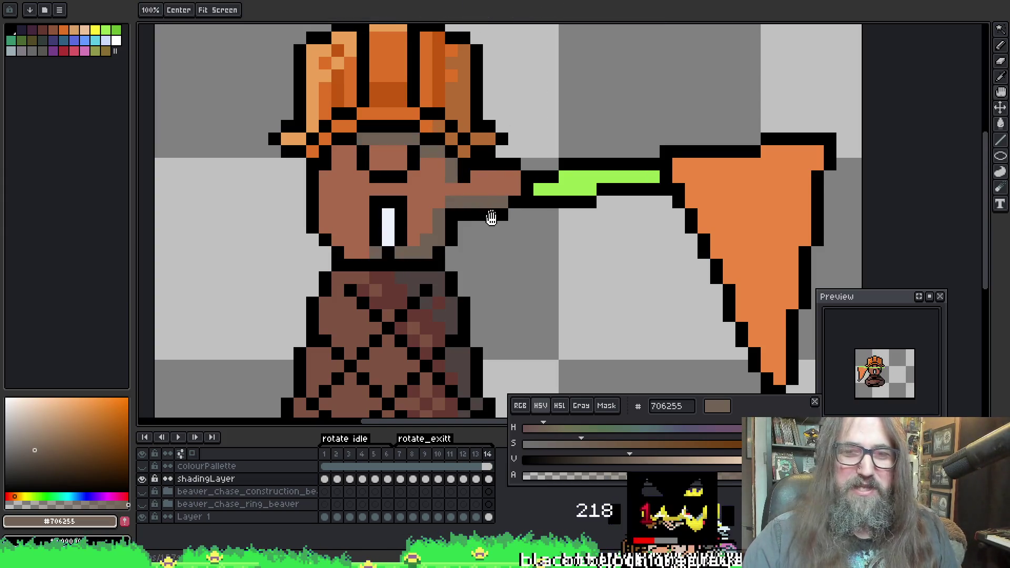
{"action": "key", "text": "ctrl+z"}
{"action": "left_click_drag", "start_coordinate": [545, 152], "coordinate": [508, 148]}
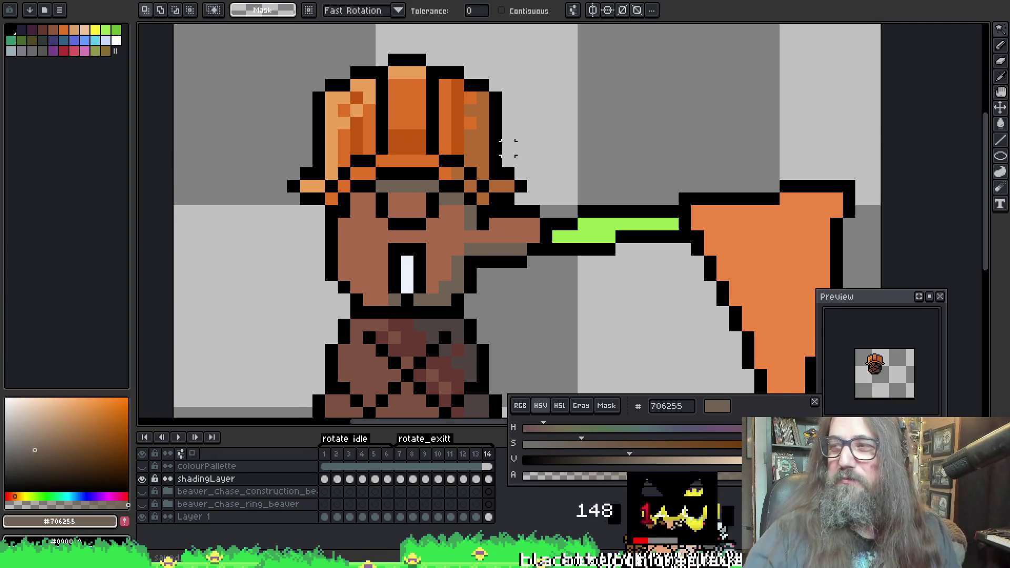
{"action": "left_click_drag", "start_coordinate": [568, 235], "coordinate": [547, 193]}
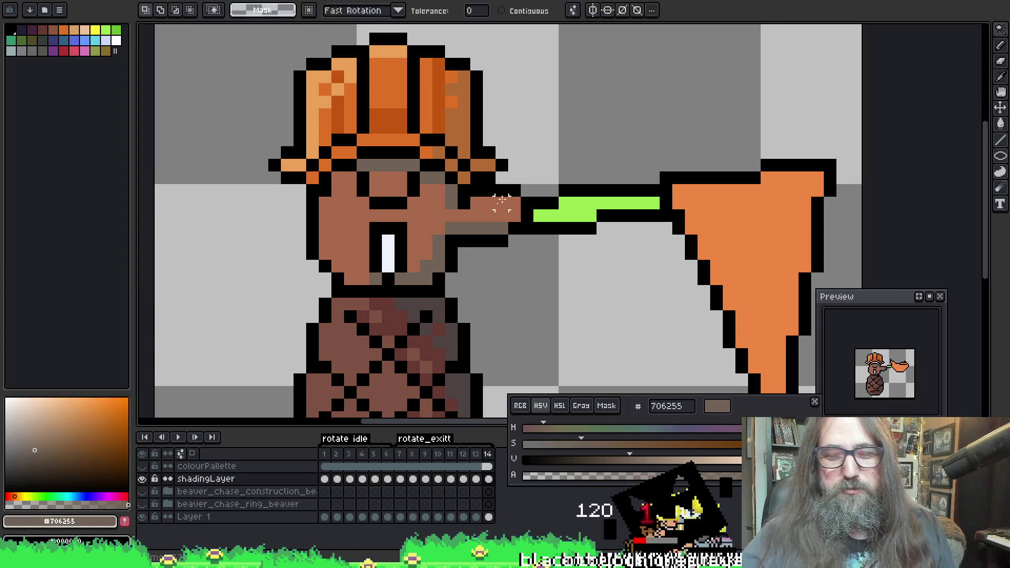
{"action": "left_click_drag", "start_coordinate": [485, 198], "coordinate": [437, 245]}
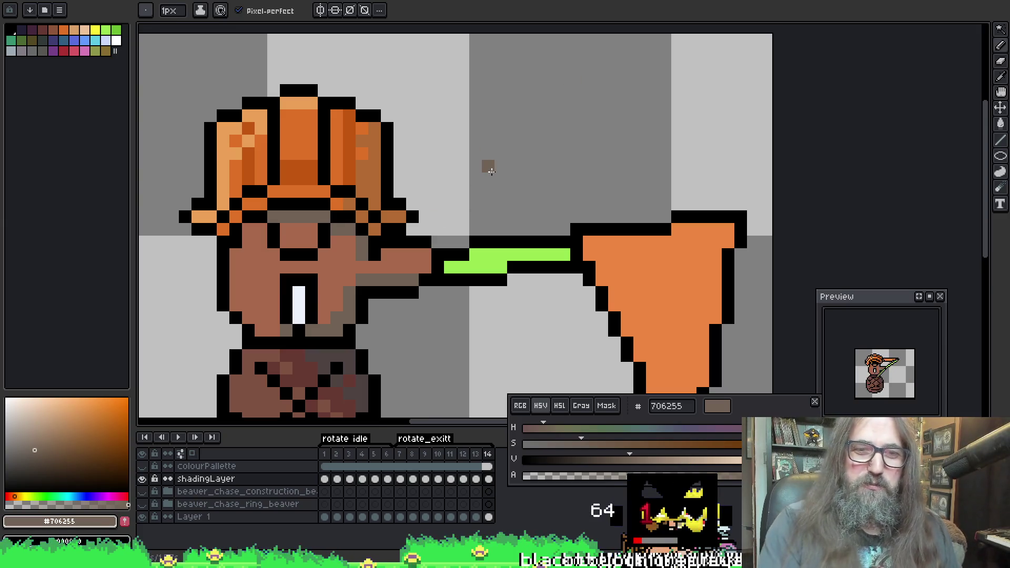
Zoom and pan to frame the beaver, then step back through the rotation frames
{"action": "scroll", "coordinate": [490, 169], "scroll_direction": "down", "scroll_amount": 2}
{"action": "scroll", "coordinate": [466, 243], "scroll_direction": "up", "scroll_amount": 2}
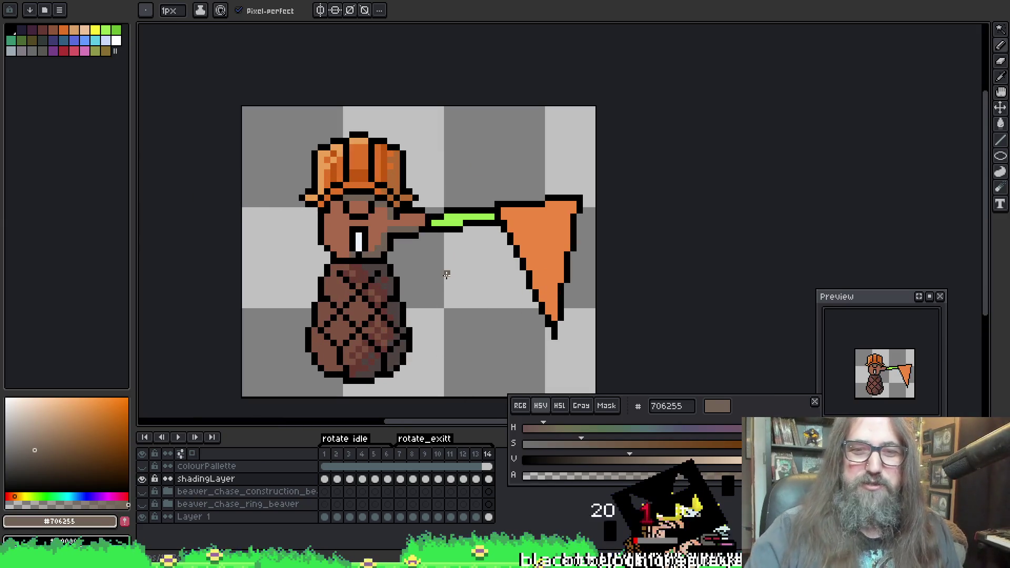
{"action": "mouse_move", "coordinate": [446, 273]}
{"action": "left_mouse_down"}
{"action": "mouse_move", "coordinate": [543, 277]}
{"action": "mouse_move", "coordinate": [531, 276]}
{"action": "left_mouse_up"}
{"action": "scroll", "coordinate": [478, 269], "scroll_direction": "up", "scroll_amount": 2}
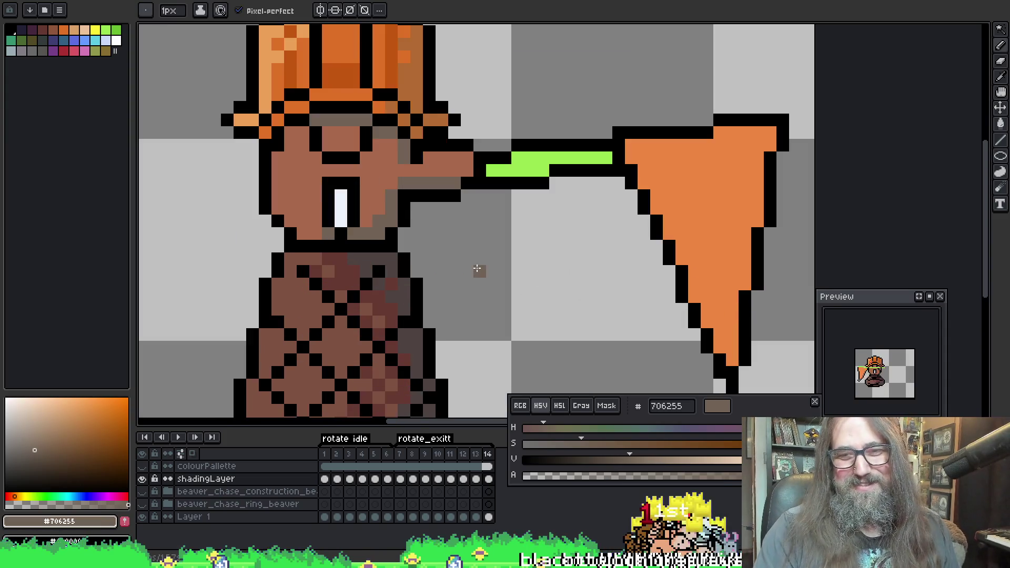
{"action": "left_click_drag", "start_coordinate": [471, 177], "coordinate": [526, 258]}
{"action": "key", "text": "Left"}
{"action": "key", "text": "Left"}
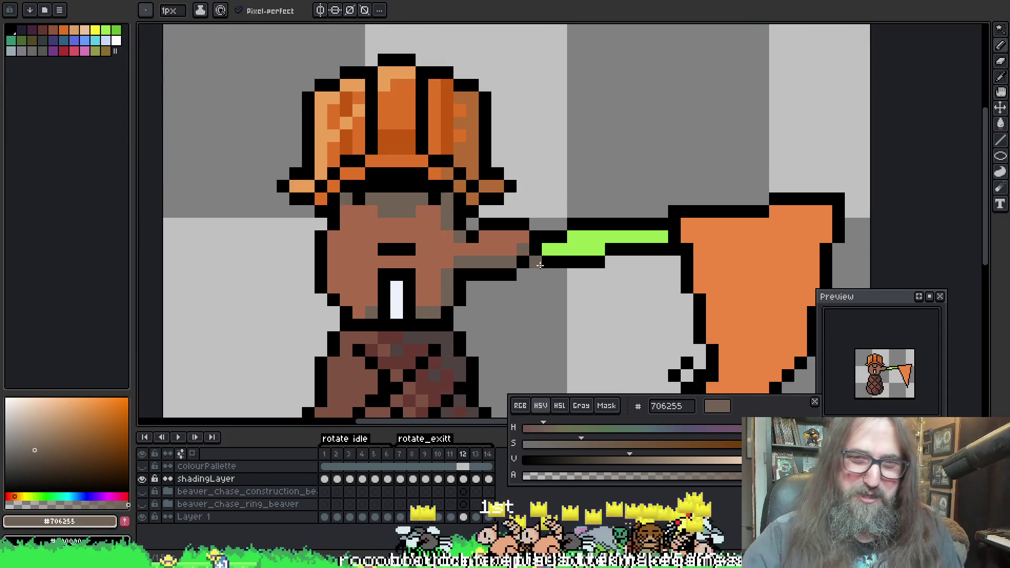
{"action": "key", "text": "Left"}
{"action": "key", "text": "Left"}
{"action": "key", "text": "Left"}
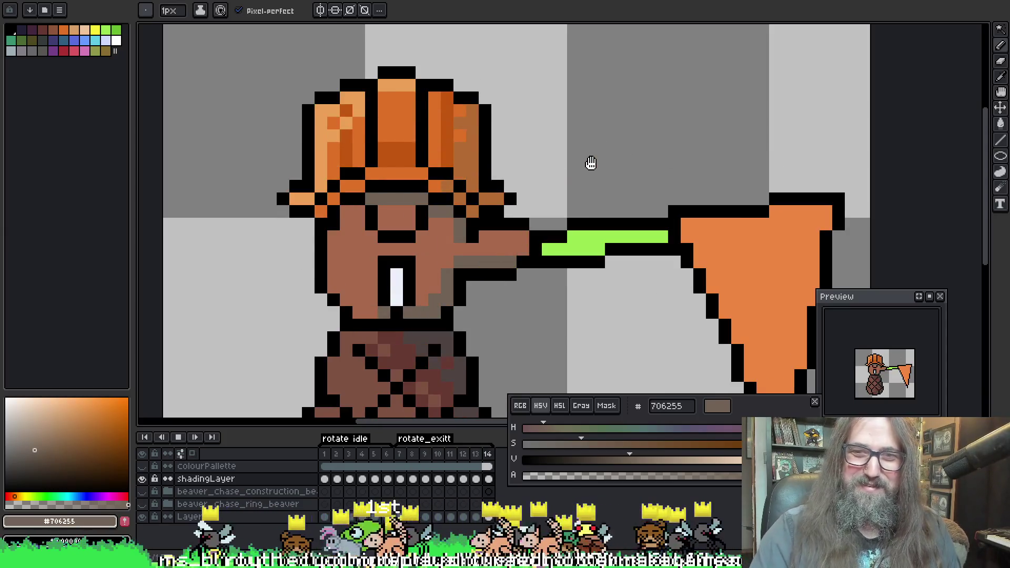
Stop playback and step between frames 14, 10, 11 and 9 to compare the shading
{"action": "key", "text": "Return"}
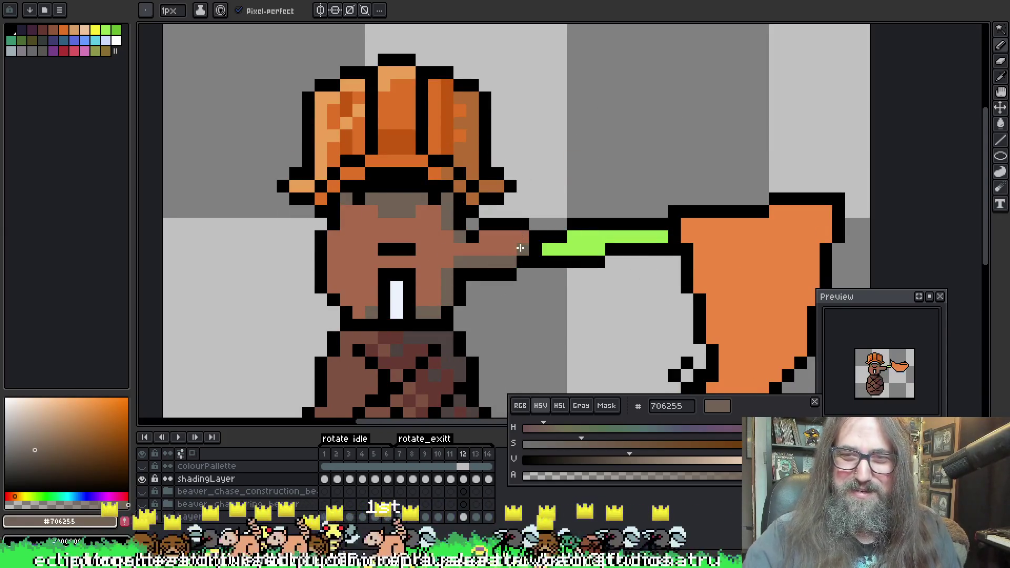
{"action": "key", "text": "Right"}
{"action": "key", "text": "Right"}
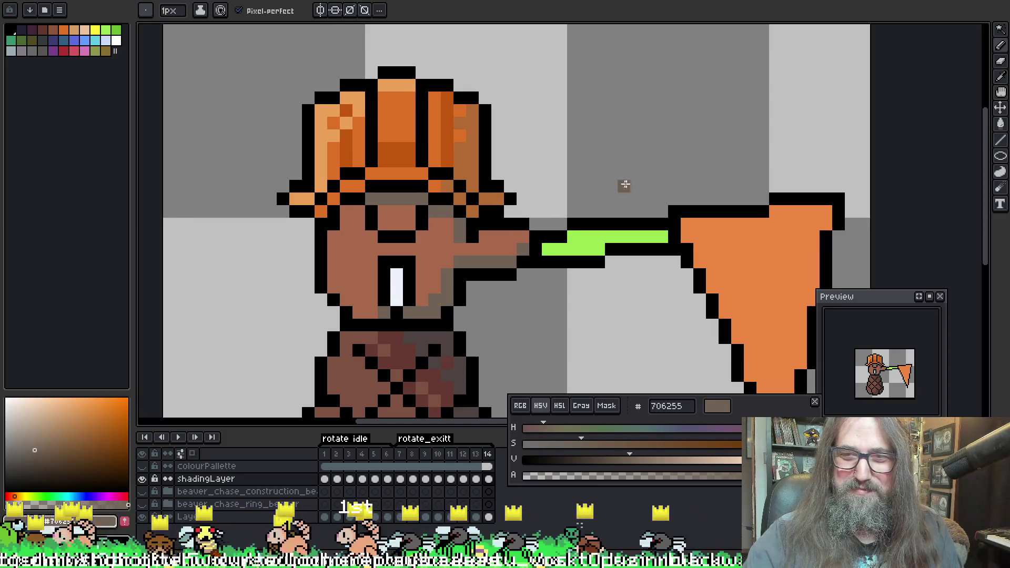
{"action": "key", "text": "Left"}
{"action": "key", "text": "Left"}
{"action": "key", "text": "Left"}
{"action": "key", "text": "Right"}
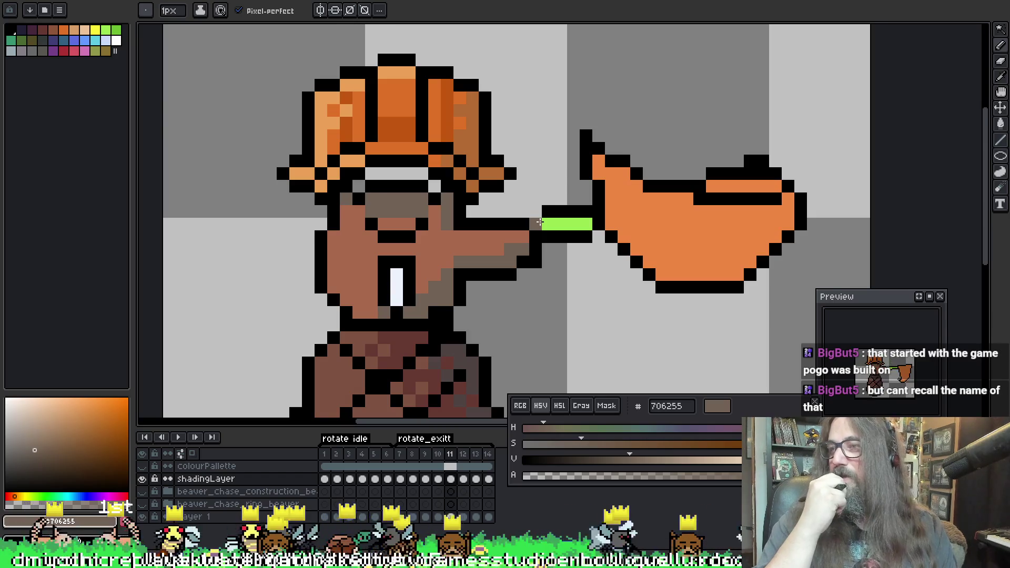
{"action": "left_click_drag", "start_coordinate": [544, 172], "coordinate": [543, 164]}
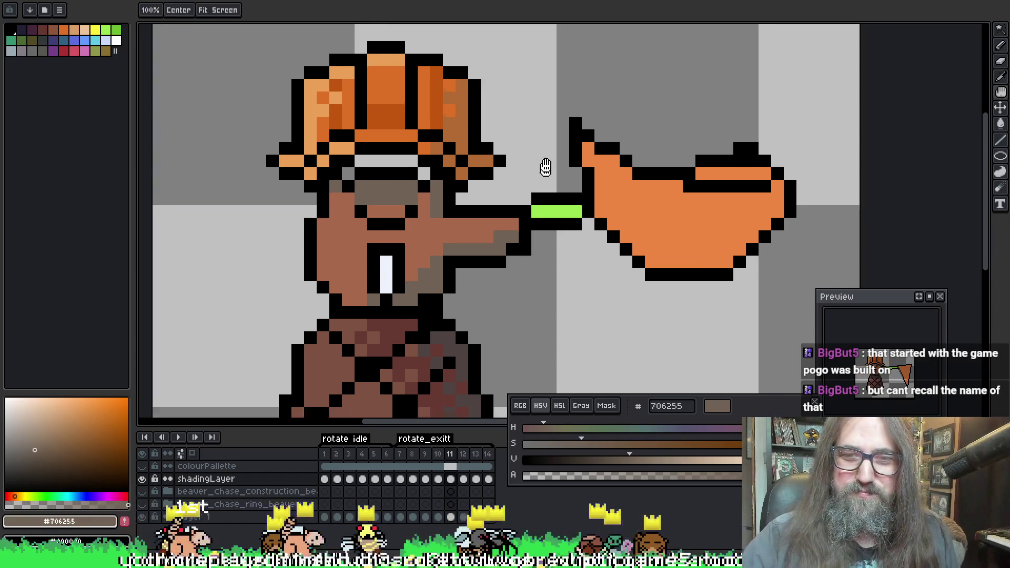
{"action": "key", "text": "comma"}
{"action": "key", "text": "comma"}
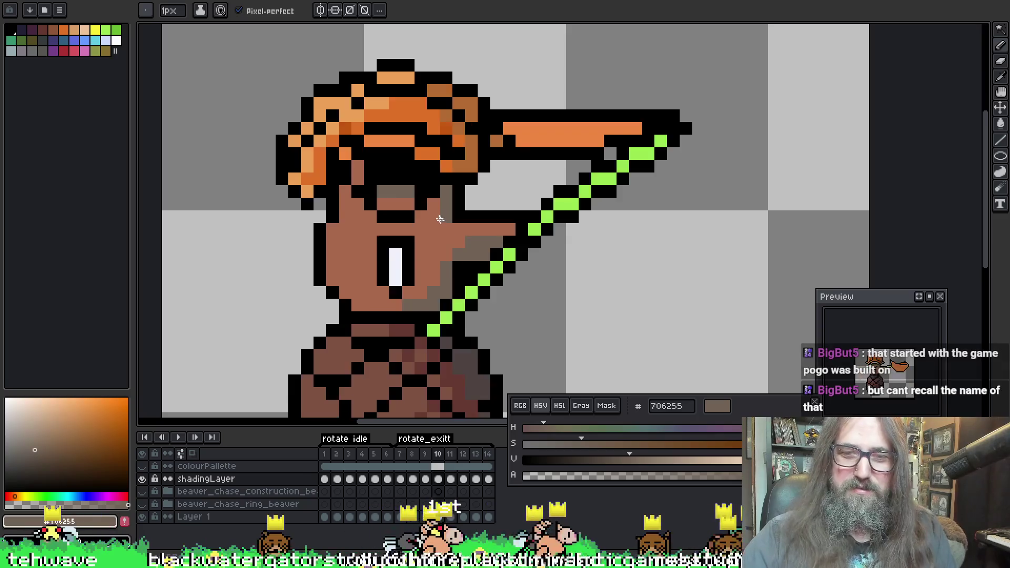
Play the rotation animation, zooming out so the whole sprite is visible
{"action": "key", "text": "Return"}
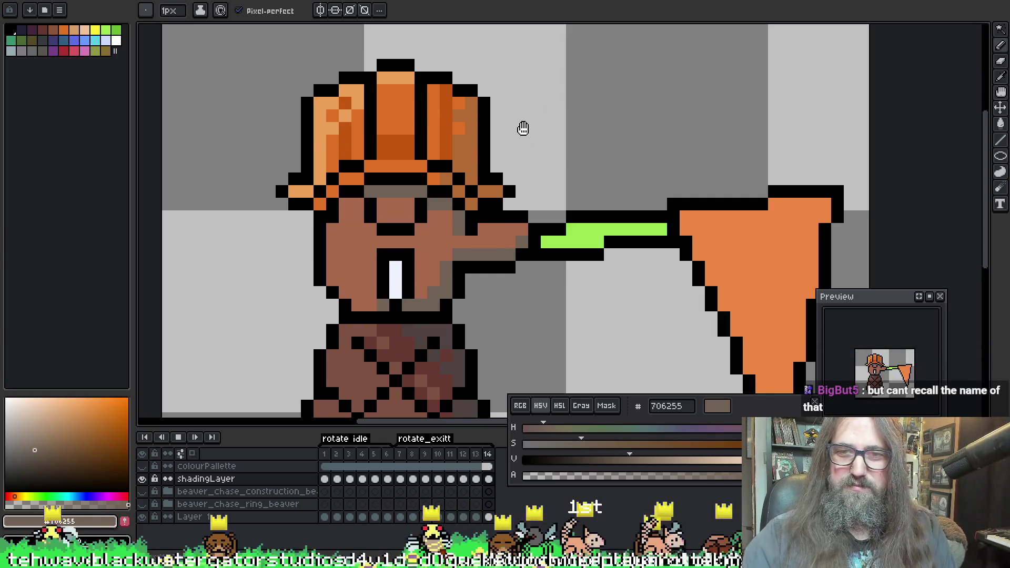
{"action": "scroll", "coordinate": [514, 166], "scroll_direction": "down", "scroll_amount": 5}
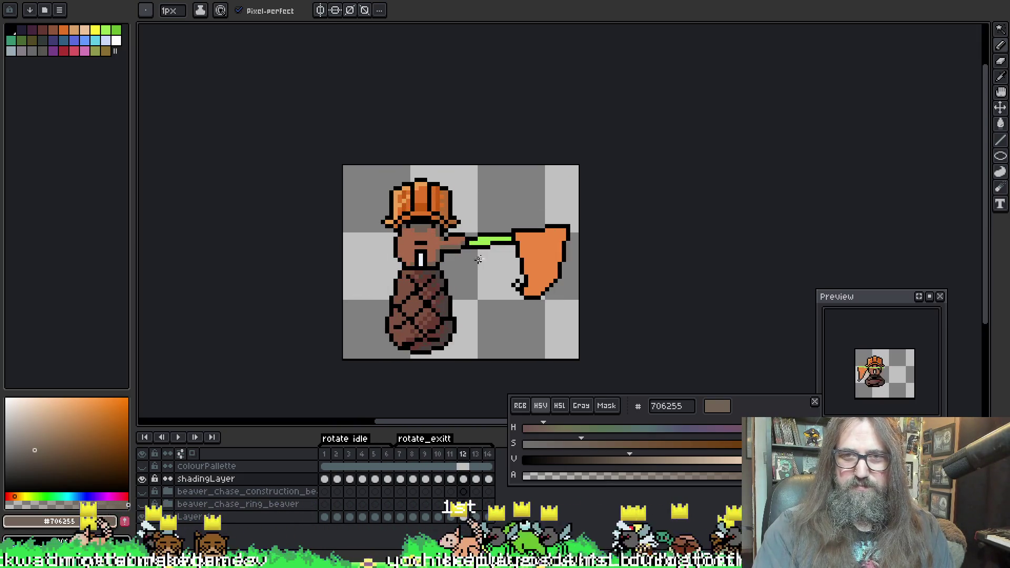
{"action": "scroll", "coordinate": [418, 287], "scroll_direction": "up", "scroll_amount": 4}
{"action": "key", "text": "o"}
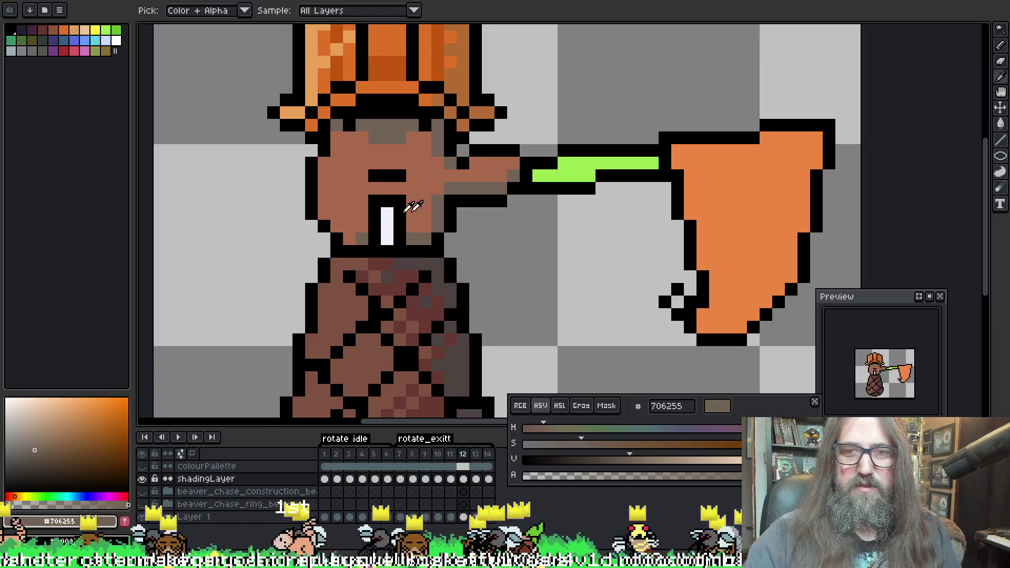
{"action": "key", "text": "b"}
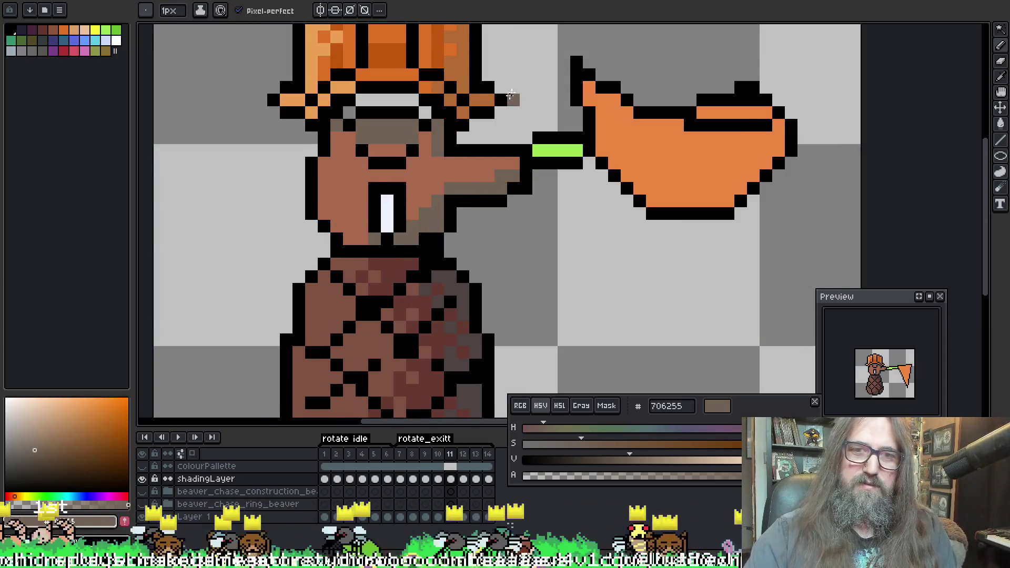
{"action": "scroll", "coordinate": [505, 173], "scroll_direction": "down", "scroll_amount": 2}
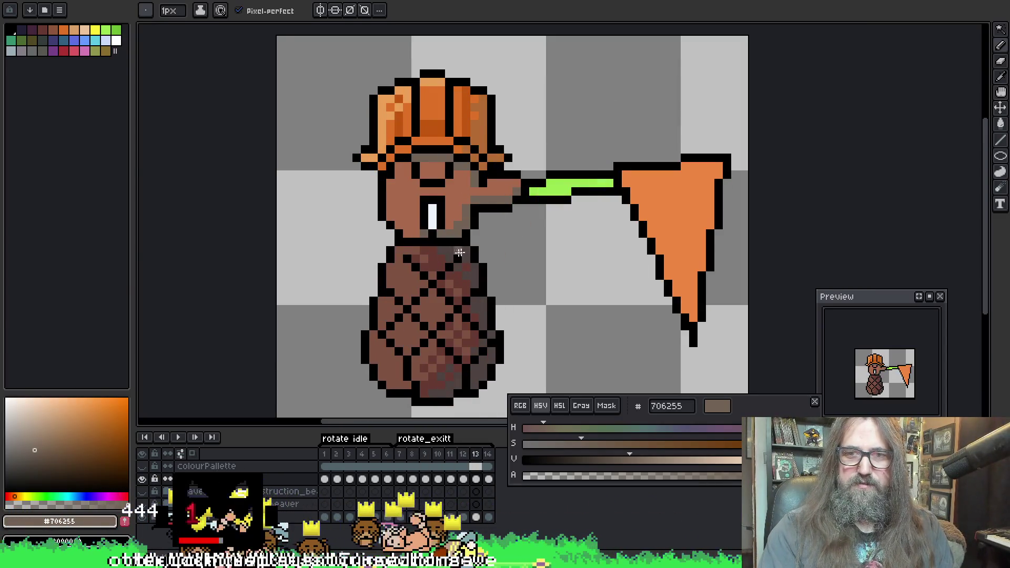
{"action": "scroll", "coordinate": [415, 224], "scroll_direction": "up", "scroll_amount": 2}
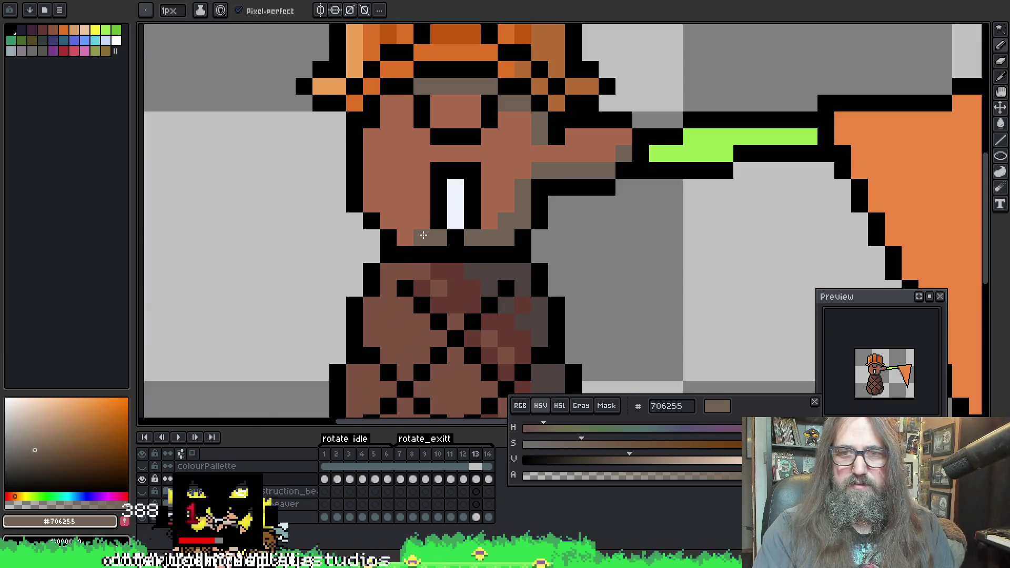
{"action": "scroll", "coordinate": [595, 264], "scroll_direction": "down", "scroll_amount": 3}
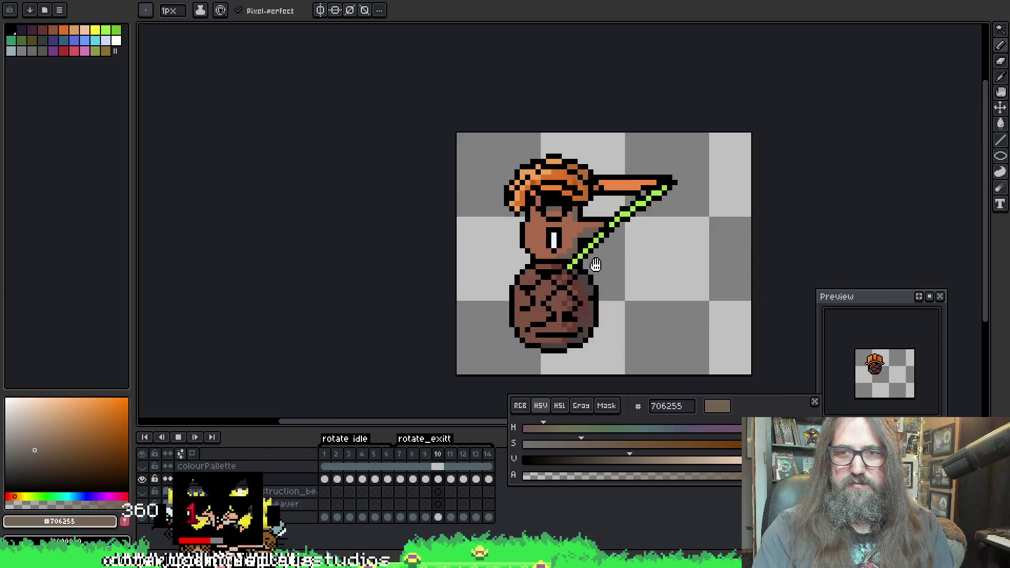
Recentre the view on the beaver, stop the animation and land on rotation frame 9
{"action": "left_click_drag", "start_coordinate": [638, 267], "coordinate": [553, 280]}
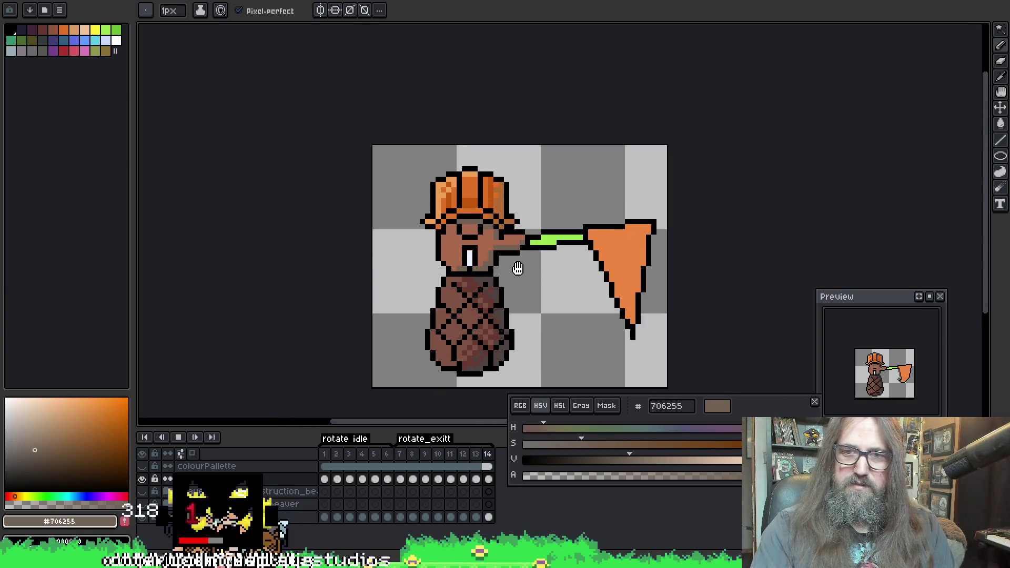
{"action": "scroll", "coordinate": [514, 266], "scroll_direction": "up", "scroll_amount": 2}
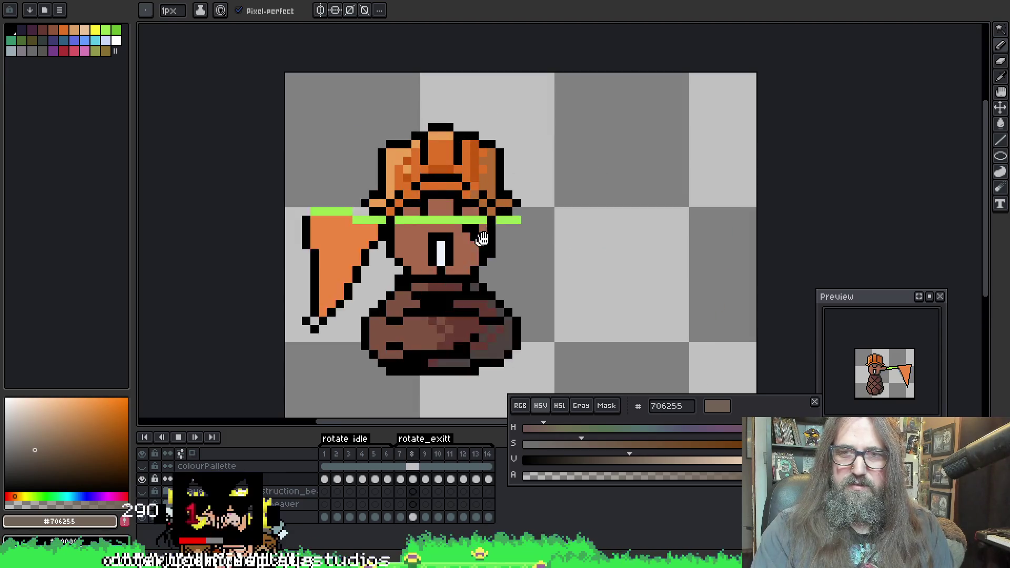
{"action": "left_click_drag", "start_coordinate": [413, 215], "coordinate": [402, 260]}
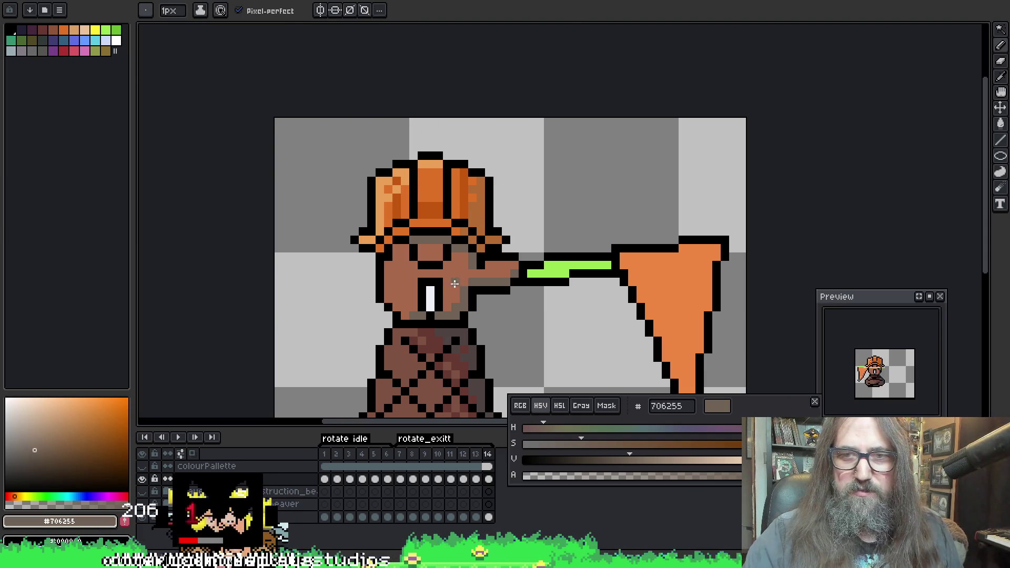
{"action": "key", "text": "Return"}
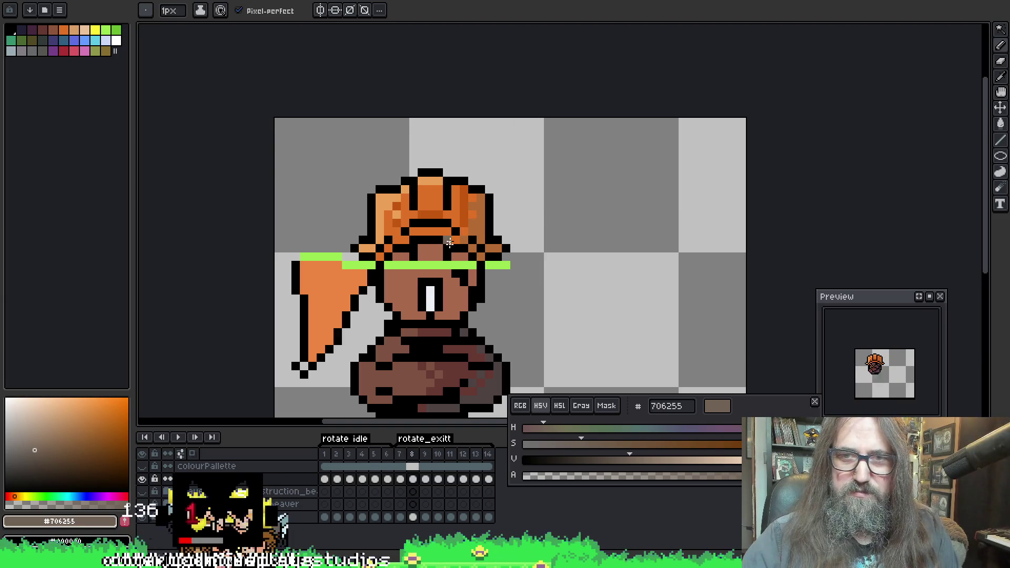
{"action": "key", "text": "Right"}
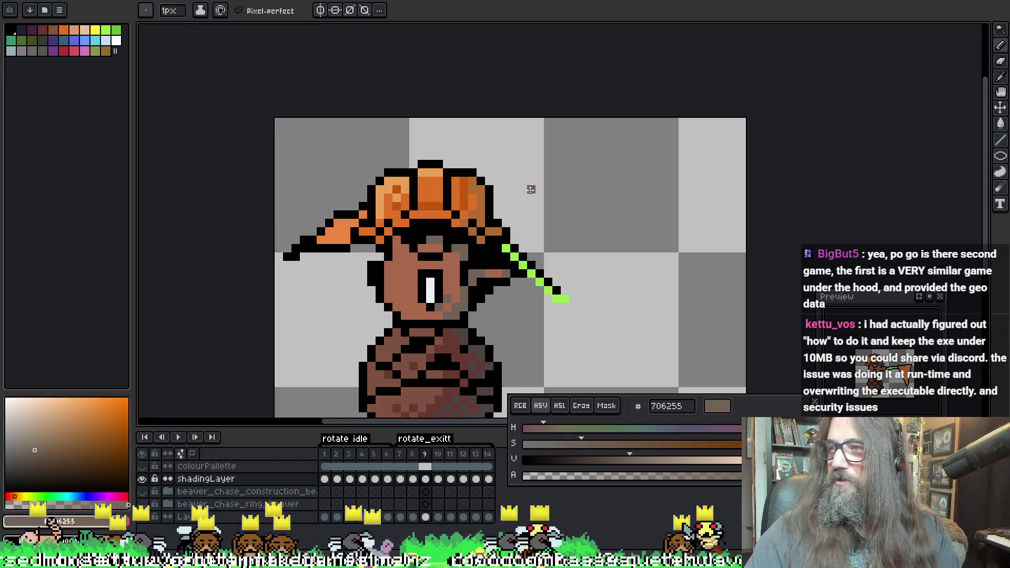
{"action": "mouse_move", "coordinate": [544, 239]}
{"action": "left_mouse_down"}
{"action": "mouse_move", "coordinate": [475, 230]}
{"action": "mouse_move", "coordinate": [493, 227]}
{"action": "left_mouse_up"}
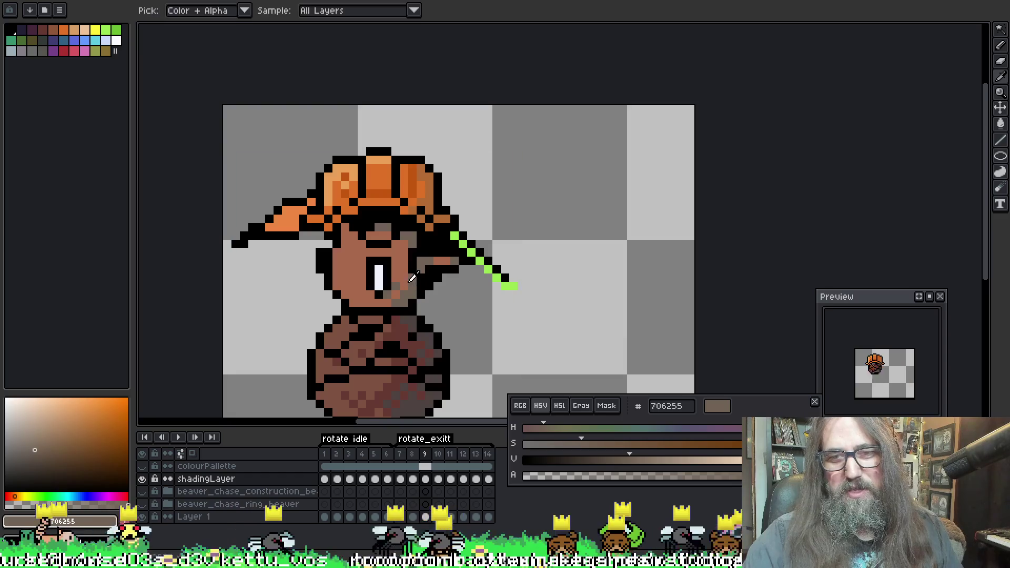
On frame 9, eyedrop the face brown a8694c and the darker shade 706255
{"action": "key", "text": "z"}
{"action": "key", "text": "i"}
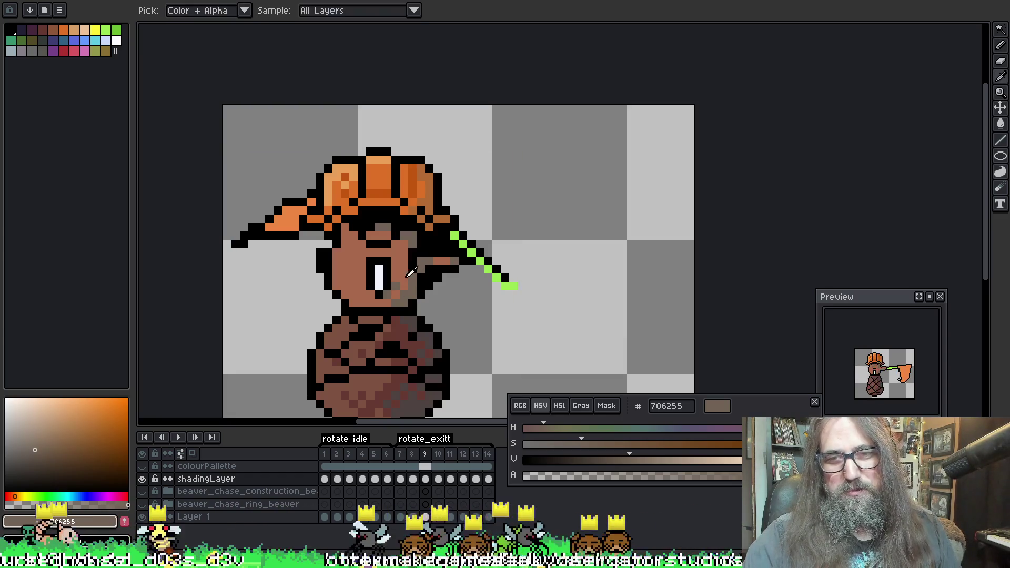
{"action": "left_click", "coordinate": [418, 271]}
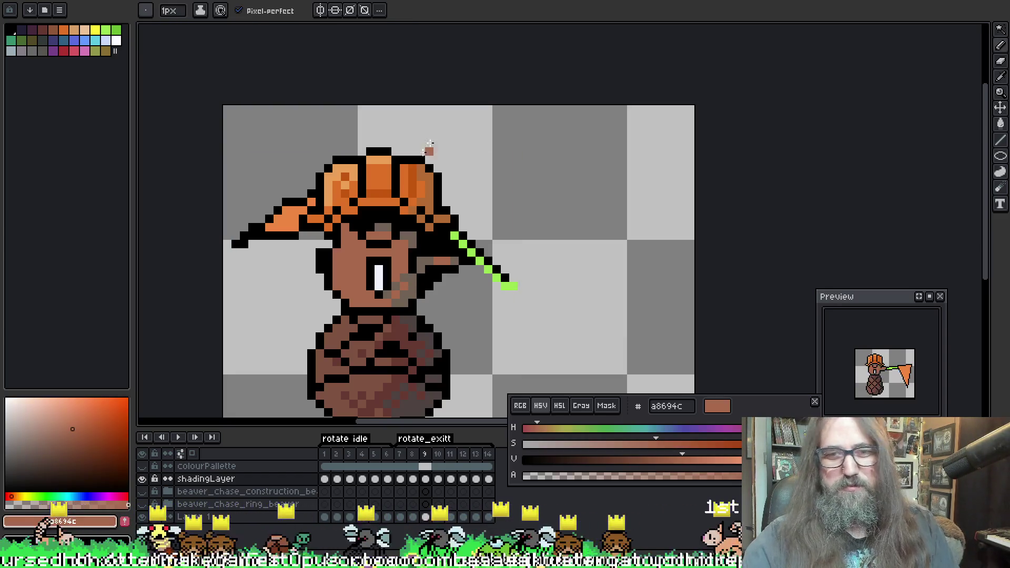
{"action": "key", "text": "period"}
{"action": "key", "text": "comma"}
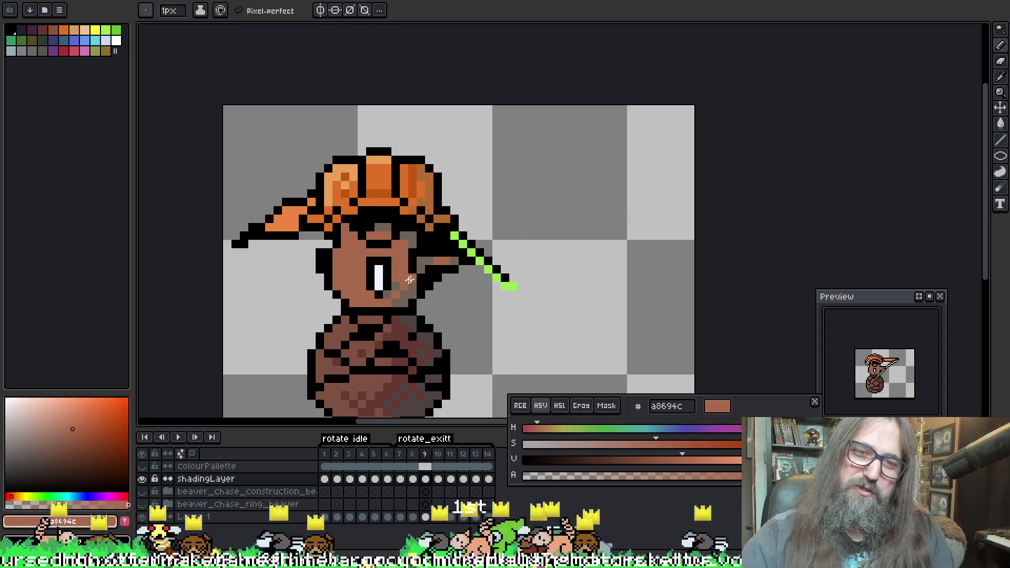
{"action": "left_click", "coordinate": [409, 276], "text": "alt"}
Step through frames 10 to 13, play the animation, and stop on frame 13
{"action": "key", "text": "period"}
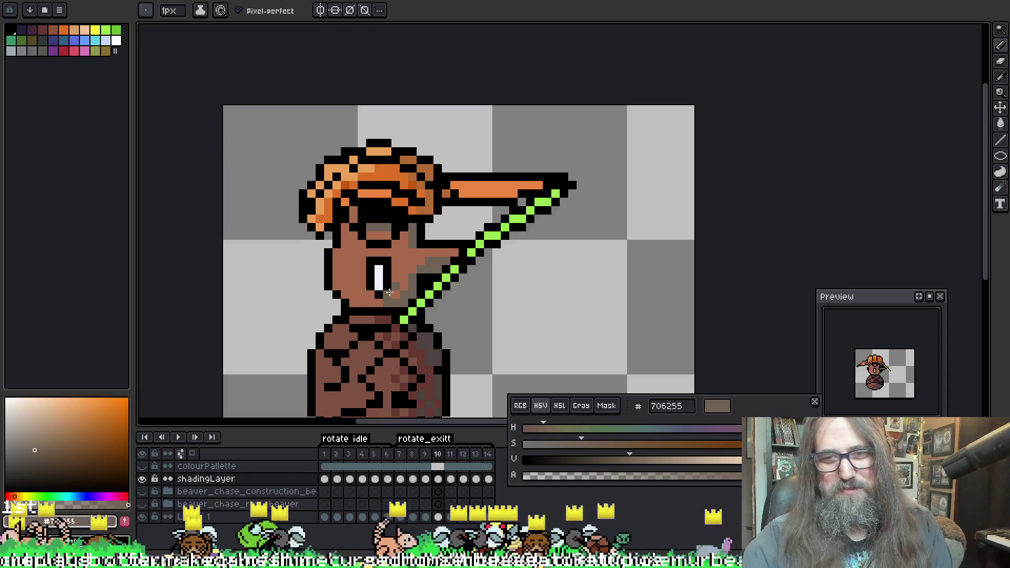
{"action": "key", "text": "period"}
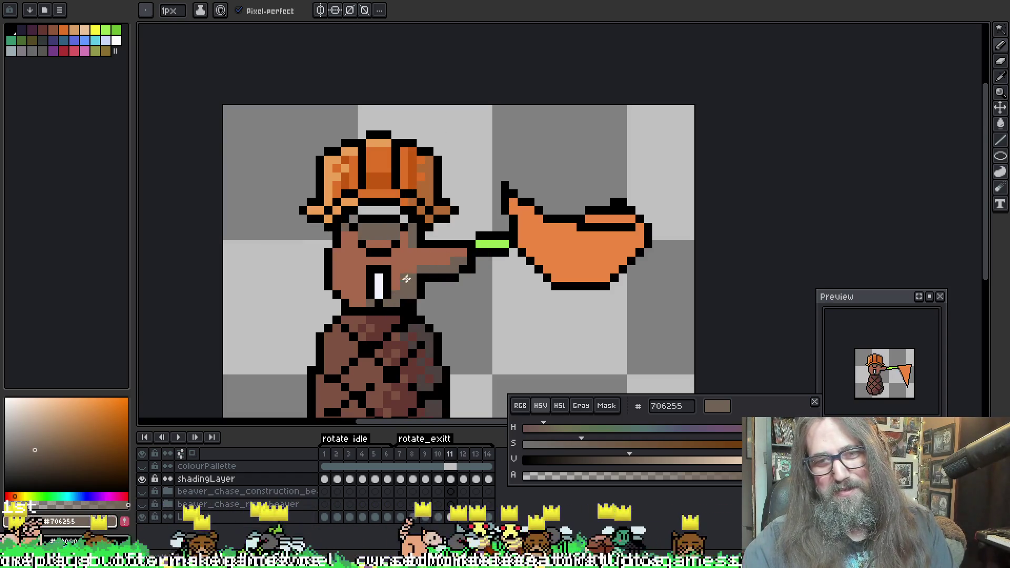
{"action": "key", "text": "period"}
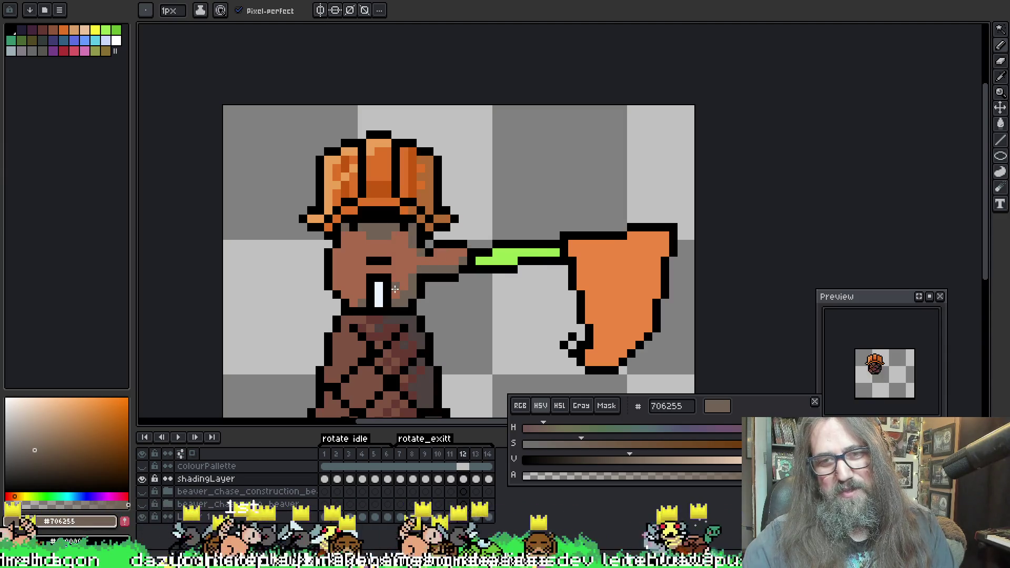
{"action": "key", "text": "period"}
{"action": "key", "text": "period"}
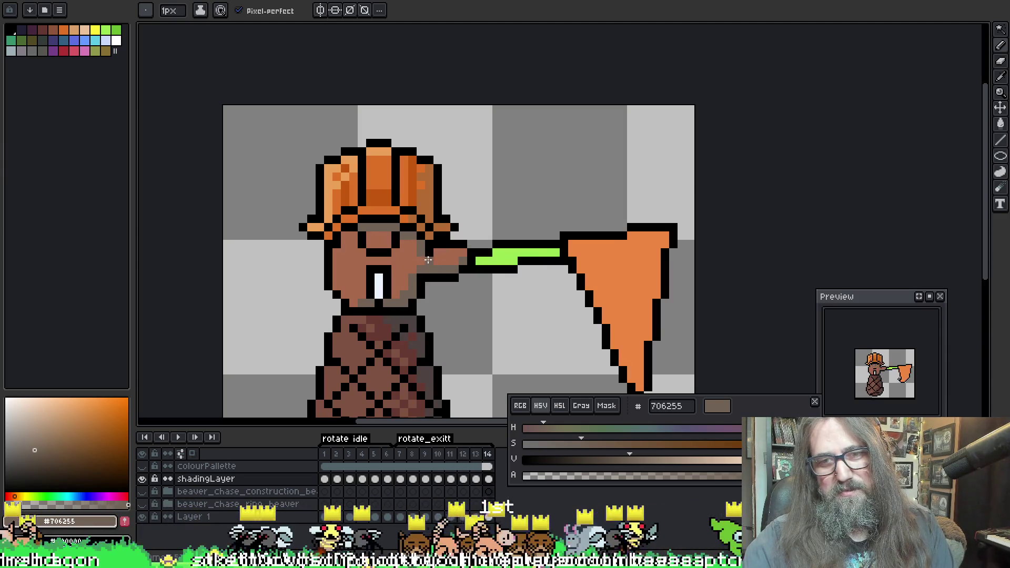
{"action": "key", "text": "Return"}
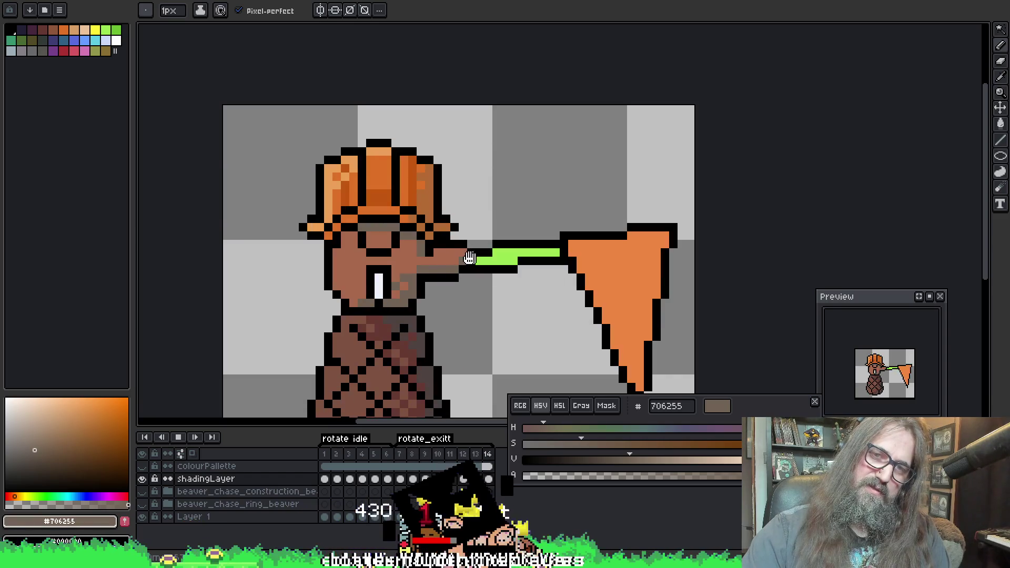
{"action": "key", "text": "Return"}
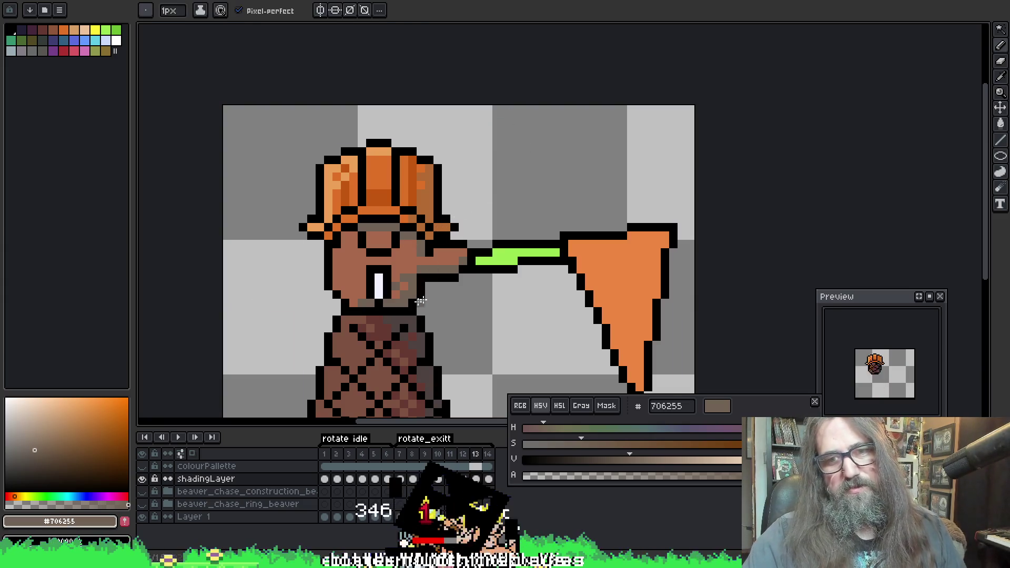
{"action": "mouse_move", "coordinate": [428, 147]}
{"action": "left_mouse_down"}
{"action": "mouse_move", "coordinate": [502, 112]}
{"action": "mouse_move", "coordinate": [480, 131]}
{"action": "left_mouse_up"}
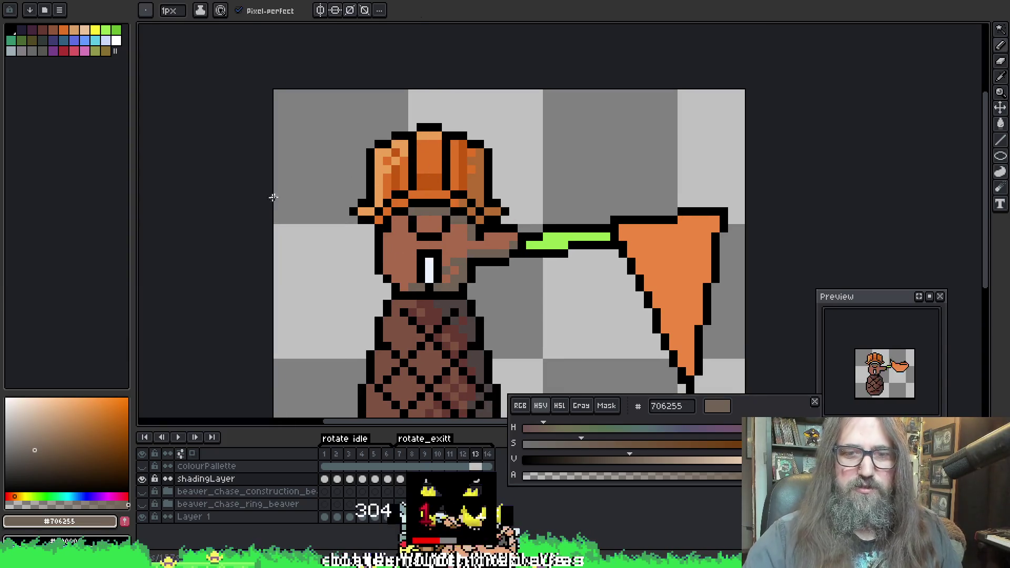
{"action": "left_click", "coordinate": [142, 466]}
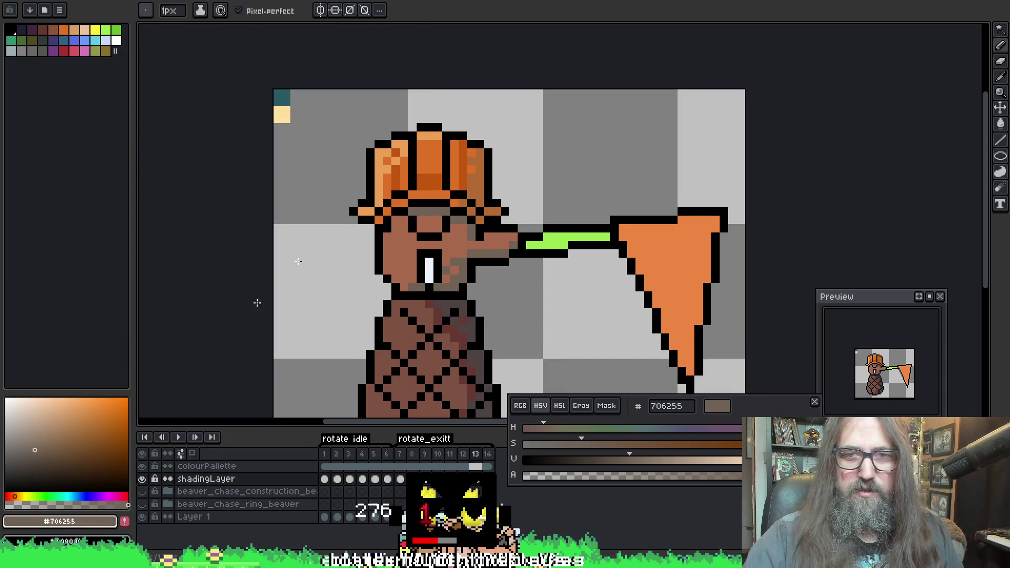
Eyedrop the cream ffe19c swatch and lower its Alpha to make it semi-transparent
{"action": "left_click", "coordinate": [282, 113], "text": "alt"}
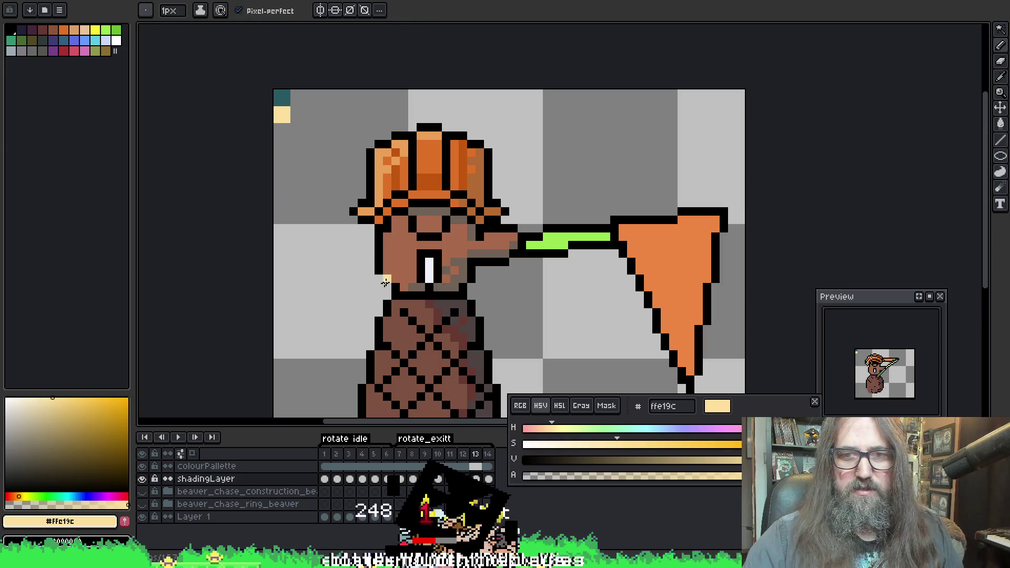
{"action": "mouse_move", "coordinate": [595, 476]}
{"action": "left_mouse_down"}
{"action": "mouse_move", "coordinate": [546, 477]}
{"action": "mouse_move", "coordinate": [554, 487]}
{"action": "left_mouse_up"}
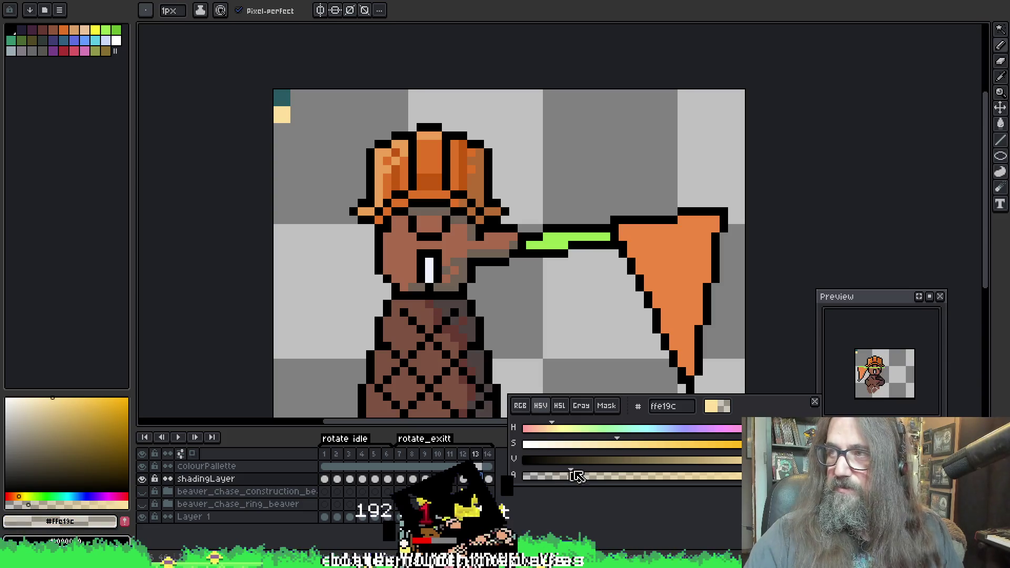
{"action": "mouse_move", "coordinate": [558, 478]}
{"action": "left_mouse_down"}
{"action": "mouse_move", "coordinate": [575, 477]}
{"action": "mouse_move", "coordinate": [565, 478]}
{"action": "left_mouse_up"}
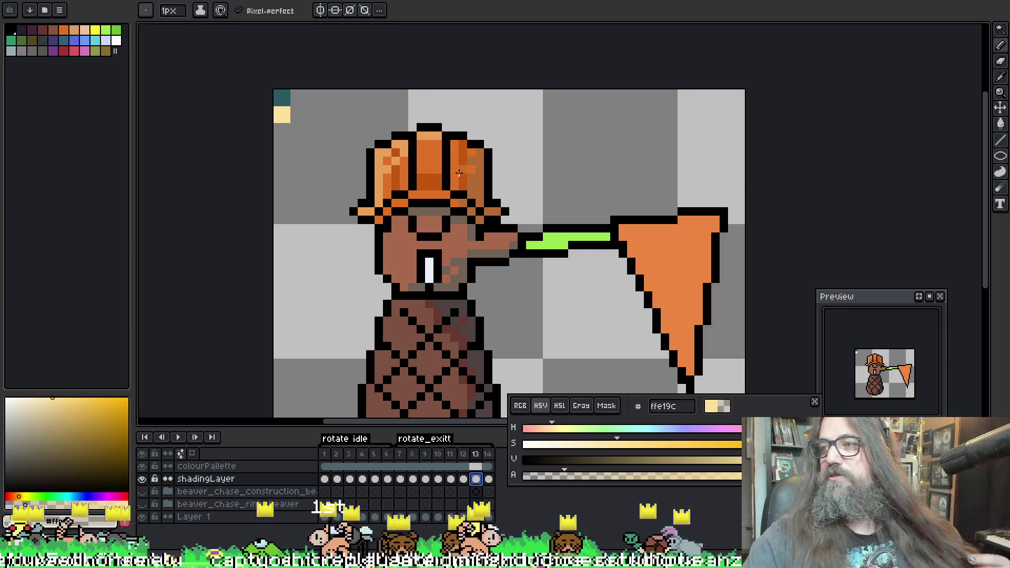
Paint a faint semi-transparent cream ffe19c highlight down the beaver's left cheek
{"action": "left_click_drag", "start_coordinate": [610, 140], "coordinate": [633, 147]}
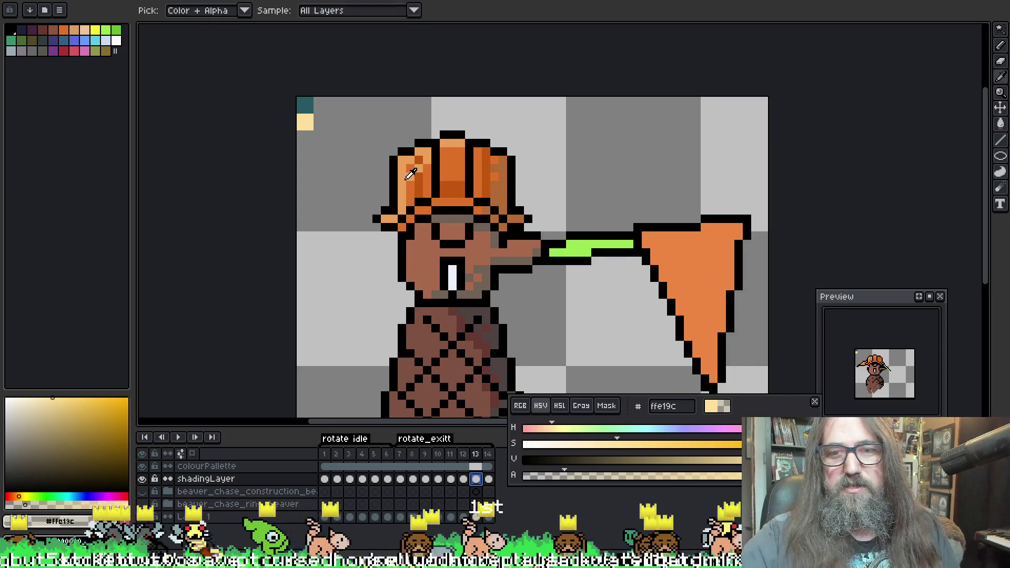
{"action": "left_click", "coordinate": [402, 170], "text": "alt"}
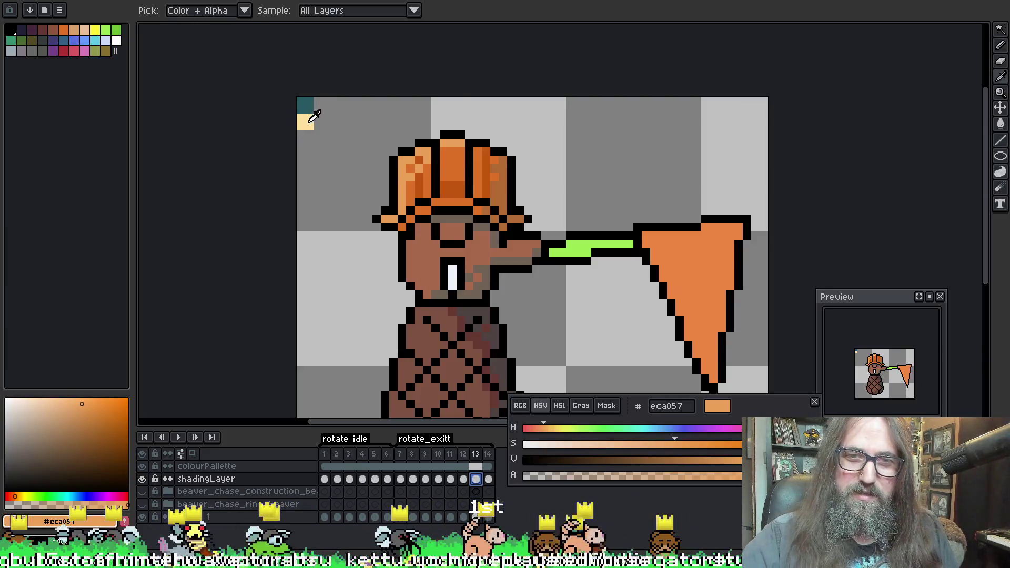
{"action": "left_click", "coordinate": [305, 123], "text": "alt"}
{"action": "left_click_drag", "start_coordinate": [666, 479], "coordinate": [571, 487]}
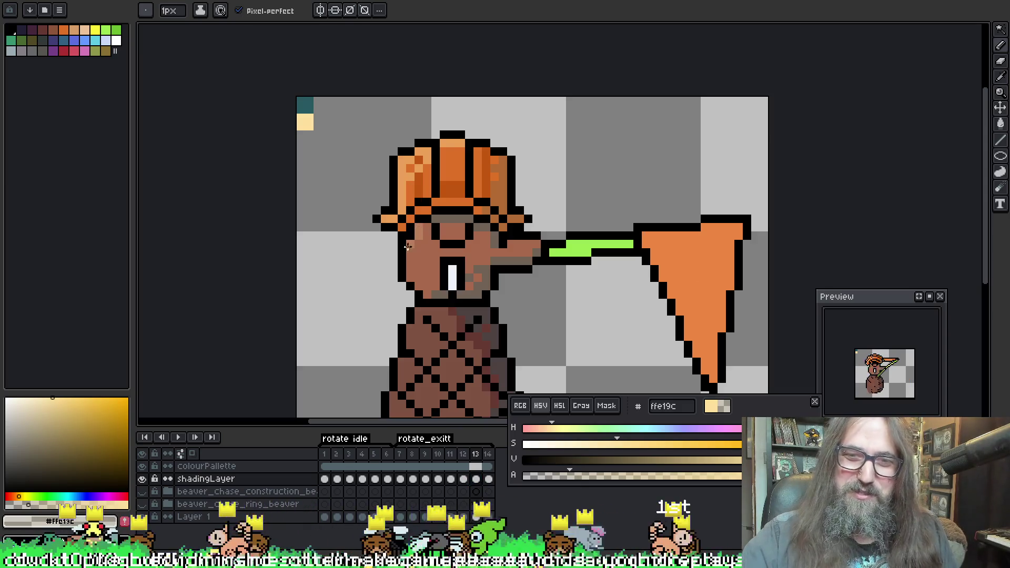
{"action": "left_click_drag", "start_coordinate": [407, 246], "coordinate": [406, 271]}
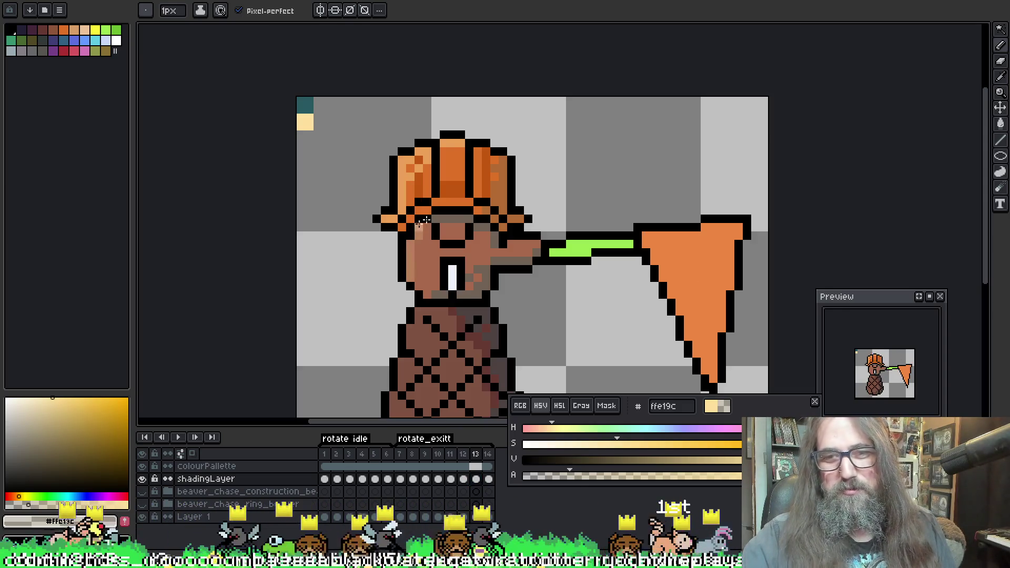
{"action": "left_click", "coordinate": [421, 227], "text": "alt"}
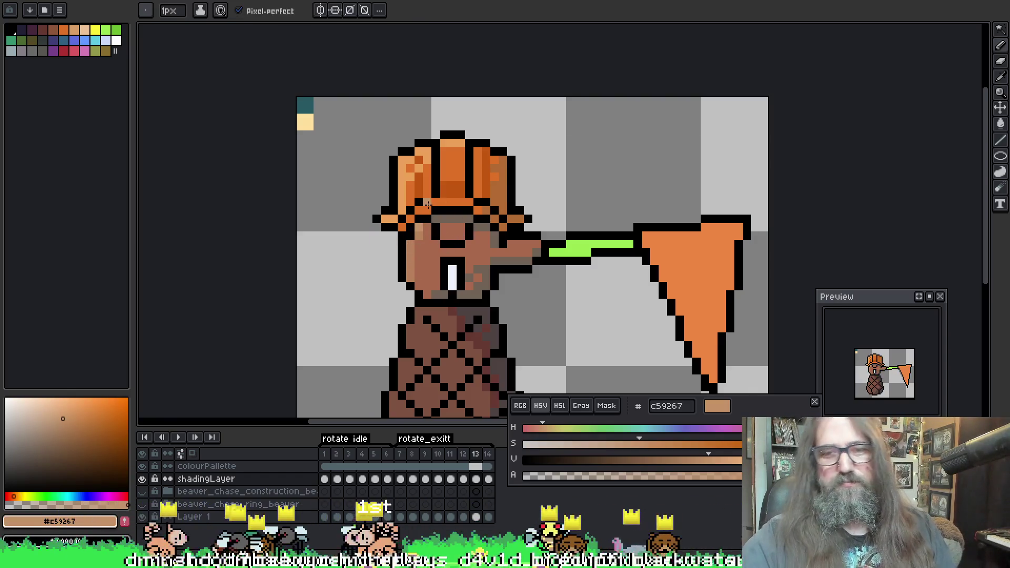
{"action": "scroll", "coordinate": [496, 307], "scroll_direction": "down", "scroll_amount": 1}
{"action": "scroll", "coordinate": [534, 319], "scroll_direction": "down", "scroll_amount": 3}
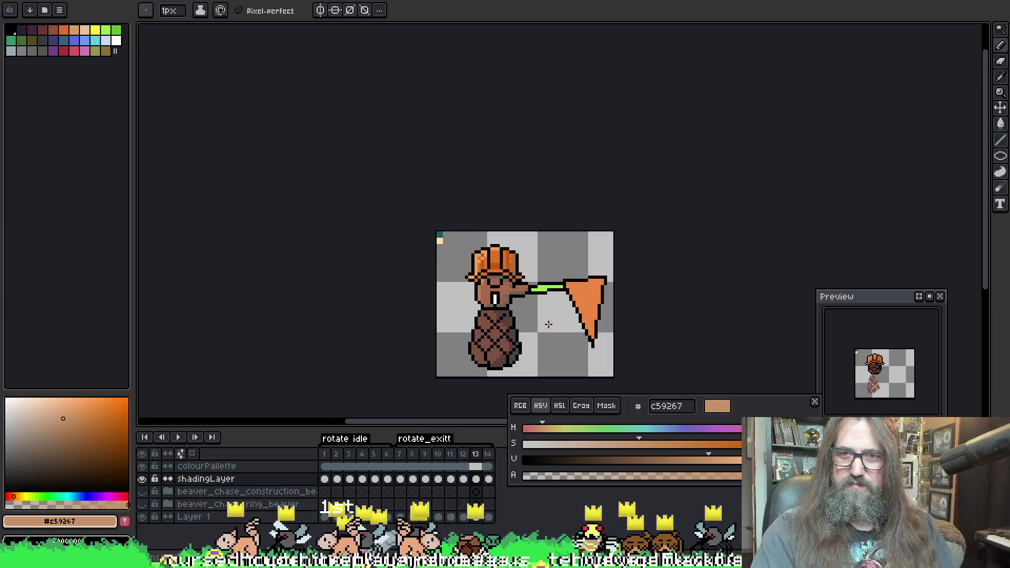
{"action": "scroll", "coordinate": [548, 324], "scroll_direction": "down", "scroll_amount": 3}
{"action": "scroll", "coordinate": [526, 255], "scroll_direction": "up", "scroll_amount": 3}
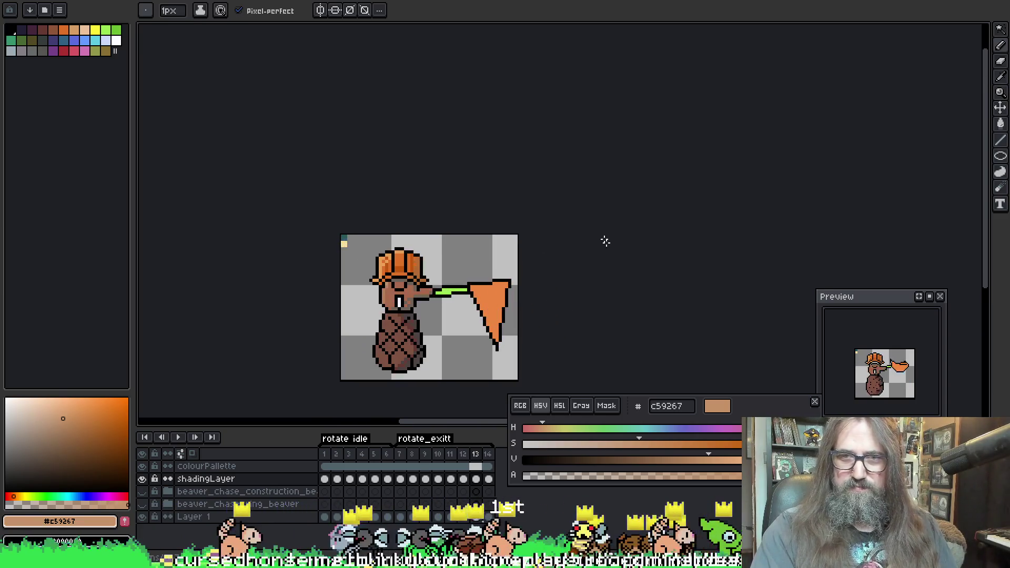
{"action": "scroll", "coordinate": [610, 246], "scroll_direction": "down", "scroll_amount": 1}
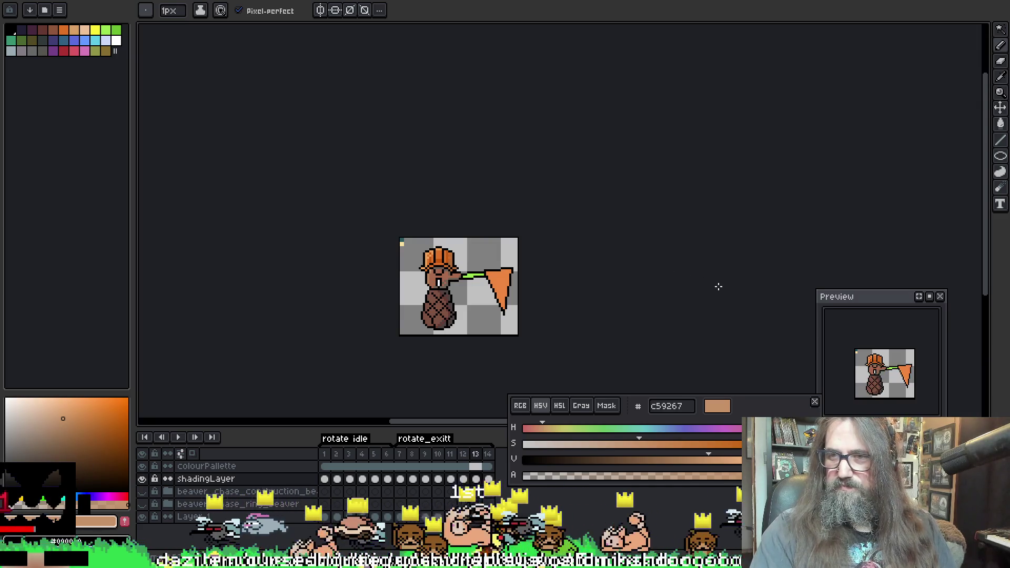
{"action": "scroll", "coordinate": [888, 373], "scroll_direction": "up", "scroll_amount": 3}
{"action": "scroll", "coordinate": [888, 373], "scroll_direction": "down", "scroll_amount": 4}
{"action": "scroll", "coordinate": [518, 297], "scroll_direction": "up", "scroll_amount": 4}
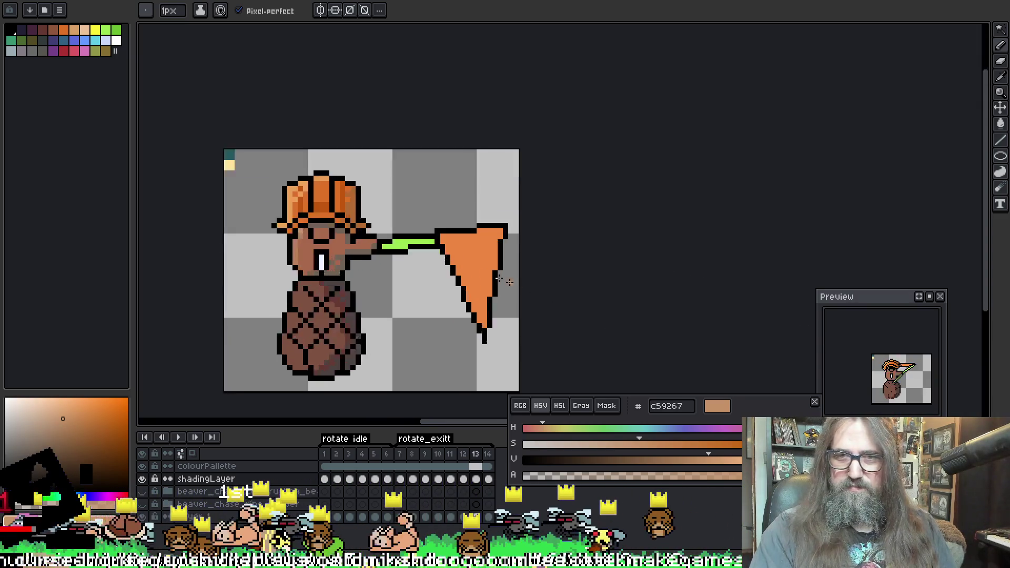
{"action": "key", "text": "g"}
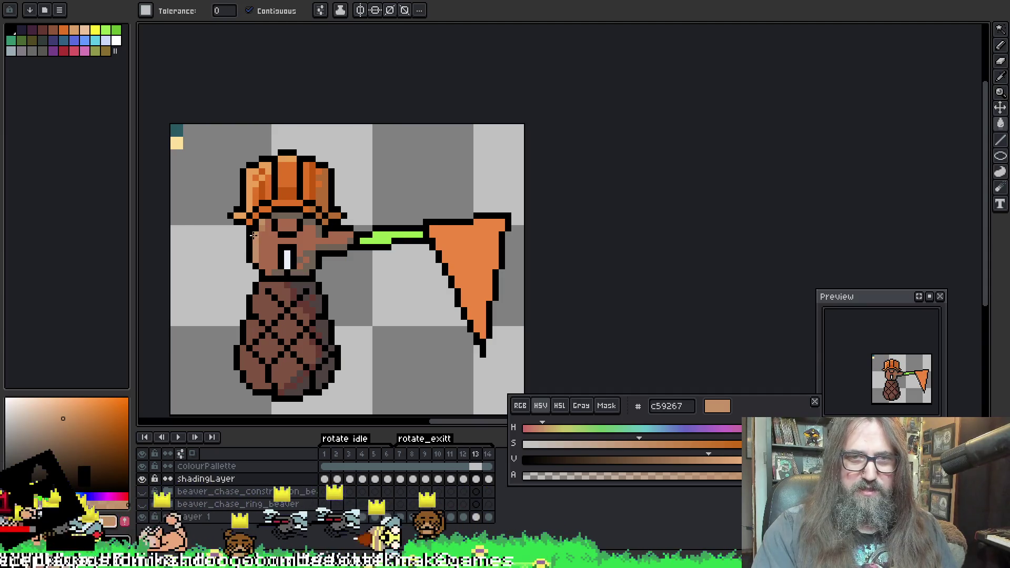
{"action": "scroll", "coordinate": [409, 232], "scroll_direction": "down", "scroll_amount": 4}
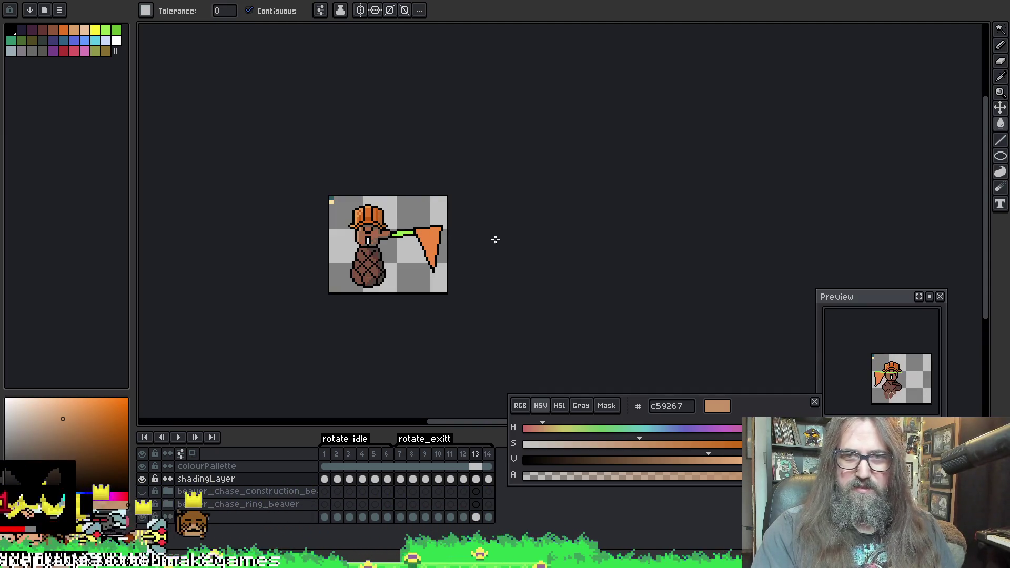
{"action": "scroll", "coordinate": [476, 235], "scroll_direction": "down", "scroll_amount": 1}
{"action": "scroll", "coordinate": [471, 272], "scroll_direction": "up", "scroll_amount": 2}
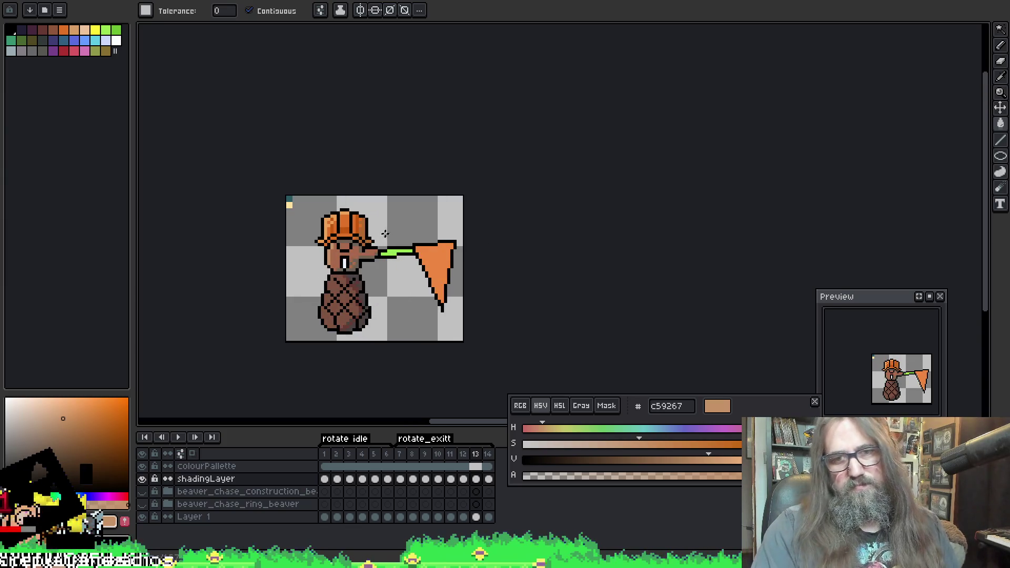
{"action": "scroll", "coordinate": [332, 264], "scroll_direction": "up", "scroll_amount": 2}
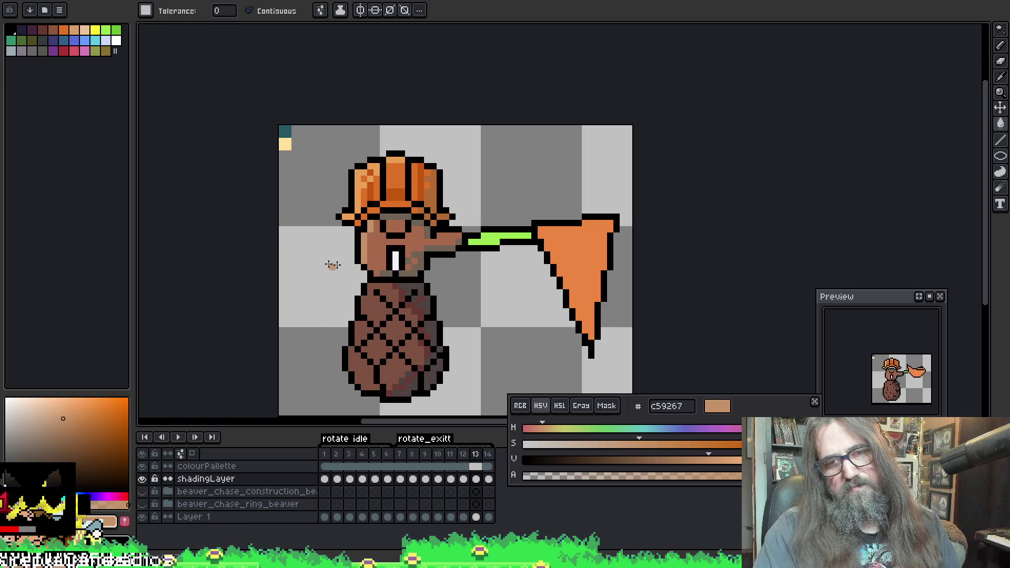
{"action": "key", "text": "b"}
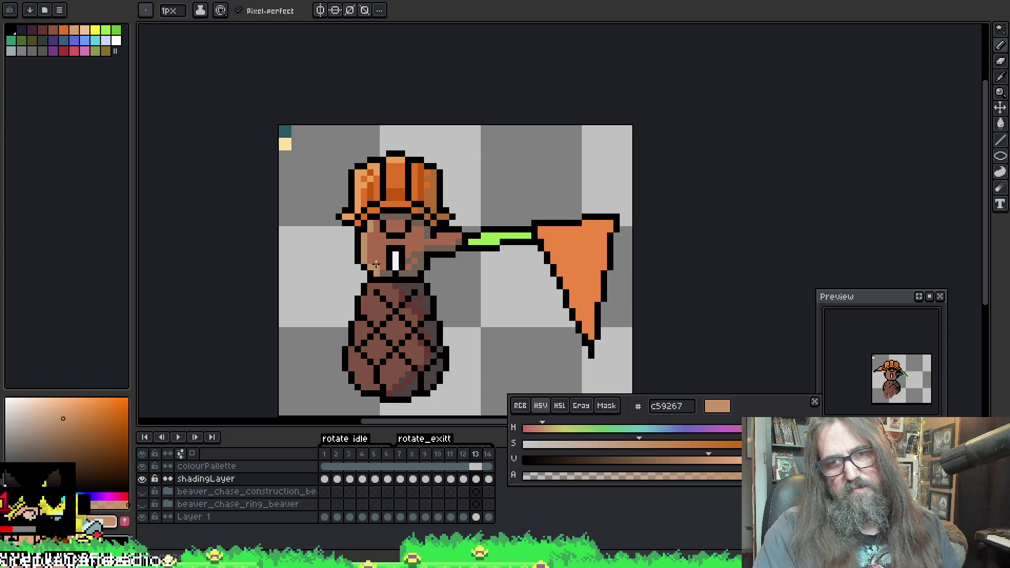
{"action": "scroll", "coordinate": [475, 270], "scroll_direction": "down", "scroll_amount": 2}
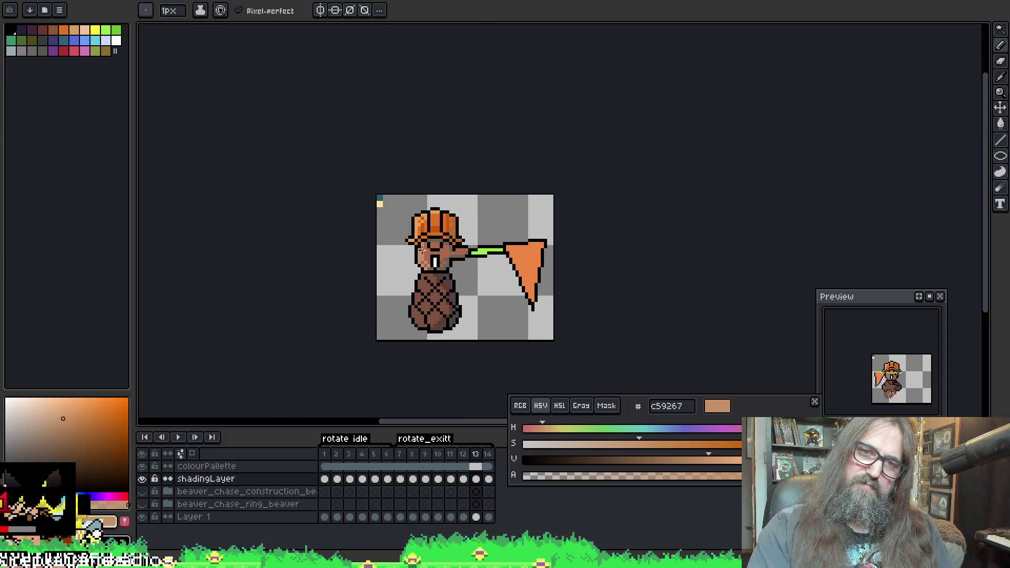
{"action": "key", "text": "F12"}
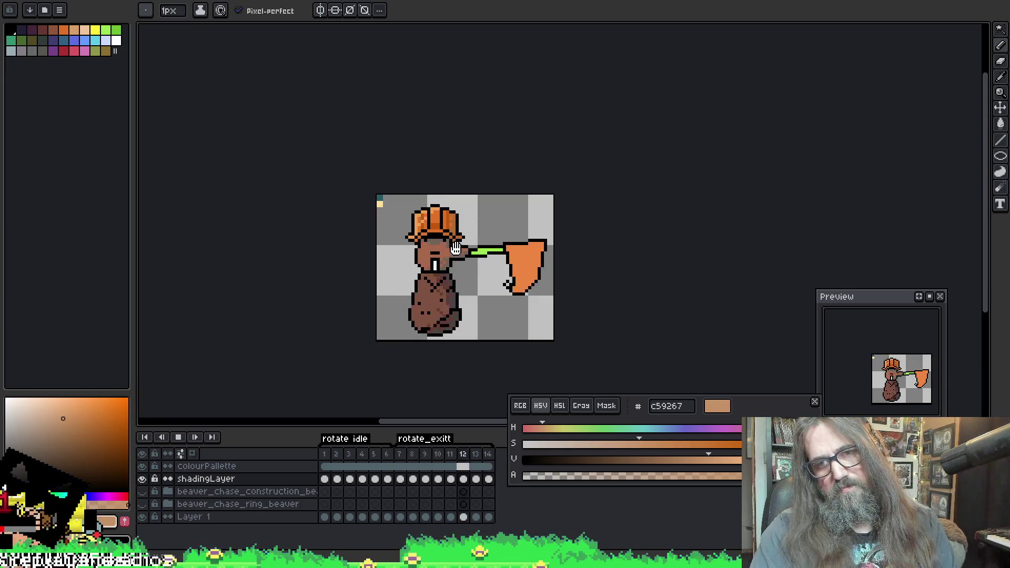
{"action": "key", "text": "Return"}
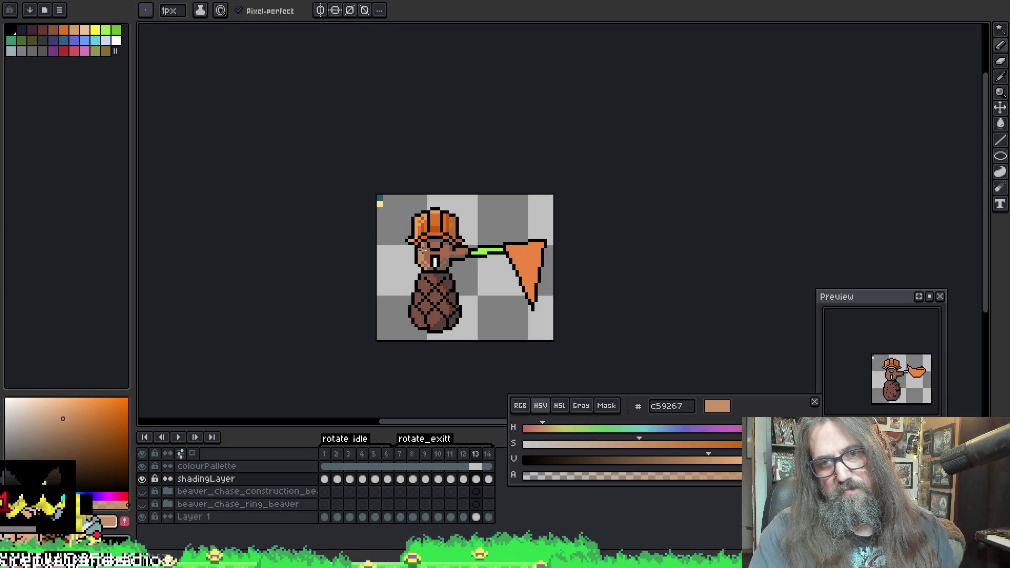
{"action": "scroll", "coordinate": [481, 277], "scroll_direction": "up", "scroll_amount": 1}
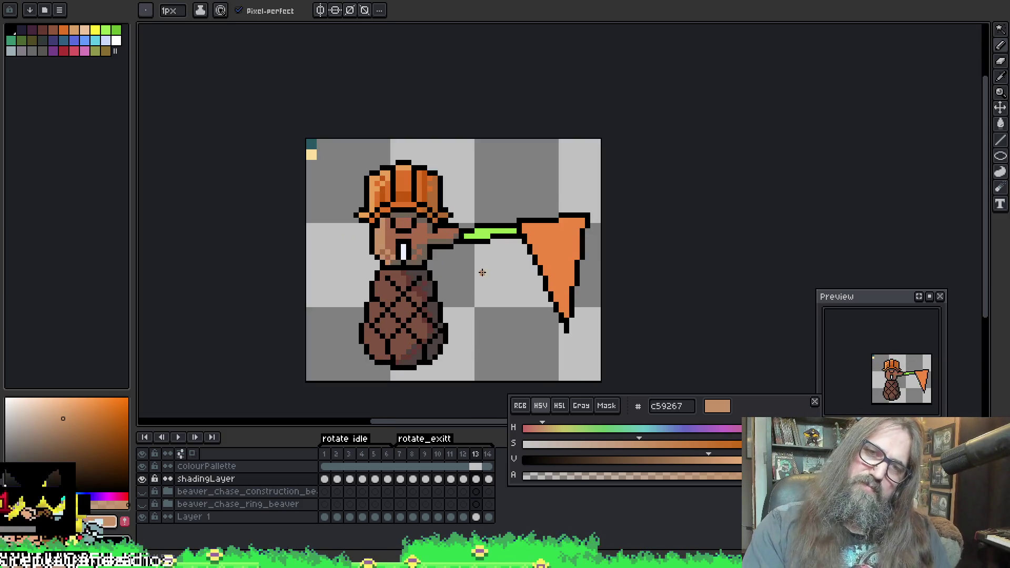
{"action": "key", "text": "v"}
{"action": "key", "text": "ctrl"}
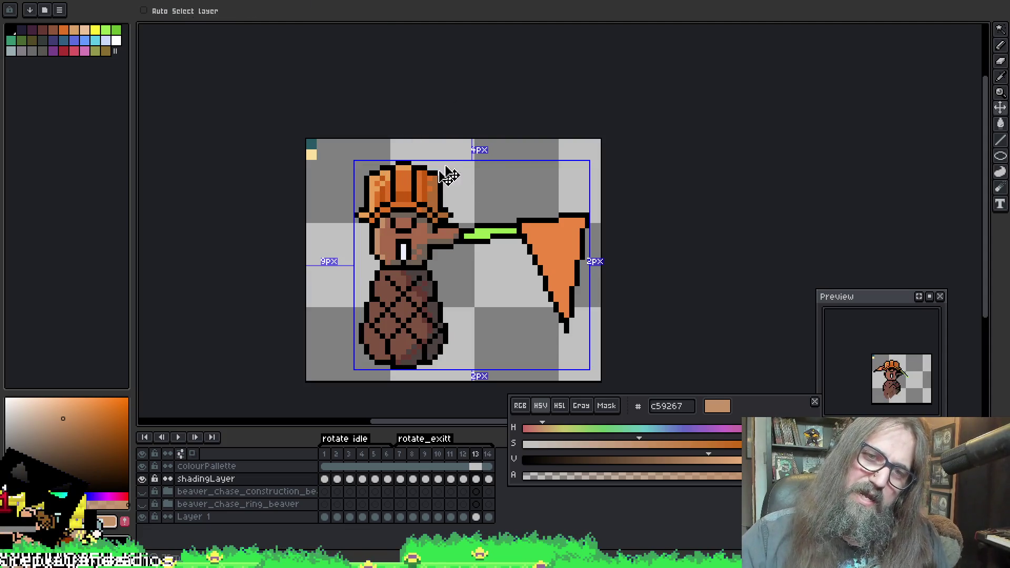
{"action": "left_click", "coordinate": [382, 222], "text": "alt"}
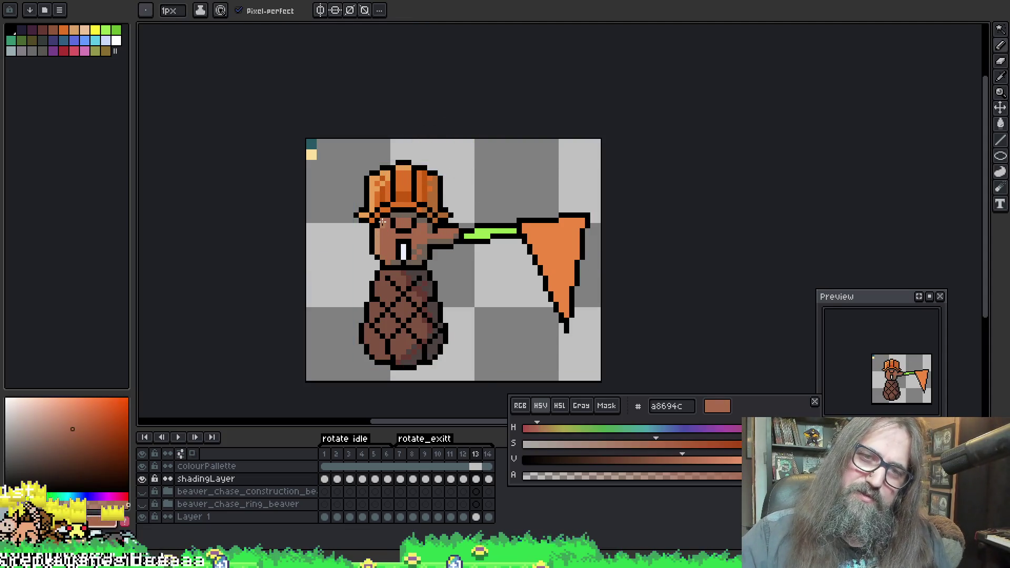
{"action": "left_click", "coordinate": [383, 222], "text": "alt"}
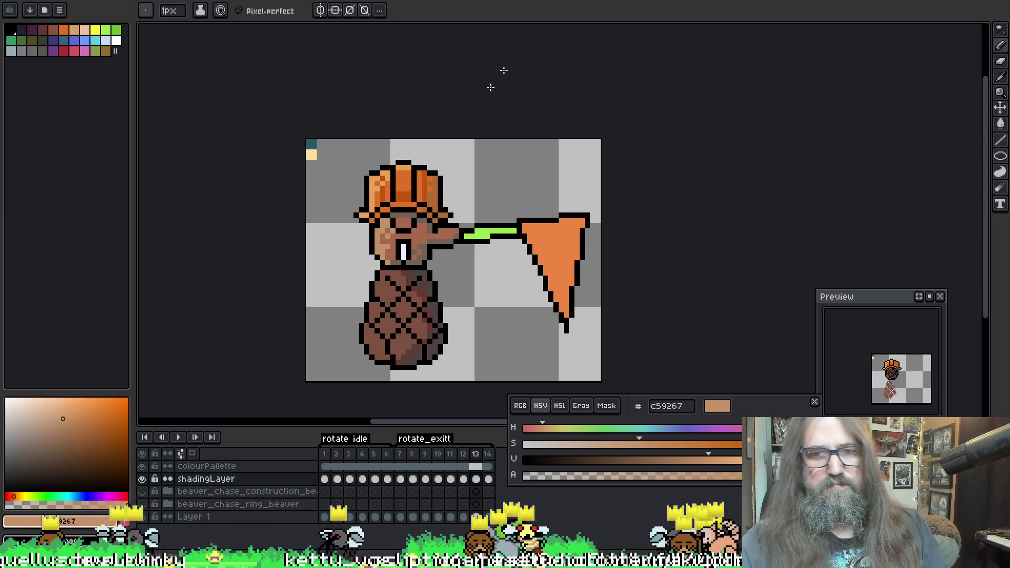
{"action": "left_click", "coordinate": [382, 240], "text": "alt"}
{"action": "left_click", "coordinate": [386, 242], "text": "alt"}
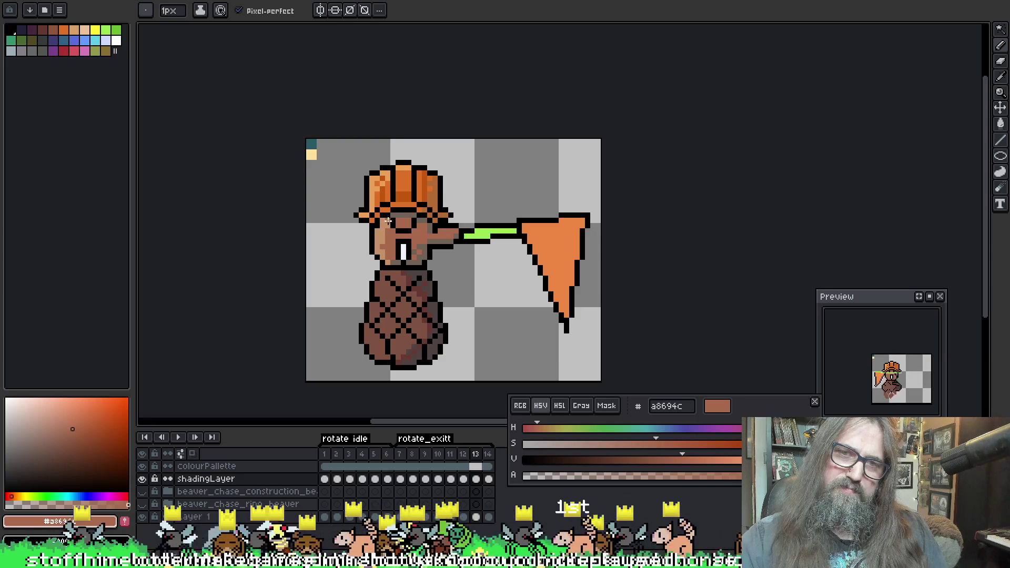
{"action": "left_click", "coordinate": [382, 253], "text": "alt"}
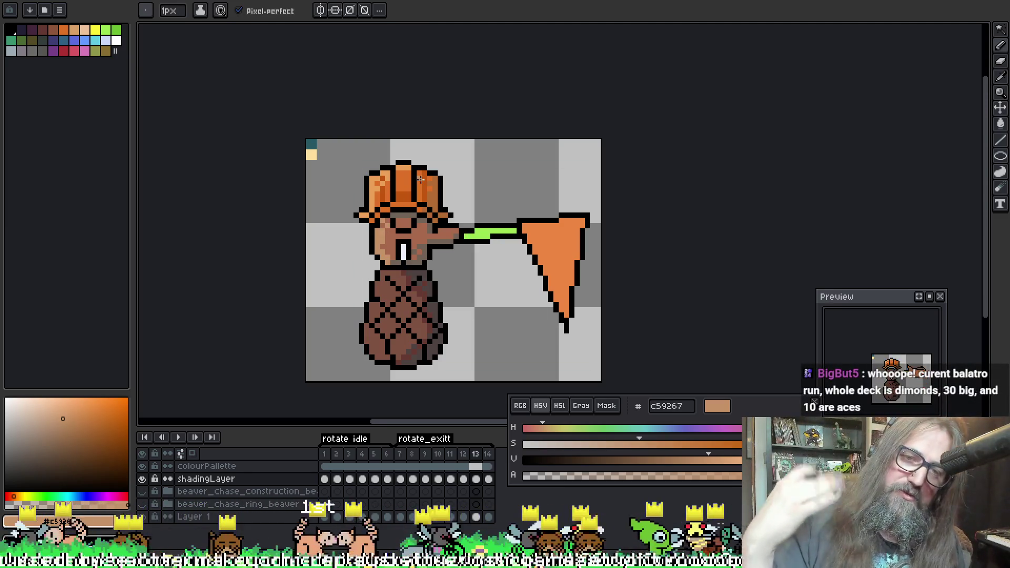
{"action": "key", "text": "alt"}
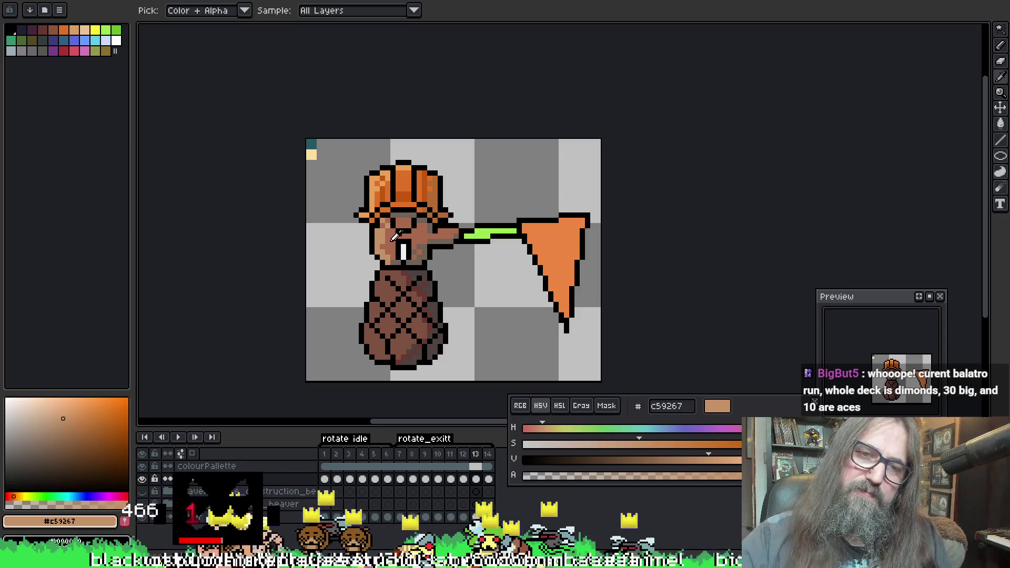
{"action": "left_click", "coordinate": [387, 226], "text": "alt"}
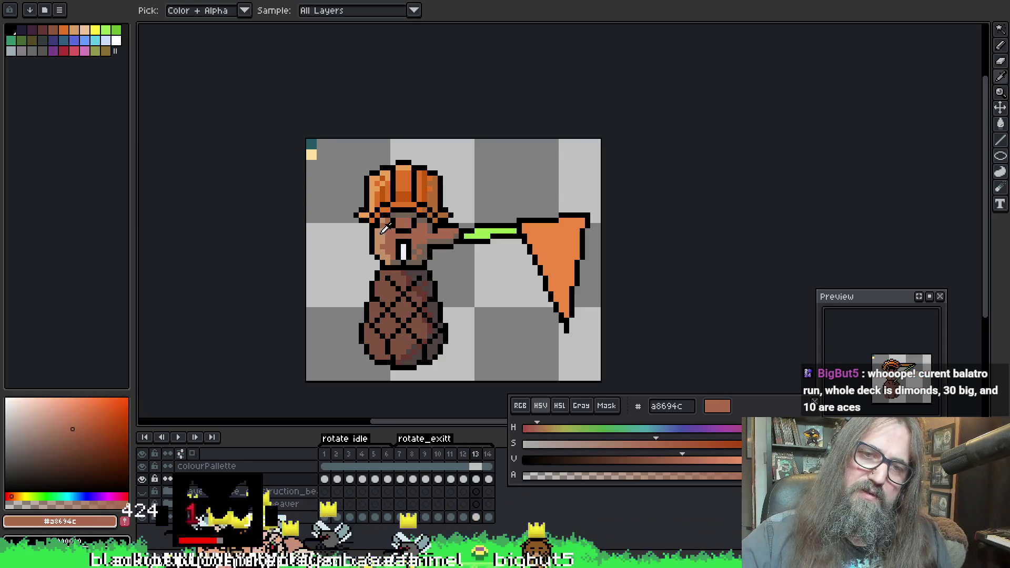
{"action": "left_click", "coordinate": [387, 220], "text": "alt"}
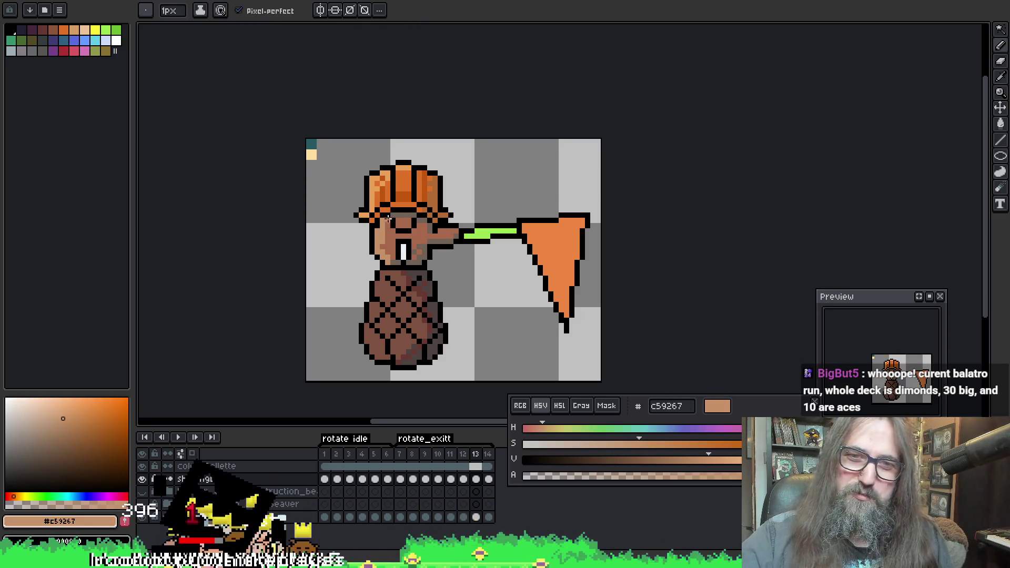
{"action": "left_click", "coordinate": [382, 225], "text": "alt"}
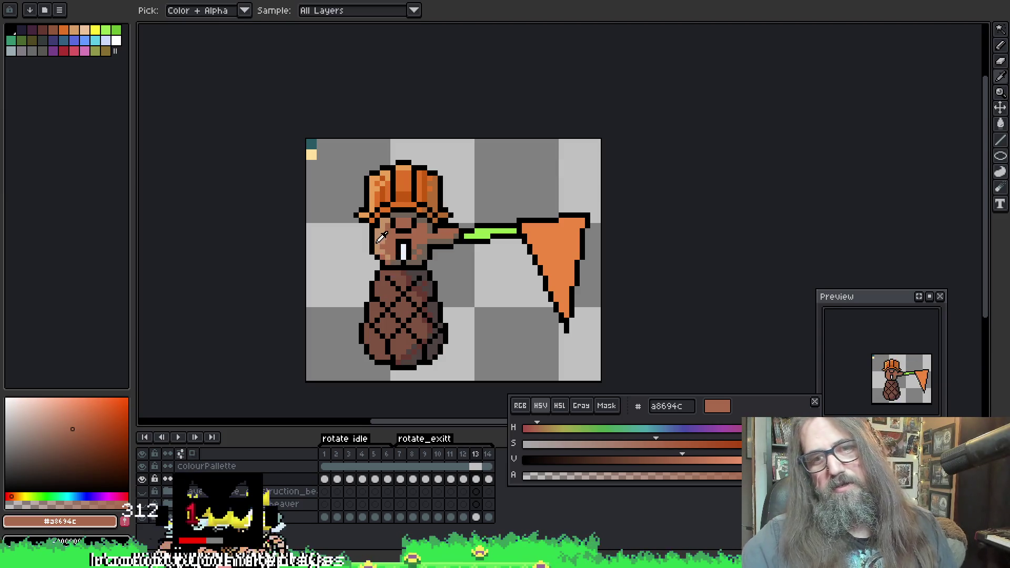
{"action": "left_click", "coordinate": [386, 257], "text": "alt"}
{"action": "left_click", "coordinate": [391, 256], "text": "alt"}
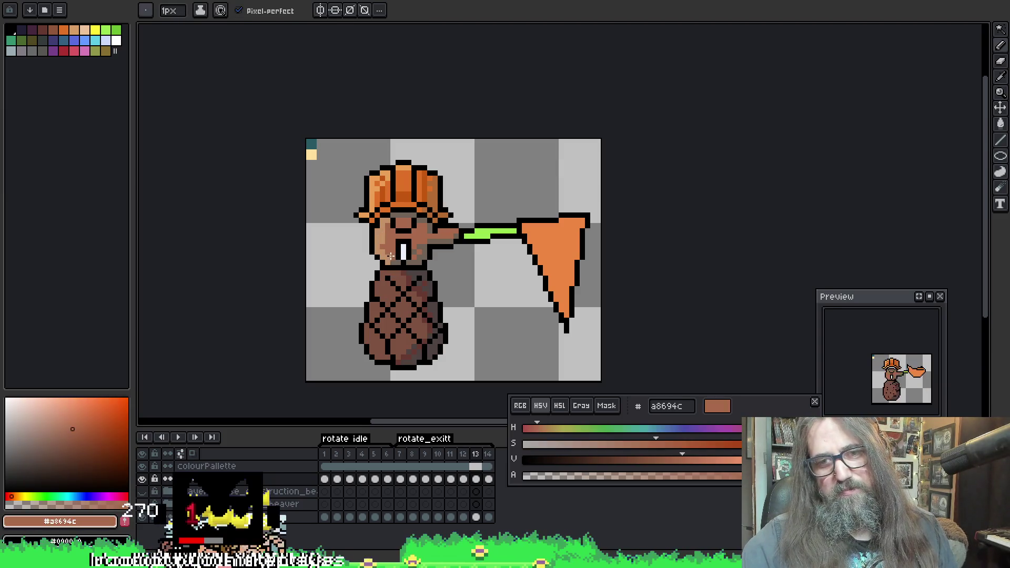
{"action": "left_click", "coordinate": [383, 252], "text": "alt"}
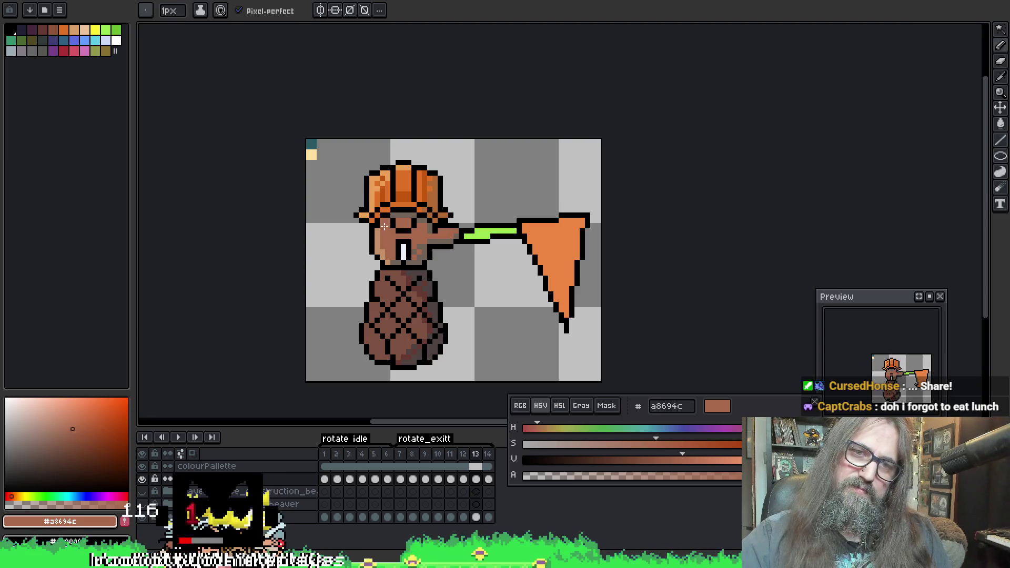
{"action": "left_click", "coordinate": [384, 231], "text": "alt"}
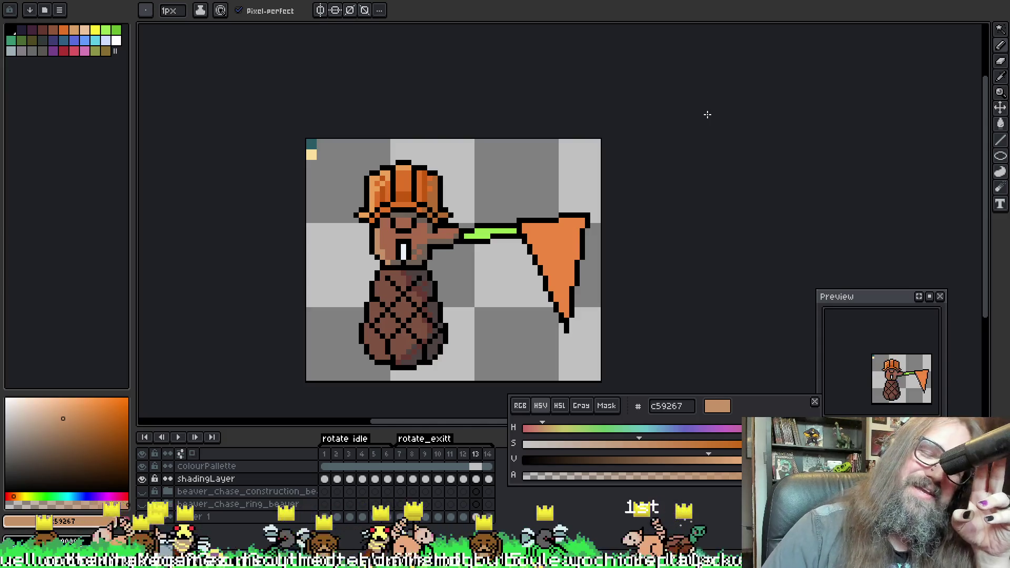
Play and stop the rotation animation and hide the colourPallette layer
{"action": "left_click_drag", "start_coordinate": [512, 161], "coordinate": [498, 126]}
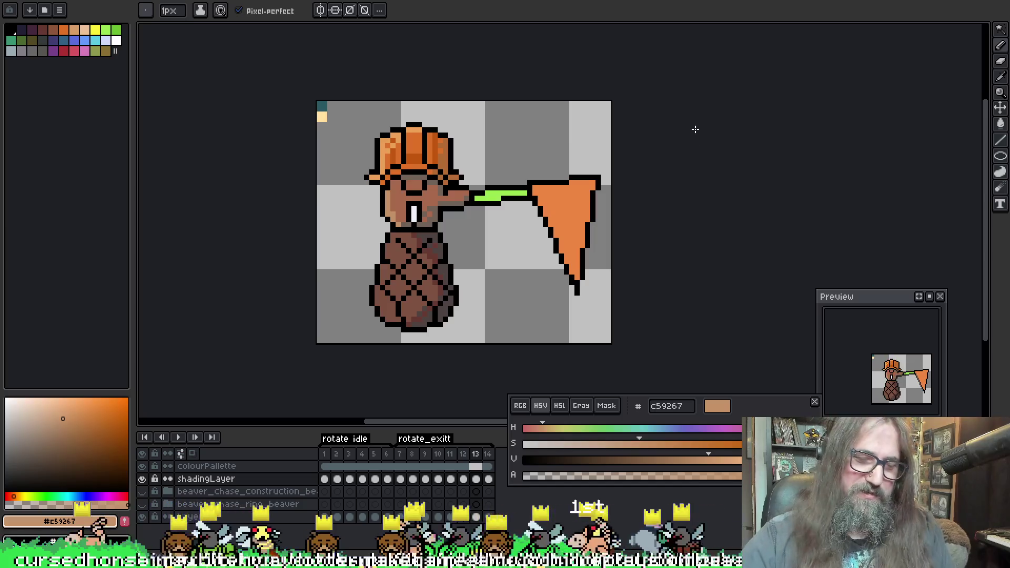
{"action": "key", "text": "Return"}
{"action": "key", "text": "Return"}
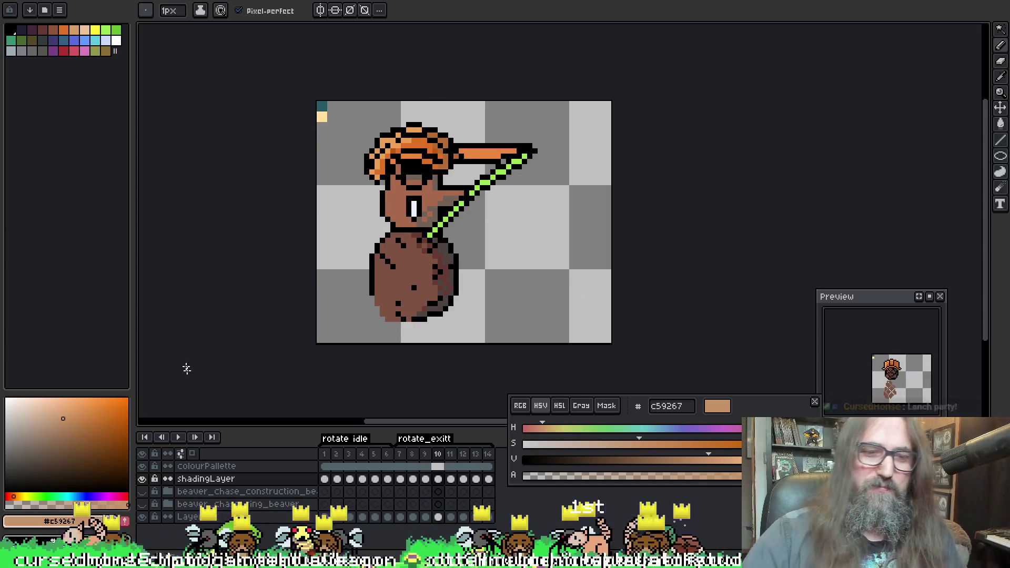
{"action": "left_click", "coordinate": [142, 466]}
{"action": "key", "text": "Return"}
{"action": "scroll", "coordinate": [457, 330], "scroll_direction": "down", "scroll_amount": 2}
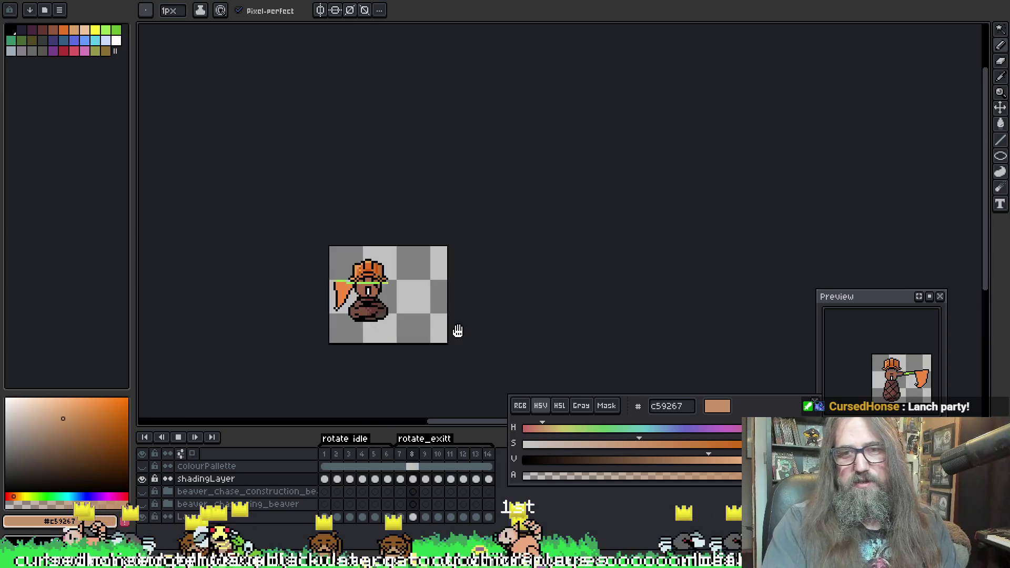
{"action": "scroll", "coordinate": [297, 289], "scroll_direction": "up", "scroll_amount": 2}
{"action": "scroll", "coordinate": [297, 289], "scroll_direction": "down", "scroll_amount": 1}
{"action": "key", "text": "Return"}
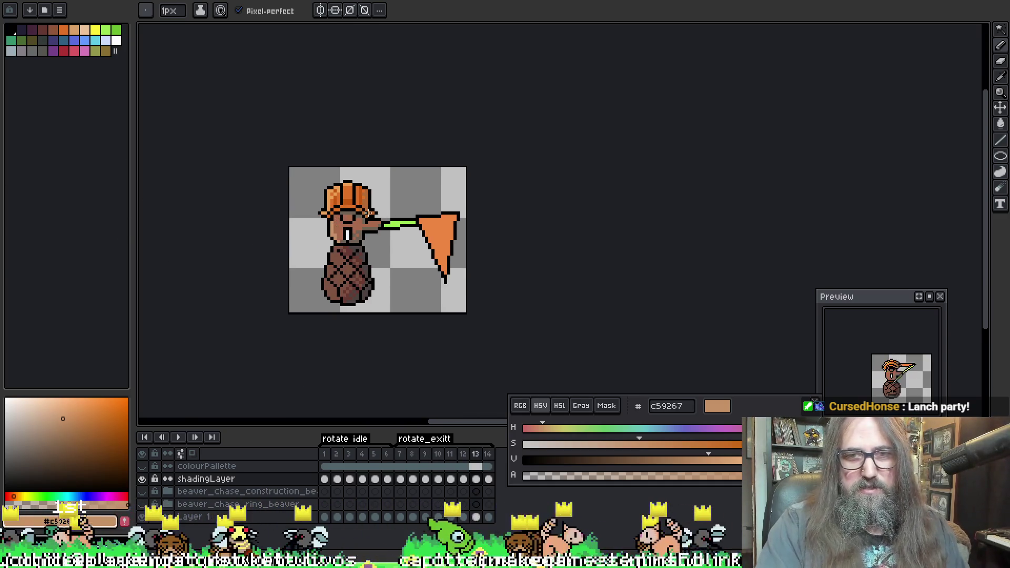
{"action": "scroll", "coordinate": [344, 223], "scroll_direction": "up", "scroll_amount": 2}
Sample the face brown a8694c and save the project with Ctrl+S
{"action": "key", "text": "i"}
{"action": "left_click", "coordinate": [339, 236]}
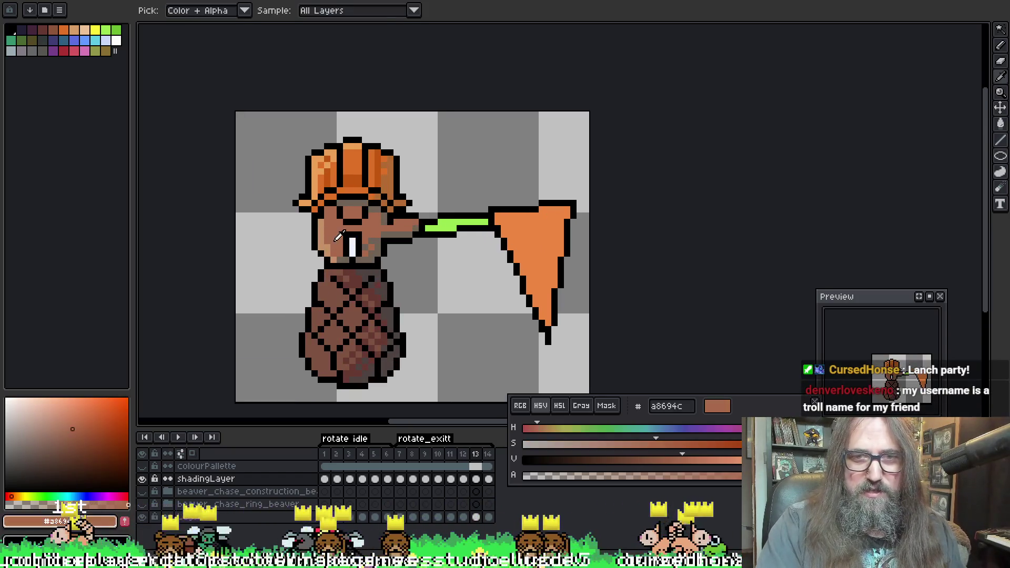
{"action": "scroll", "coordinate": [369, 226], "scroll_direction": "left", "scroll_amount": 1}
{"action": "key", "text": "ctrl+s"}
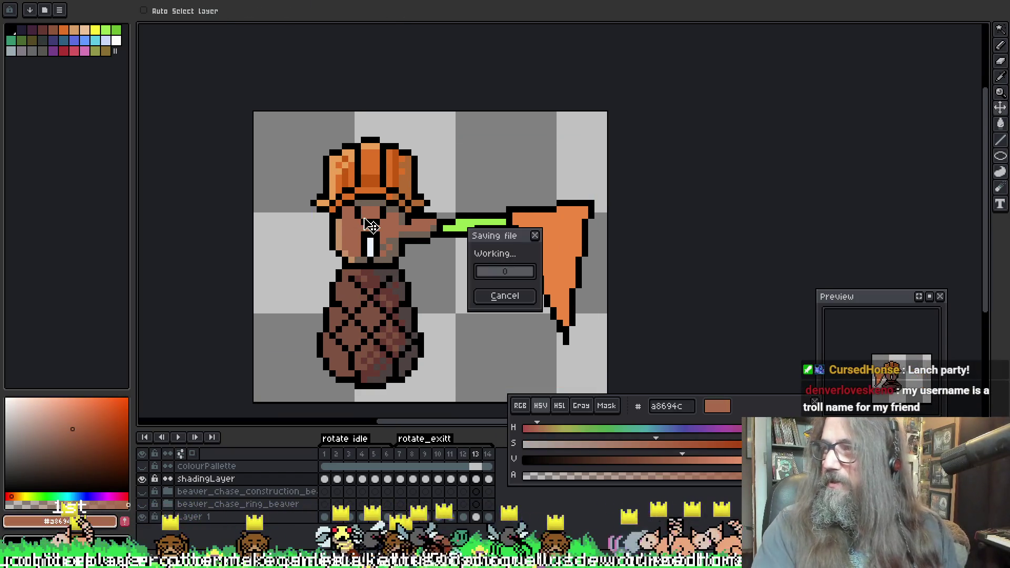
{"action": "key", "text": "b"}
{"action": "scroll", "coordinate": [407, 210], "scroll_direction": "up", "scroll_amount": 1}
{"action": "scroll", "coordinate": [438, 201], "scroll_direction": "down", "scroll_amount": 1}
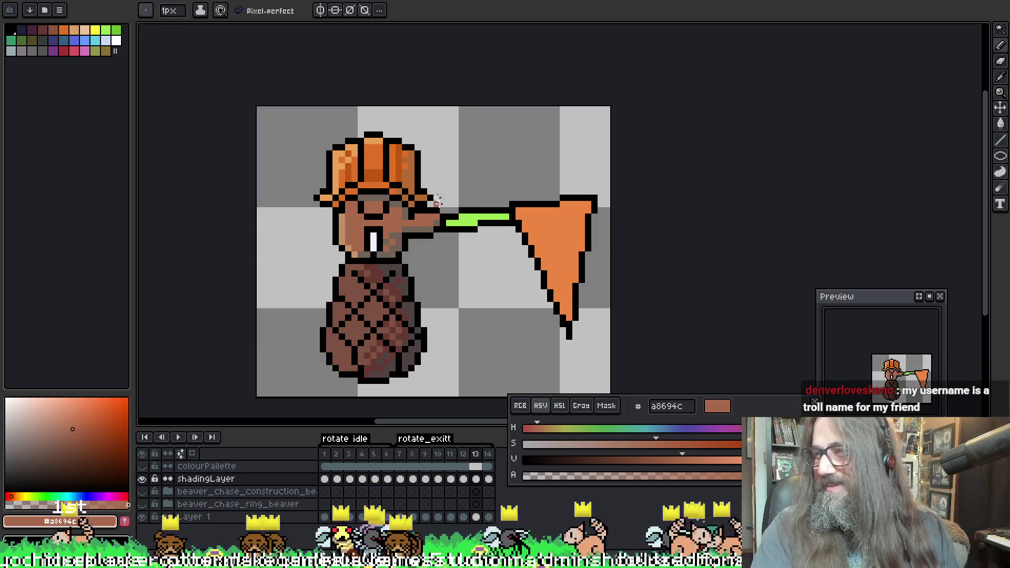
{"action": "scroll", "coordinate": [454, 151], "scroll_direction": "down", "scroll_amount": 3}
{"action": "scroll", "coordinate": [526, 190], "scroll_direction": "left", "scroll_amount": 3}
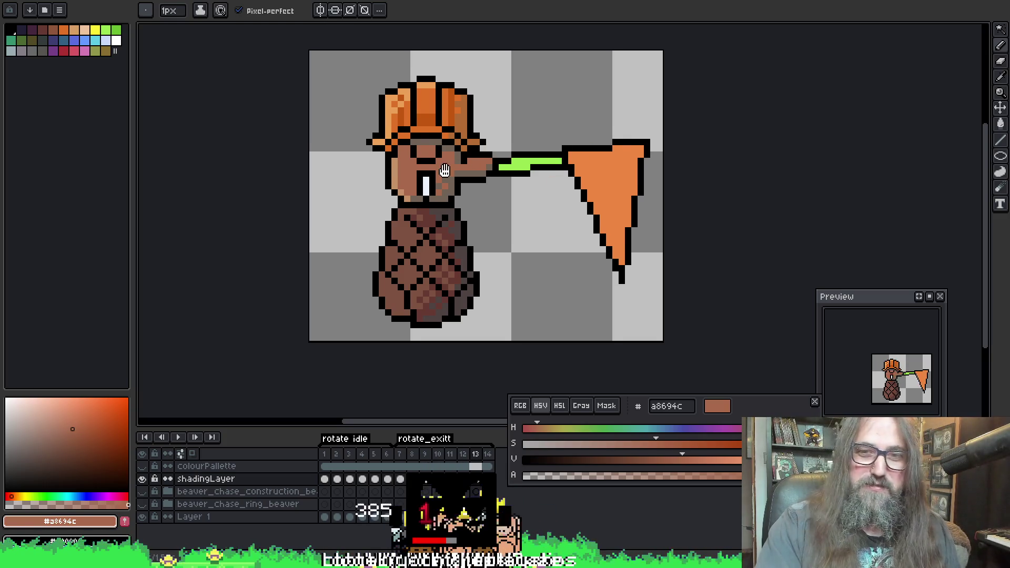
{"action": "left_click_drag", "start_coordinate": [445, 170], "coordinate": [448, 172]}
Eyedrop the beaver's lighter and darker face tones, ending on #c59267
{"action": "key", "text": "i"}
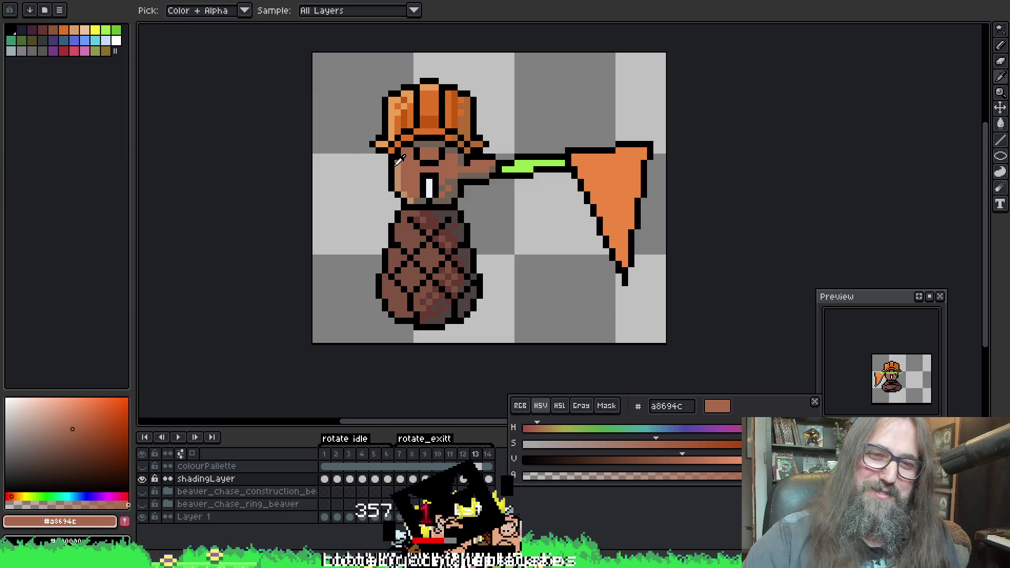
{"action": "left_click", "coordinate": [397, 163]}
{"action": "key", "text": "b"}
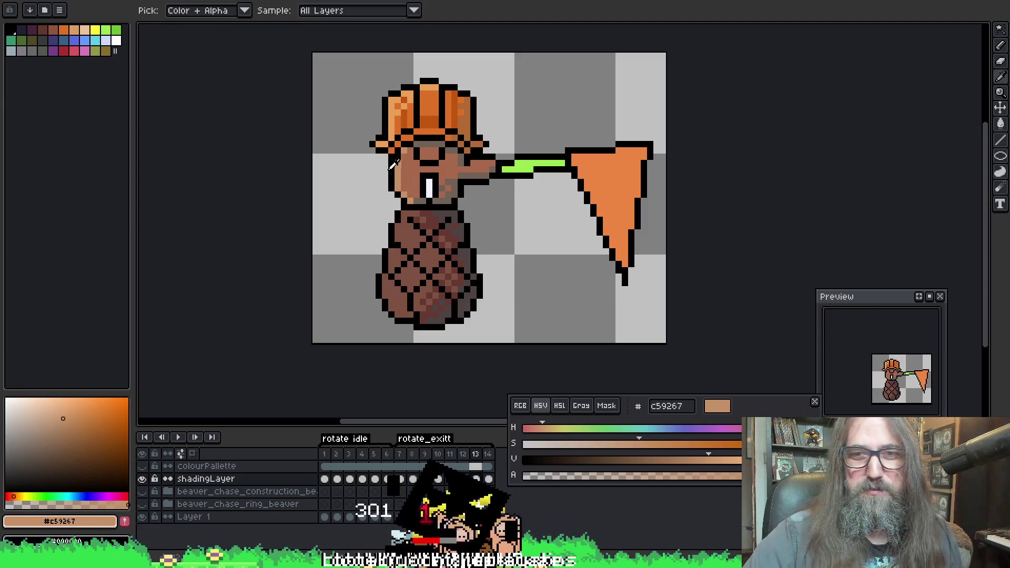
{"action": "left_click", "coordinate": [408, 156], "text": "alt"}
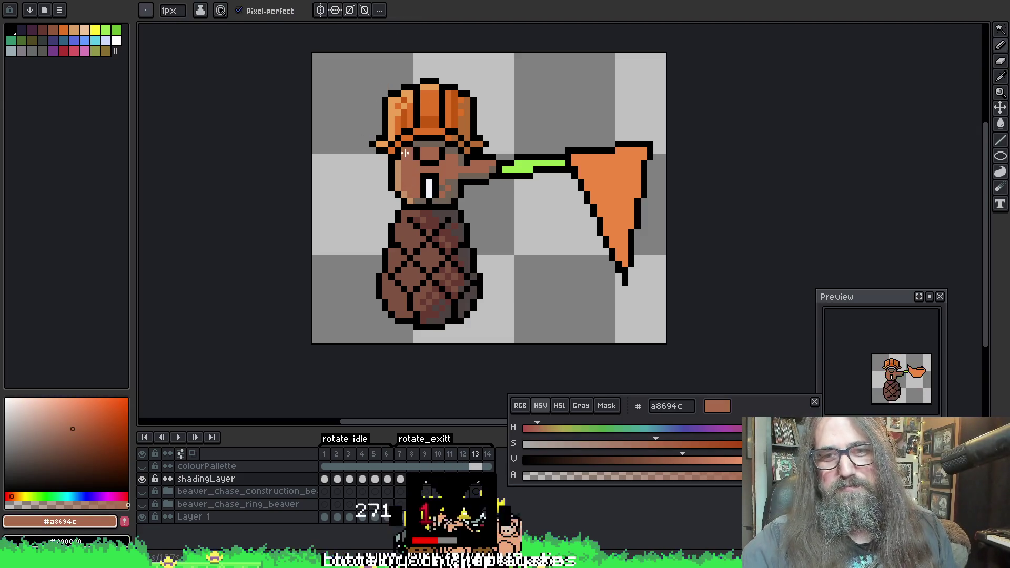
{"action": "left_click", "coordinate": [397, 166], "text": "alt"}
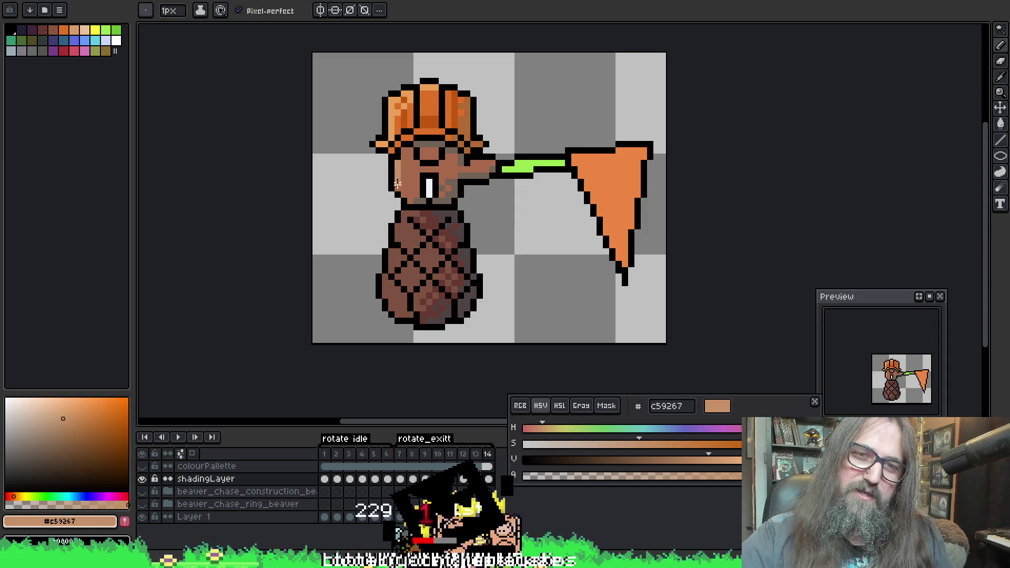
Play the rotation animation, then re-sample the darker and lighter face shades to compare them
{"action": "key", "text": "ctrl"}
{"action": "key", "text": "Return"}
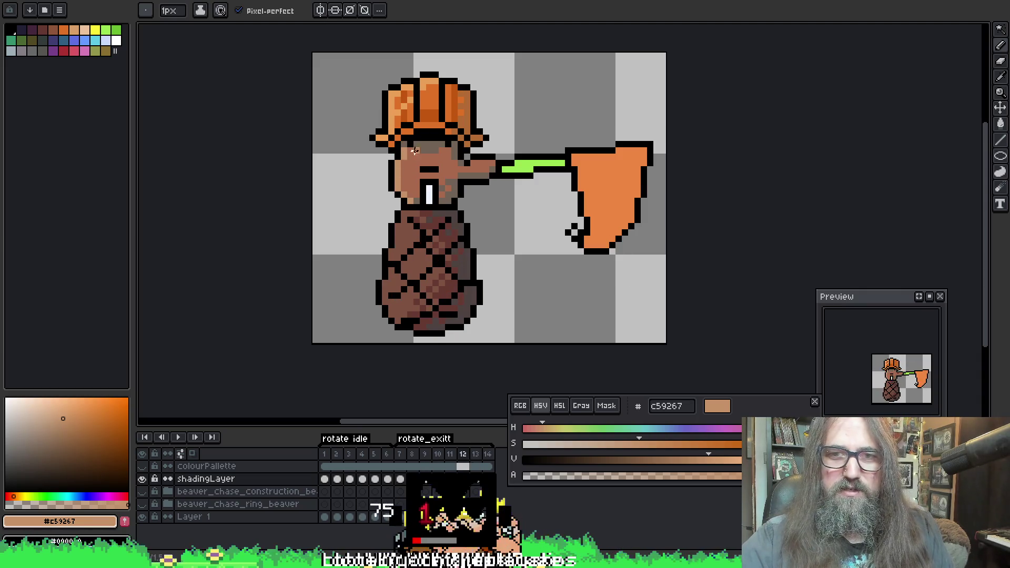
{"action": "left_click", "coordinate": [414, 151], "text": "alt"}
{"action": "left_click", "coordinate": [412, 156], "text": "alt"}
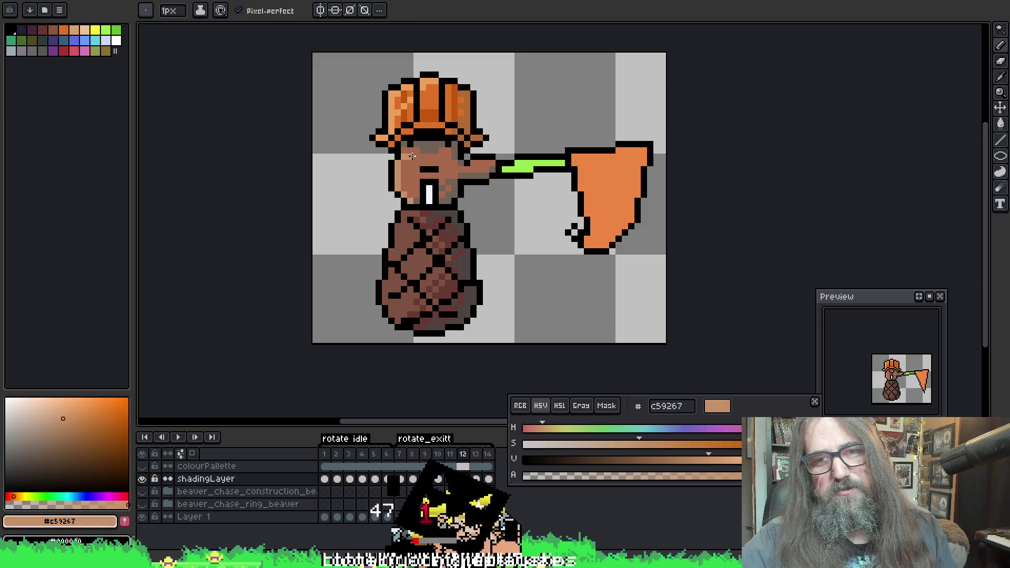
{"action": "left_click", "coordinate": [402, 158], "text": "alt"}
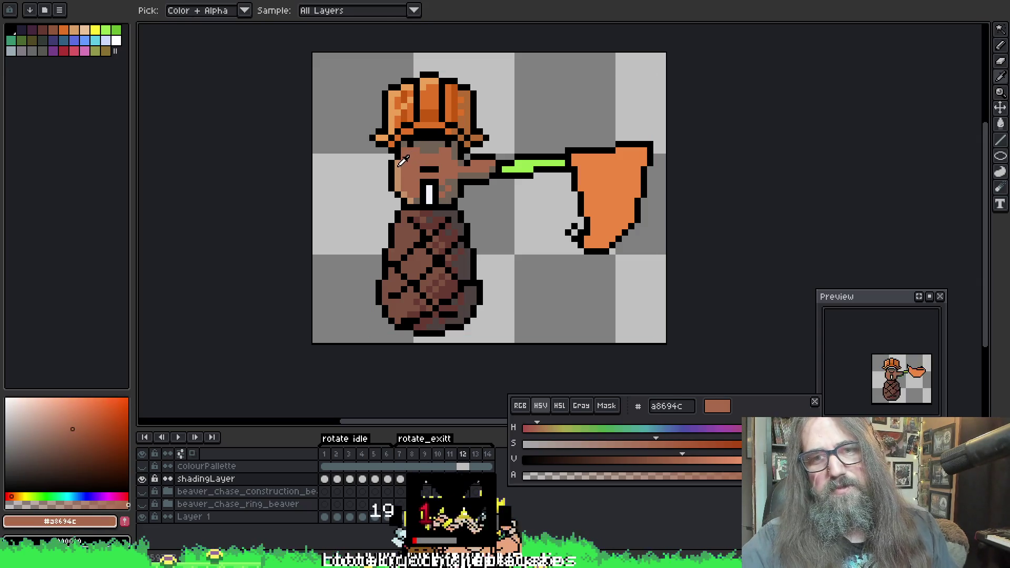
{"action": "left_click", "coordinate": [400, 162], "text": "alt"}
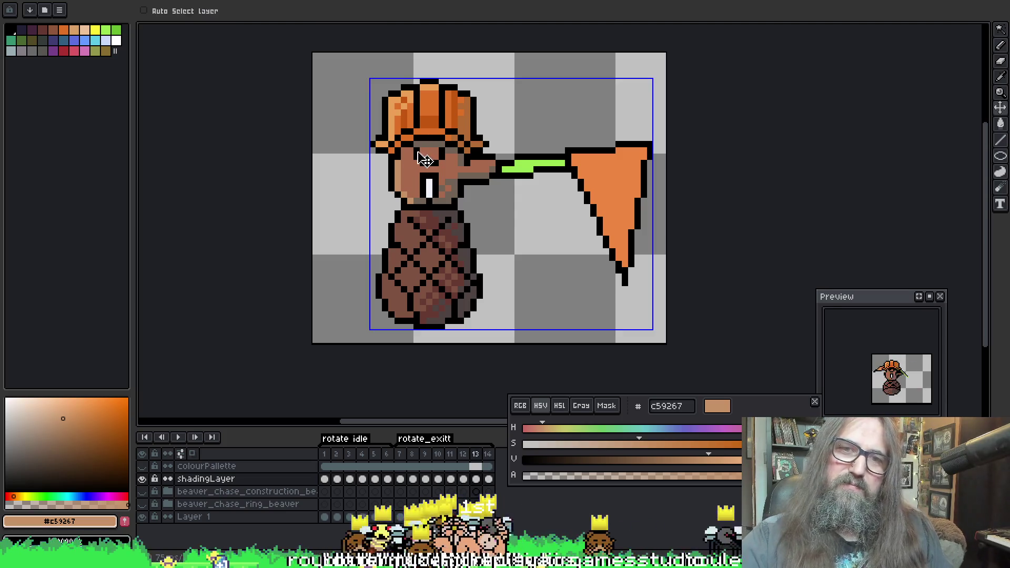
Play and stop the animation, then step through rotation frames 8 to 10
{"action": "key", "text": "Return"}
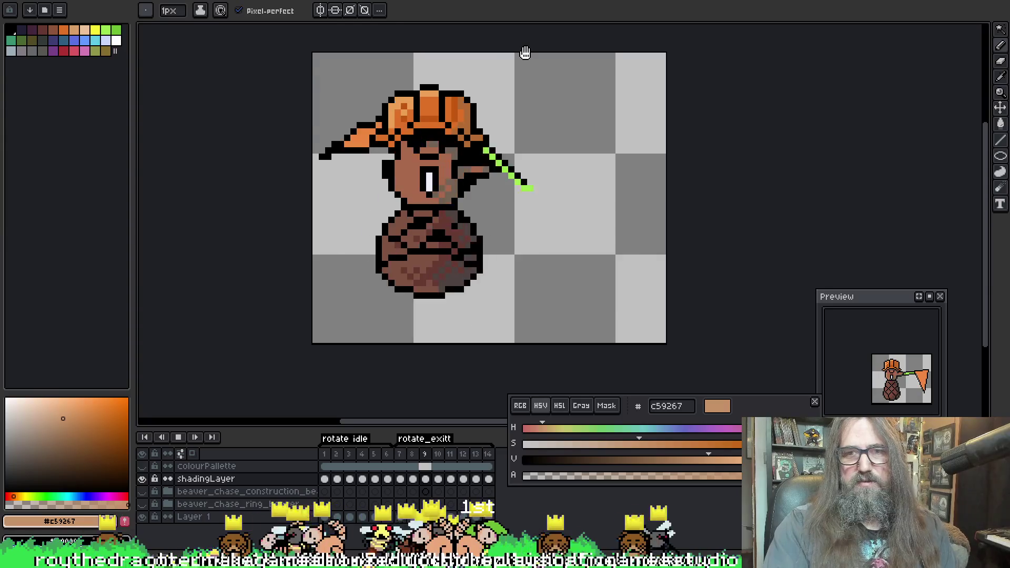
{"action": "key", "text": "Return"}
{"action": "key", "text": "Left"}
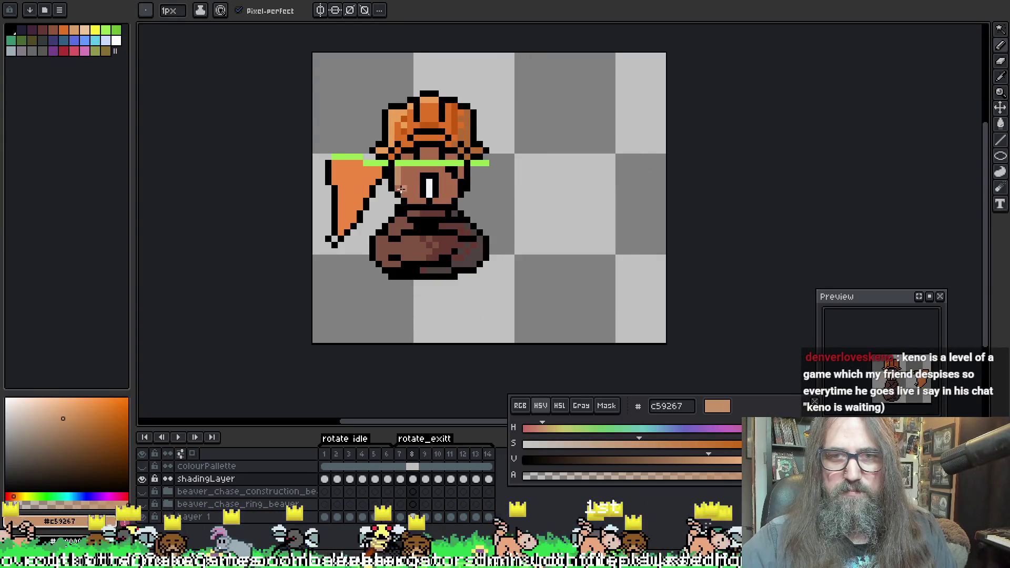
{"action": "key", "text": "Right"}
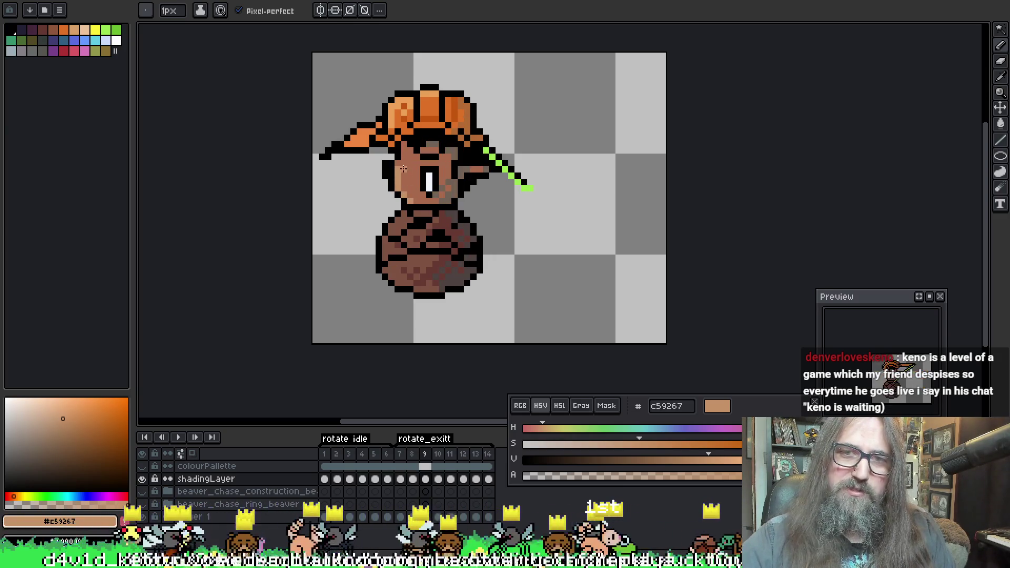
{"action": "key", "text": "Right"}
{"action": "key", "text": "Left"}
{"action": "key", "text": "Right"}
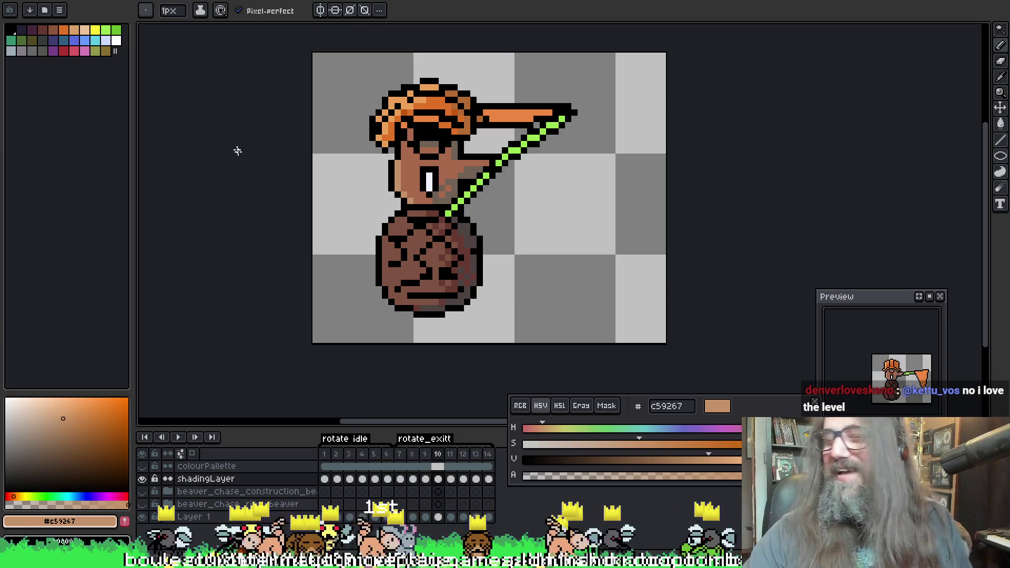
{"action": "left_click_drag", "start_coordinate": [403, 157], "coordinate": [386, 152]}
{"action": "key", "text": "i"}
{"action": "key", "text": "b"}
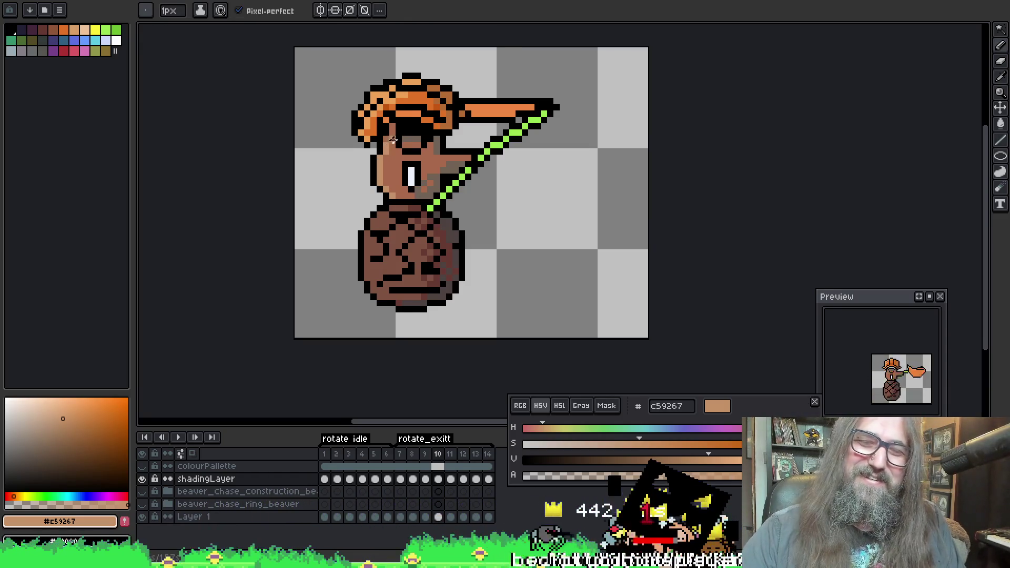
Step through frames 11 to 14, play the animation, and stop it on frame 8
{"action": "key", "text": "period"}
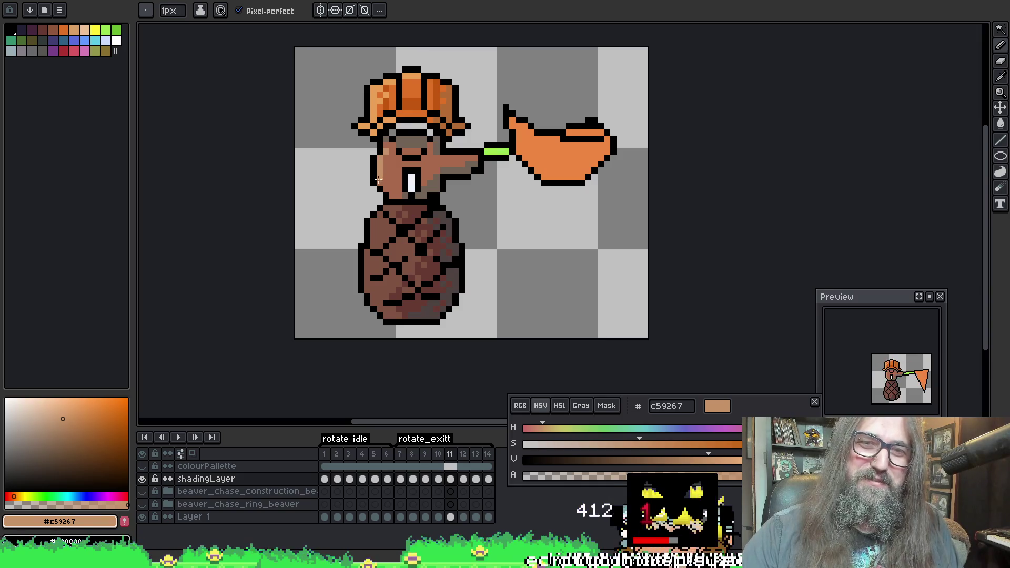
{"action": "key", "text": "period"}
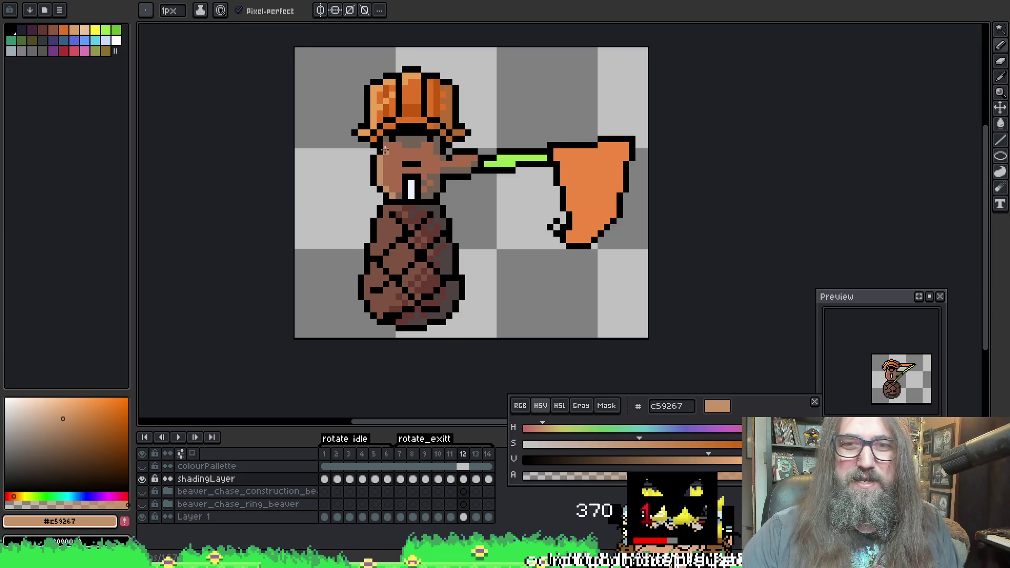
{"action": "key", "text": "comma"}
{"action": "key", "text": "period"}
{"action": "key", "text": "comma"}
{"action": "key", "text": "period"}
{"action": "key", "text": "comma"}
{"action": "key", "text": "period"}
{"action": "key", "text": "period"}
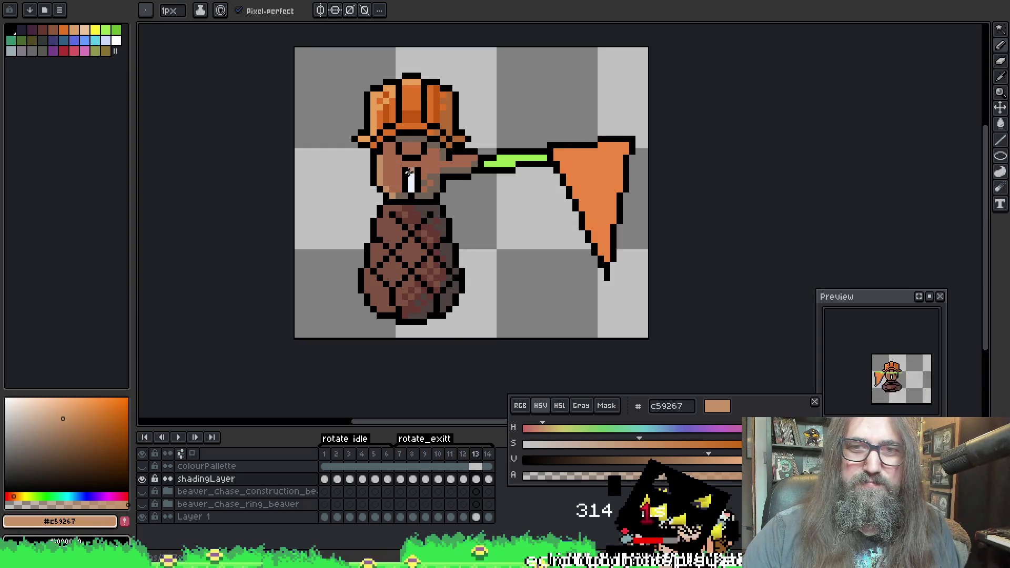
{"action": "key", "text": "period"}
{"action": "key", "text": "Return"}
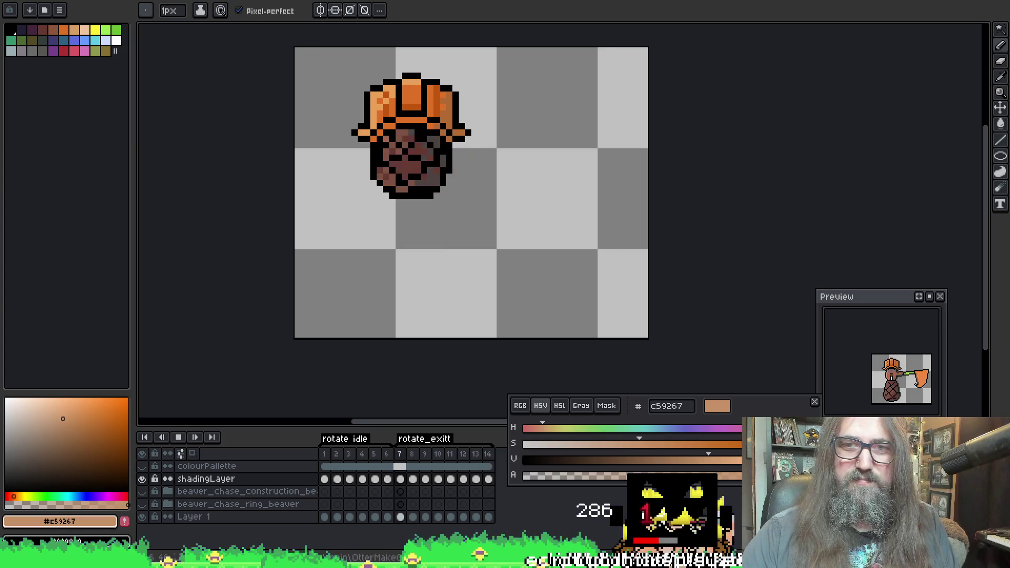
{"action": "scroll", "coordinate": [563, 131], "scroll_direction": "down", "scroll_amount": 1}
{"action": "left_click_drag", "start_coordinate": [590, 203], "coordinate": [500, 293]}
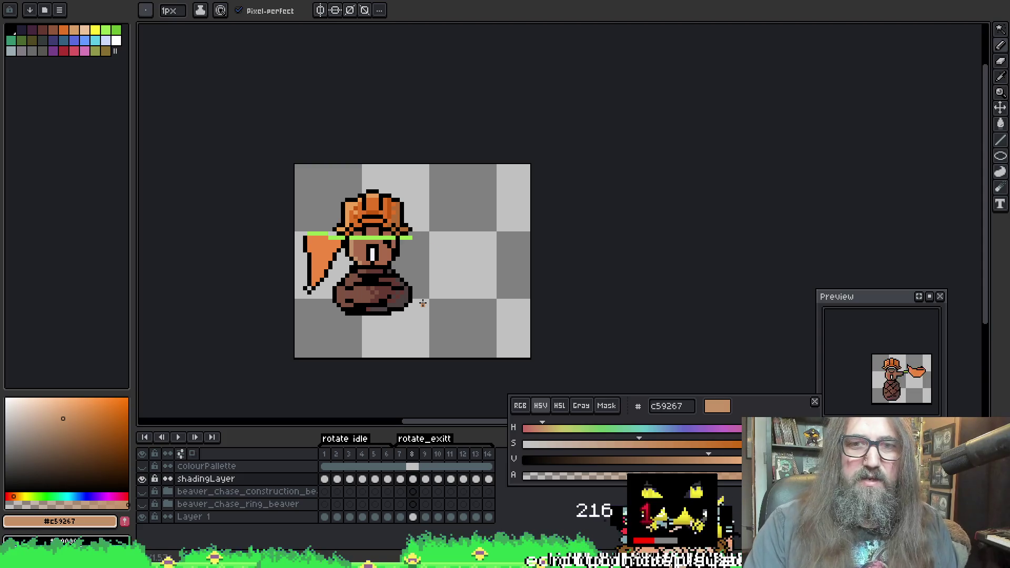
{"action": "key", "text": "Return"}
{"action": "scroll", "coordinate": [387, 261], "scroll_direction": "up", "scroll_amount": 1}
{"action": "scroll", "coordinate": [387, 262], "scroll_direction": "up", "scroll_amount": 1}
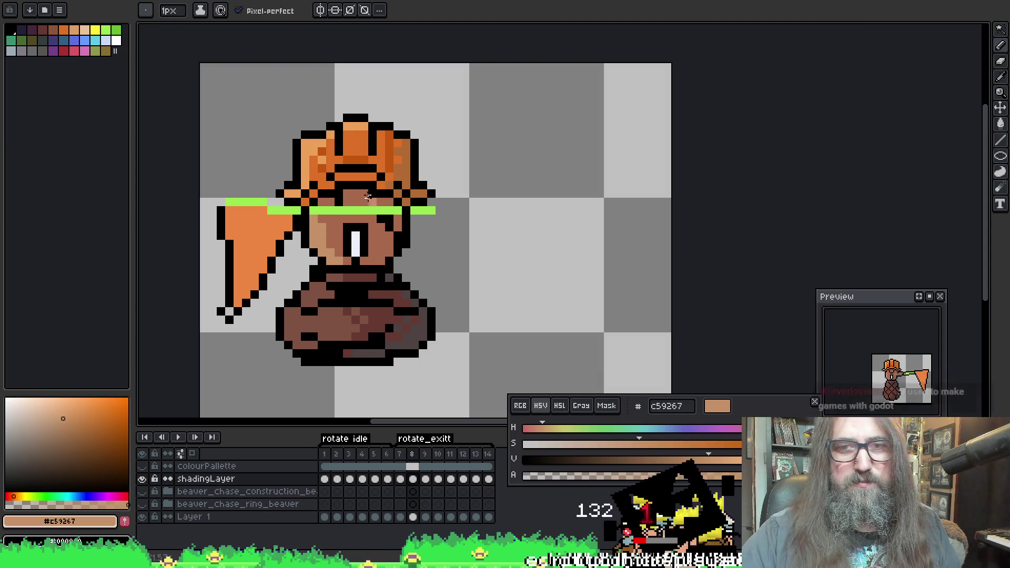
Pick grey-brown #706255 and paint one pixel right of the beaver's eye on frame 8
{"action": "key", "text": "Right"}
{"action": "left_click", "coordinate": [379, 261], "text": "alt"}
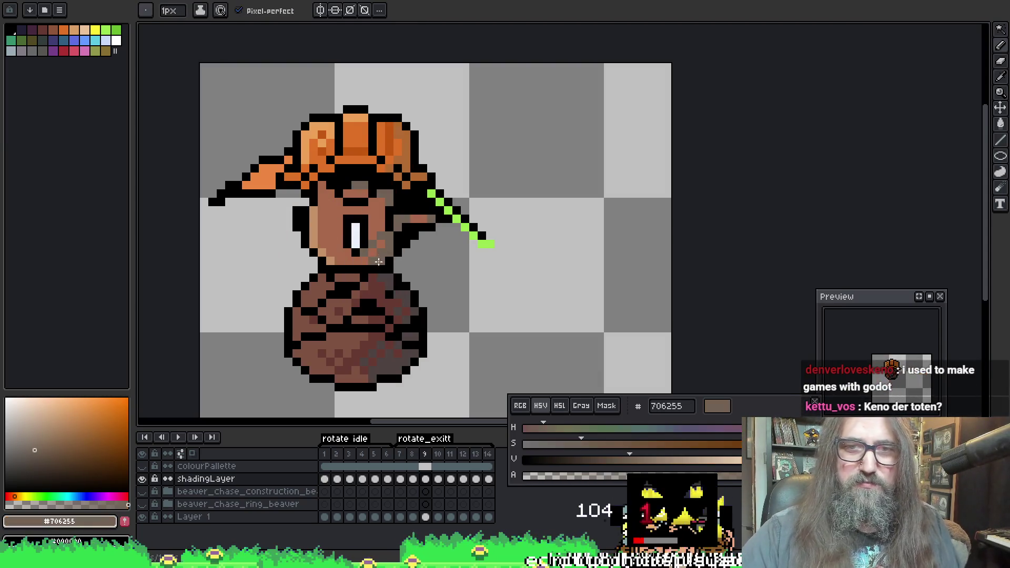
{"action": "key", "text": "Left"}
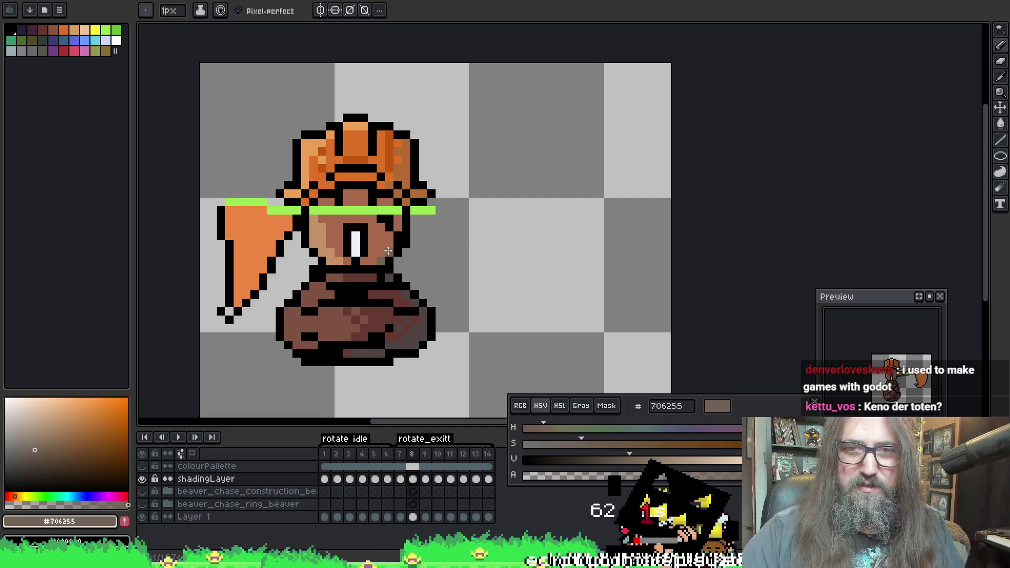
{"action": "left_click", "coordinate": [373, 243]}
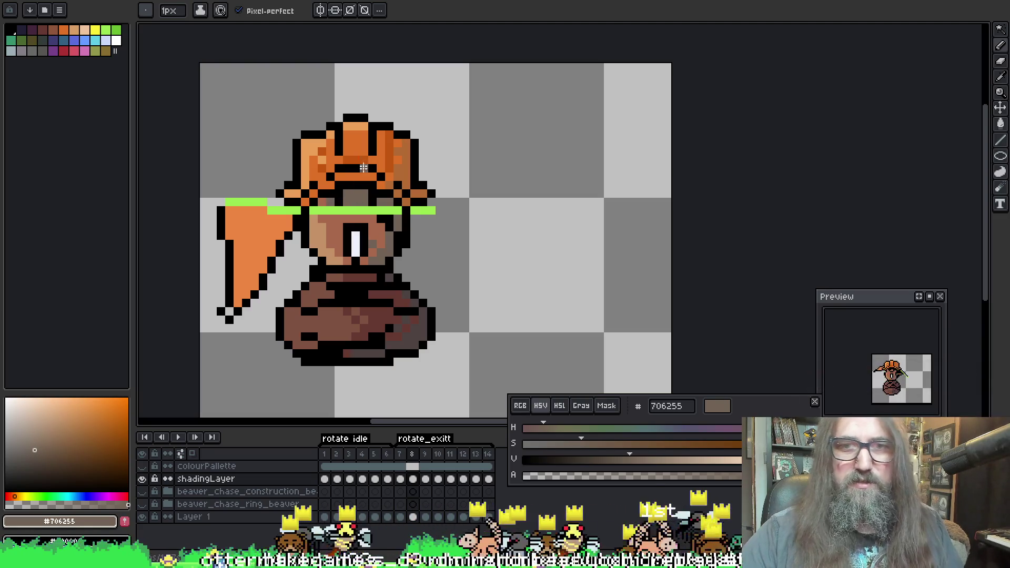
Step through frames 9 to 14 to review the new eye shading
{"action": "key", "text": "Right"}
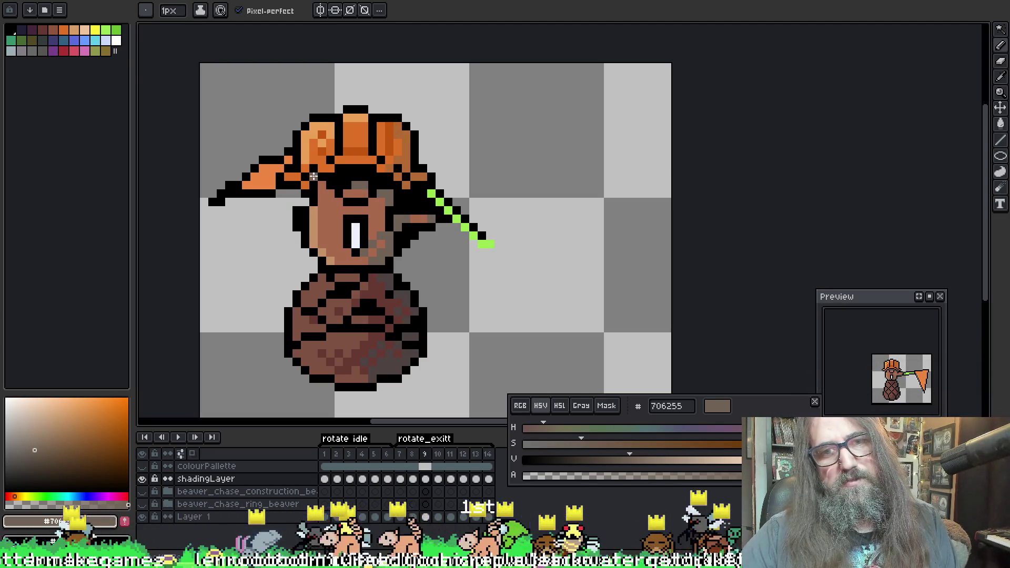
{"action": "key", "text": "Right"}
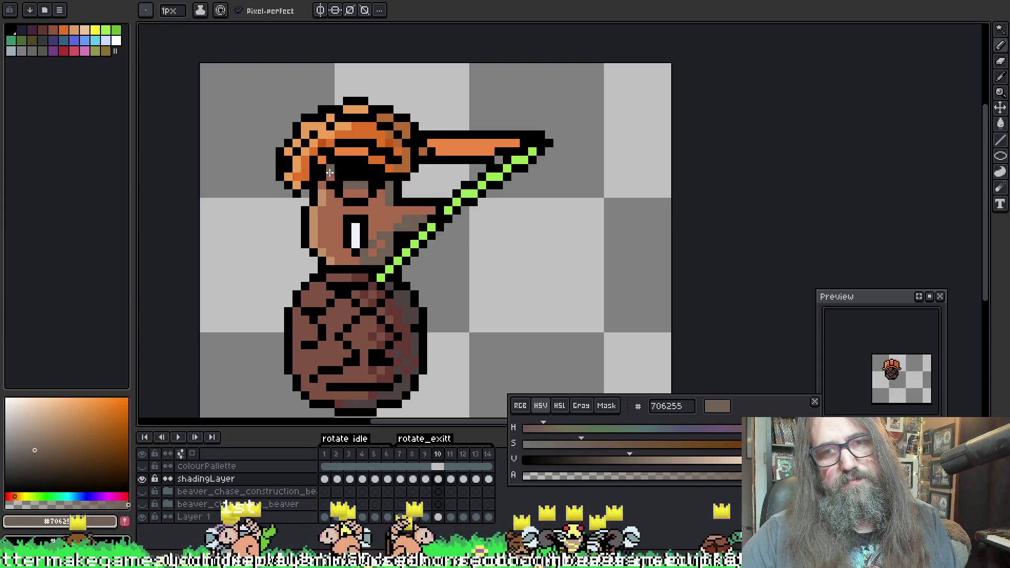
{"action": "key", "text": "Right"}
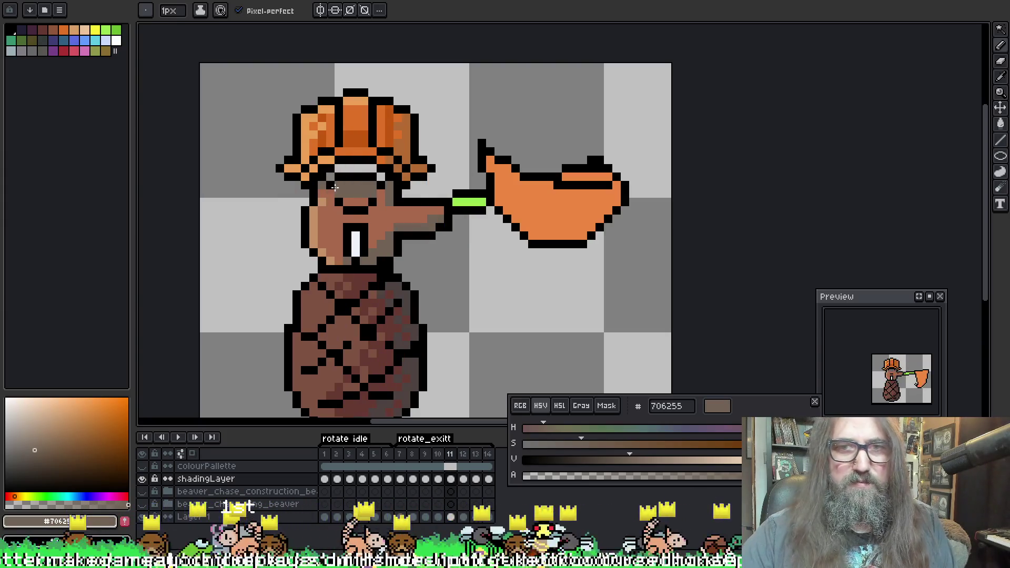
{"action": "key", "text": "Right"}
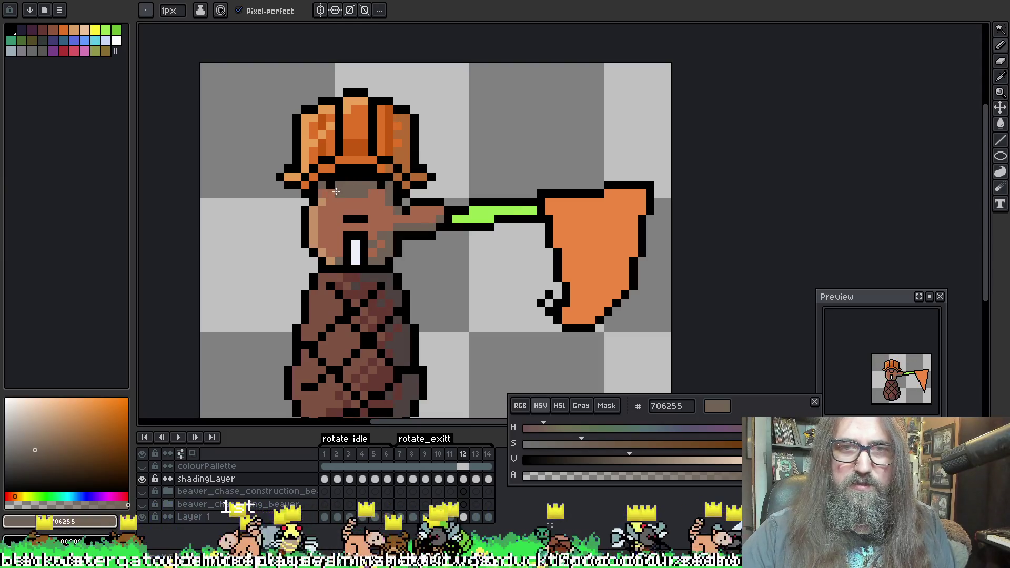
{"action": "key", "text": "Right"}
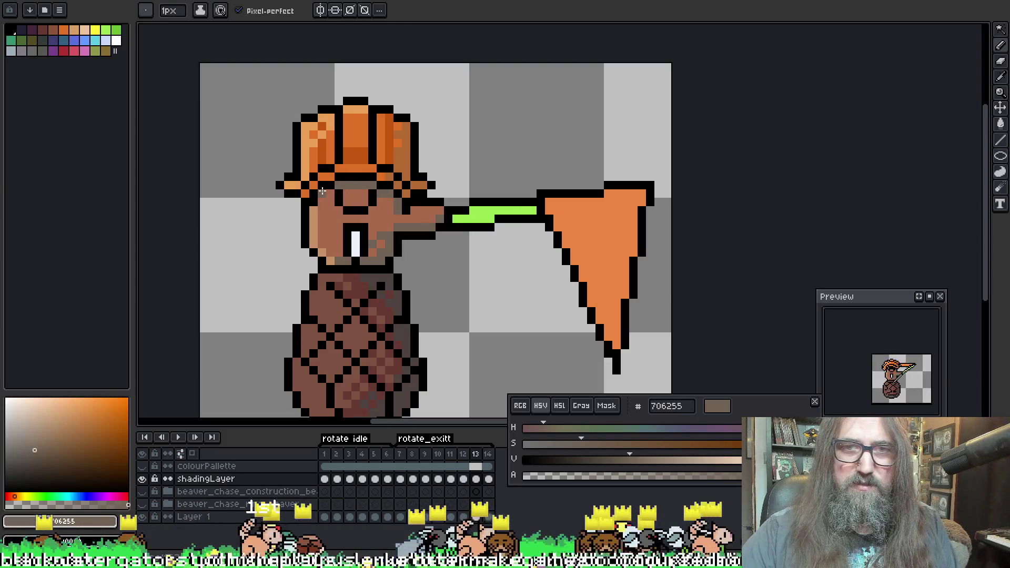
{"action": "key", "text": "Right"}
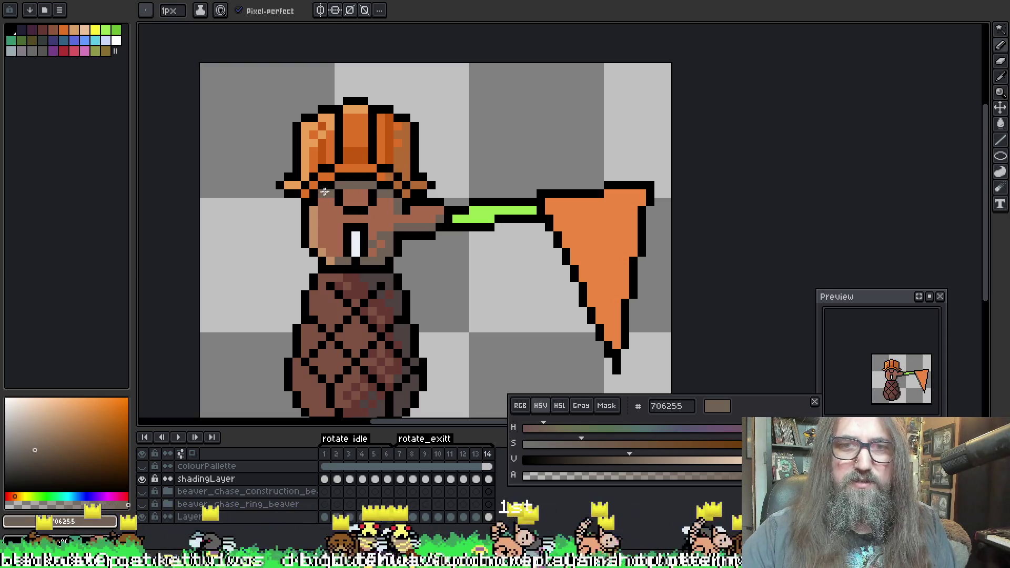
{"action": "key", "text": "Right"}
{"action": "key", "text": "Left"}
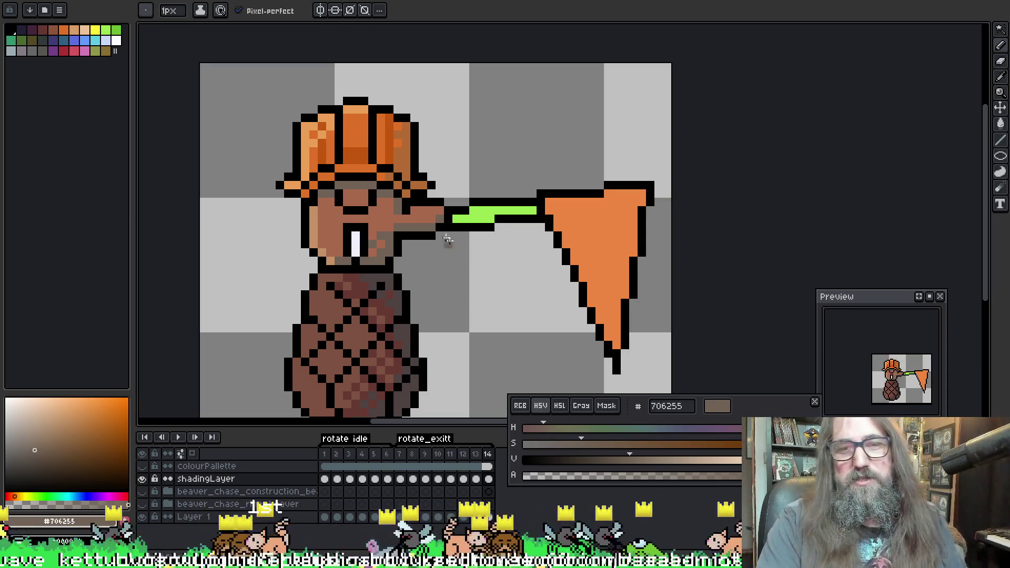
{"action": "scroll", "coordinate": [447, 240], "scroll_direction": "down", "scroll_amount": 1}
{"action": "scroll", "coordinate": [431, 210], "scroll_direction": "up", "scroll_amount": 1}
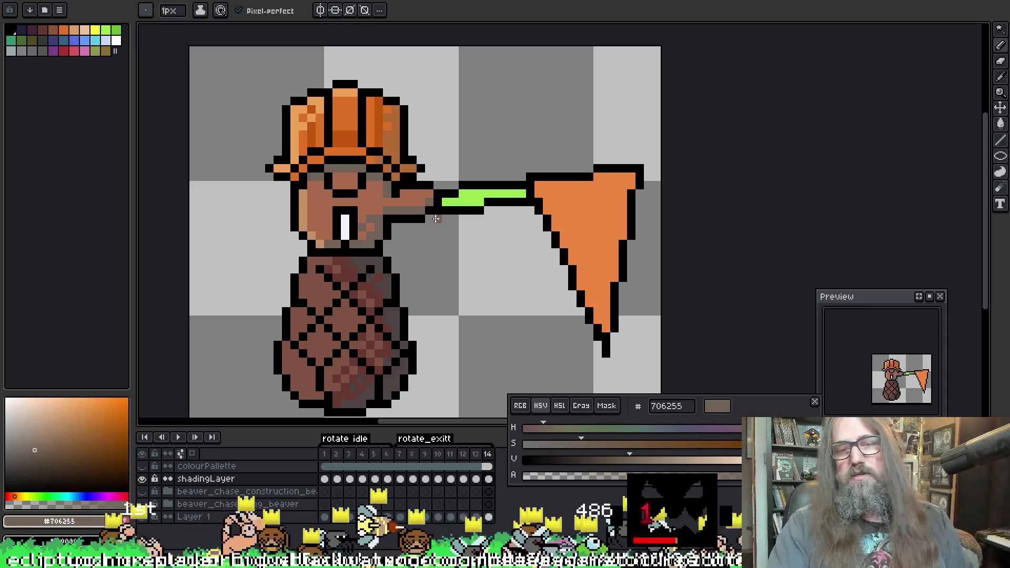
{"action": "scroll", "coordinate": [424, 241], "scroll_direction": "down", "scroll_amount": 2}
Play and stop the animation, sample the face's mid-brown, and move to frame 10
{"action": "key", "text": "Return"}
{"action": "left_click_drag", "start_coordinate": [508, 306], "coordinate": [451, 282]}
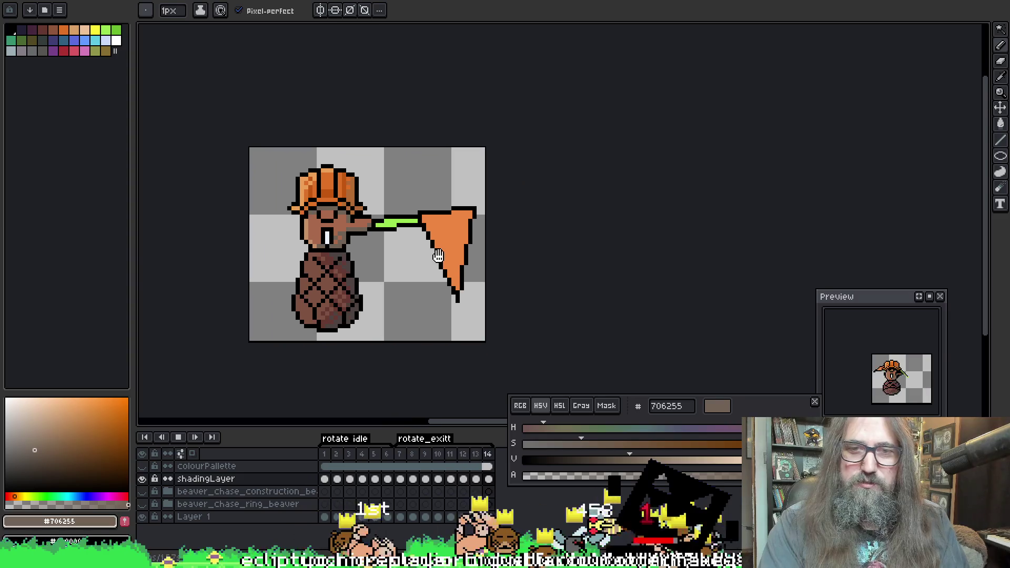
{"action": "key", "text": "Return"}
{"action": "scroll", "coordinate": [343, 233], "scroll_direction": "up", "scroll_amount": 4}
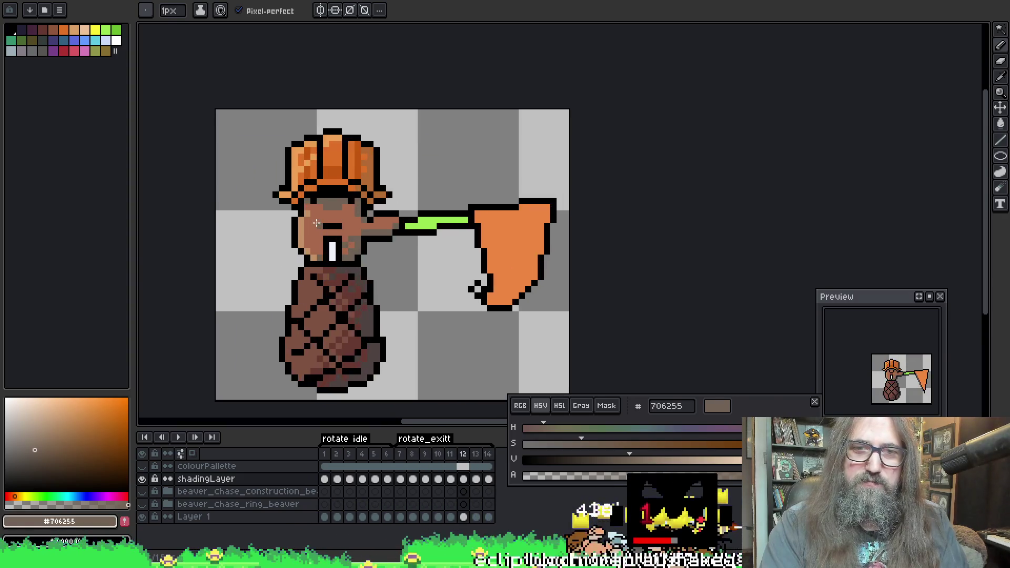
{"action": "key", "text": "Left"}
{"action": "left_click", "coordinate": [315, 233], "text": "alt"}
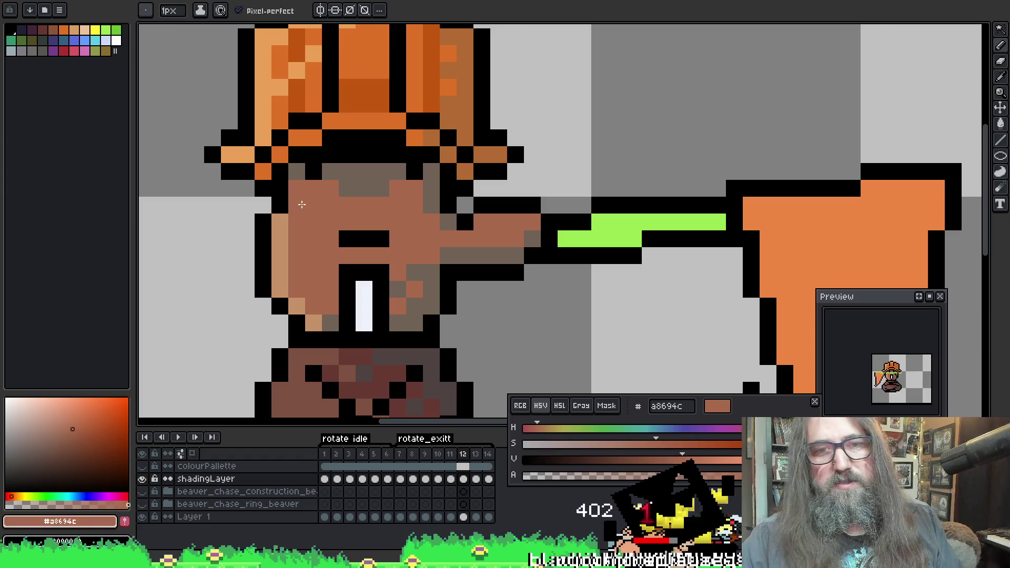
{"action": "key", "text": "Right"}
{"action": "key", "text": "Left"}
{"action": "key", "text": "Left"}
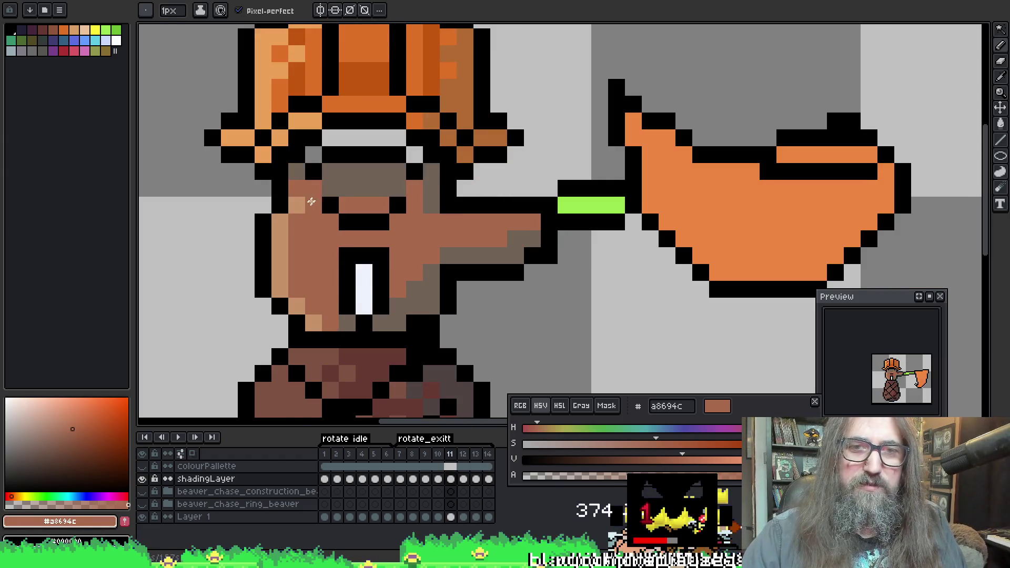
{"action": "key", "text": "Left"}
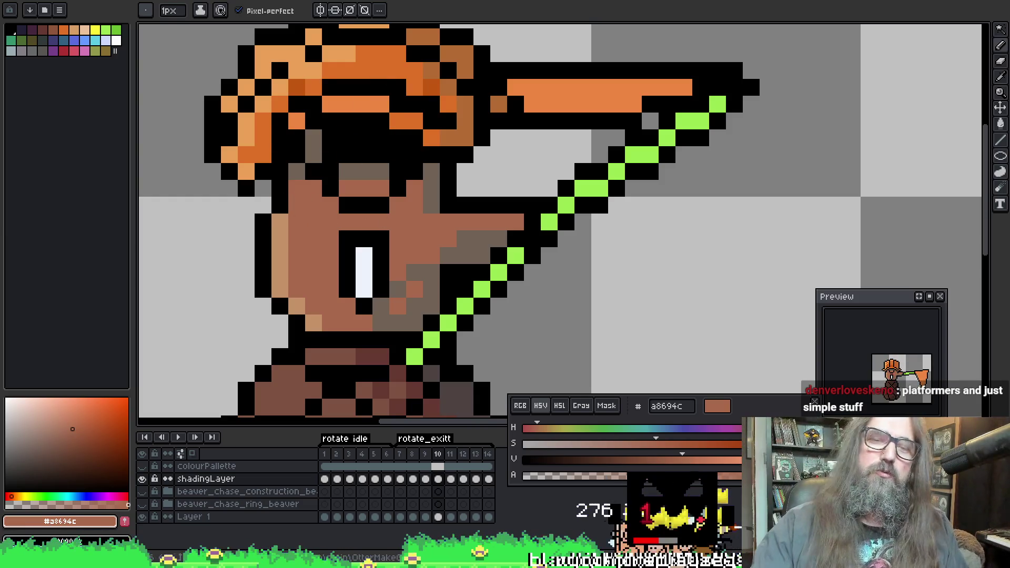
On frame 10, add a light tan #c59267 highlight pixel on the face edge
{"action": "key", "text": "i"}
{"action": "left_click", "coordinate": [280, 221], "text": "alt"}
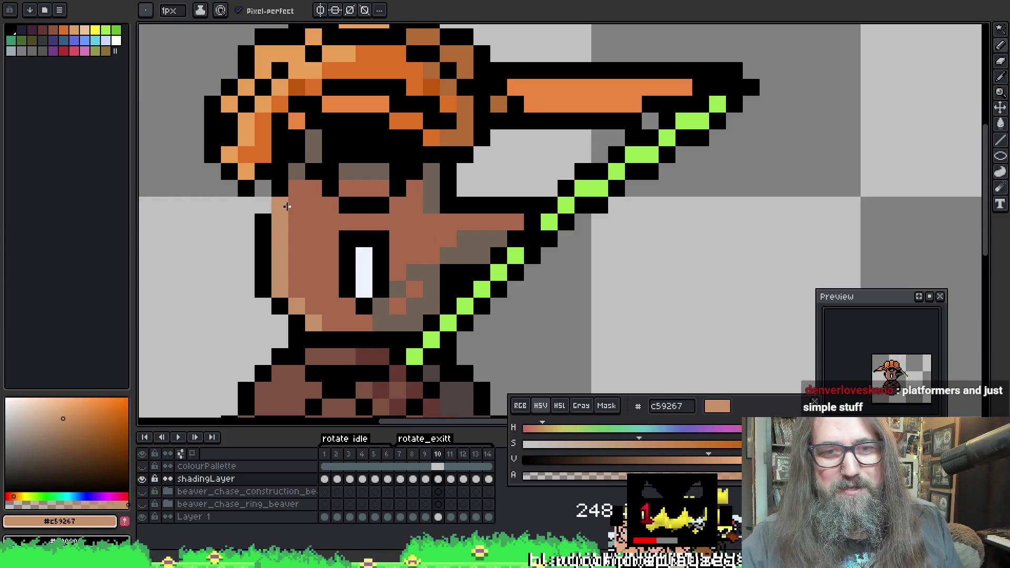
{"action": "left_click", "coordinate": [297, 198]}
{"action": "left_click", "coordinate": [307, 239], "text": "alt"}
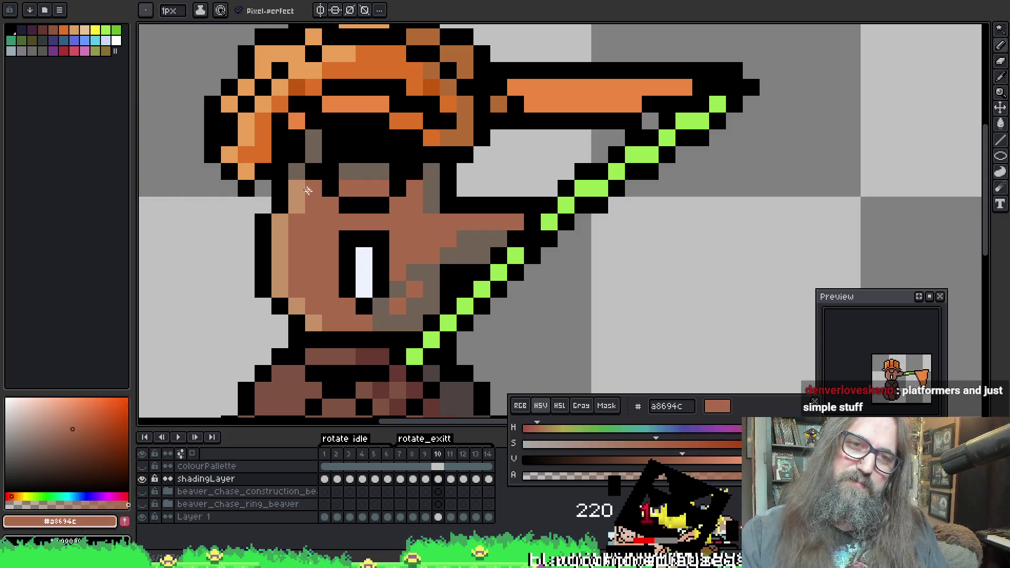
{"action": "left_click", "coordinate": [297, 205]}
{"action": "left_click", "coordinate": [281, 228], "text": "alt"}
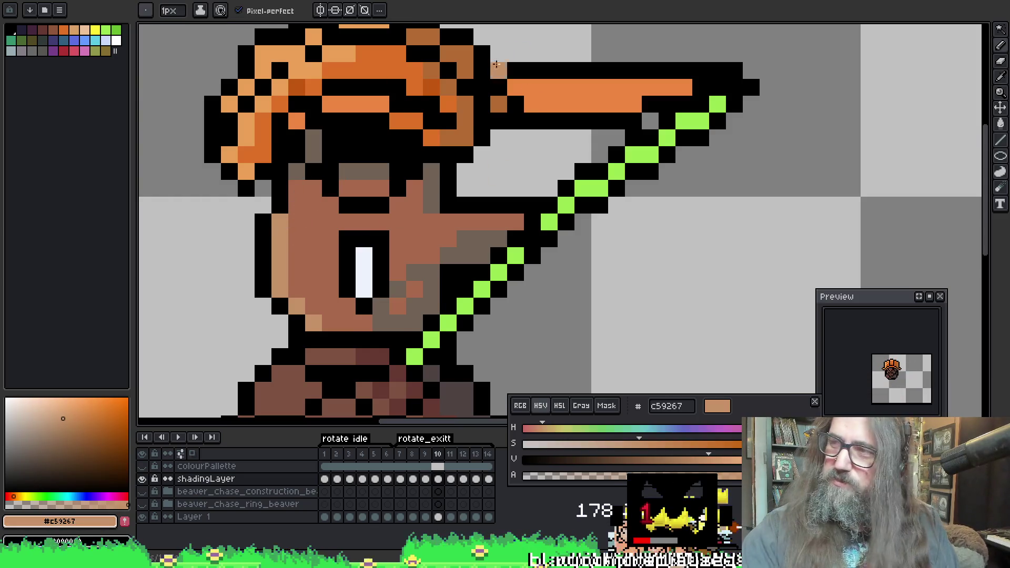
On frame 11, return to shadingLayer and paint a tan highlight on the face edge
{"action": "key", "text": "Right"}
{"action": "left_click", "coordinate": [274, 224], "text": "alt"}
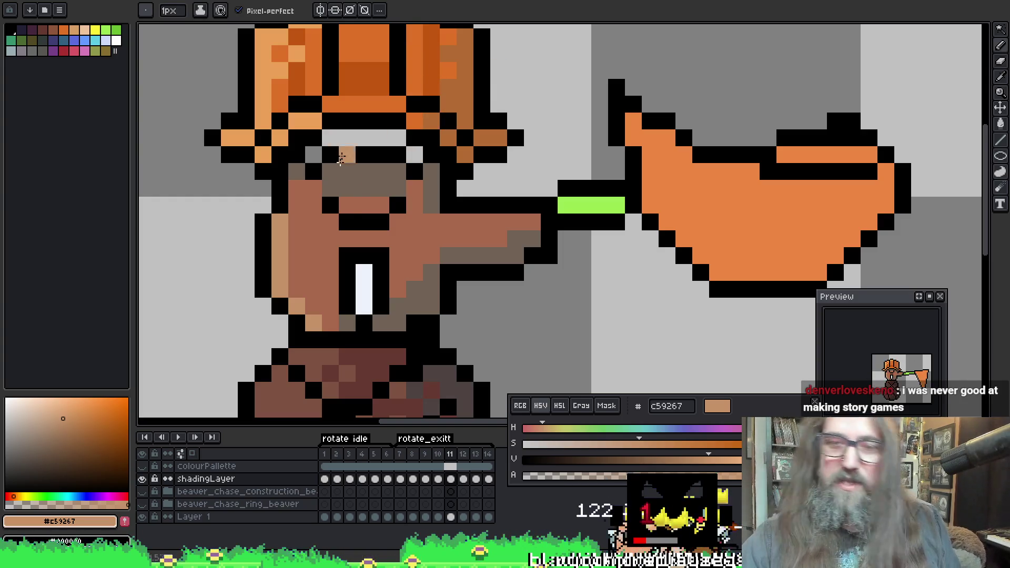
{"action": "left_click", "coordinate": [274, 226], "text": "alt"}
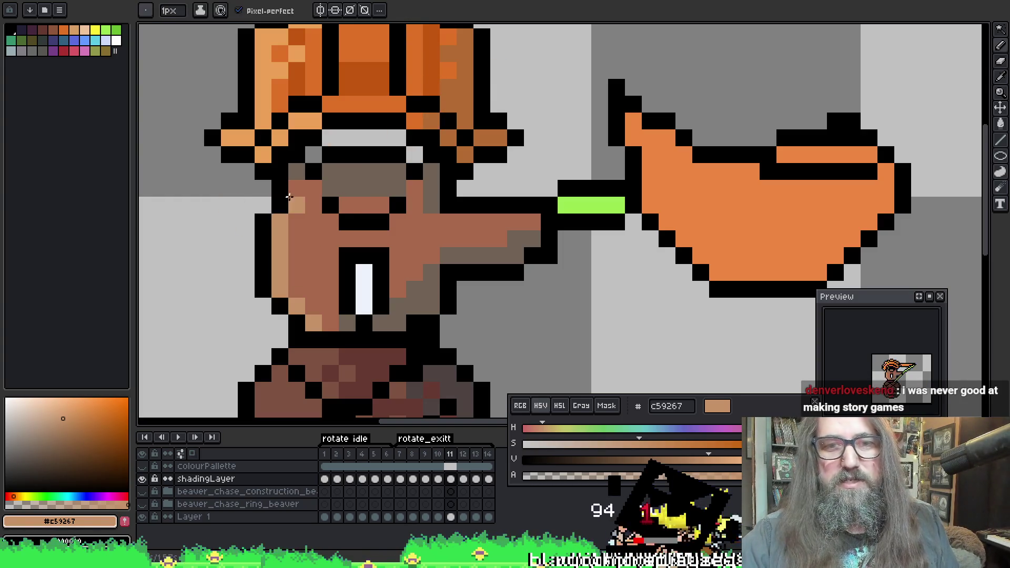
{"action": "key", "text": "alt"}
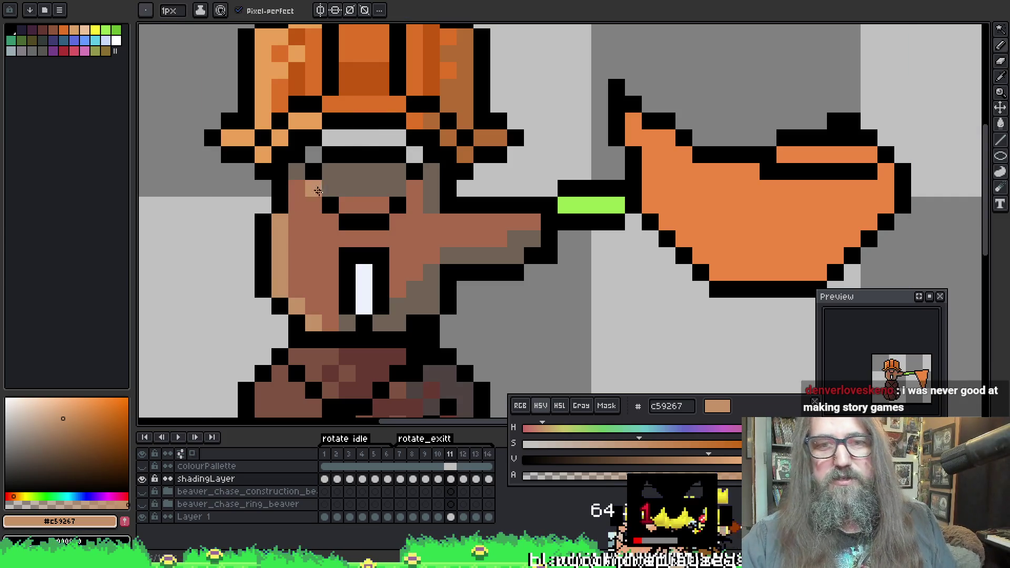
{"action": "left_click", "coordinate": [302, 195], "text": "ctrl"}
{"action": "left_click", "coordinate": [307, 197], "text": "ctrl"}
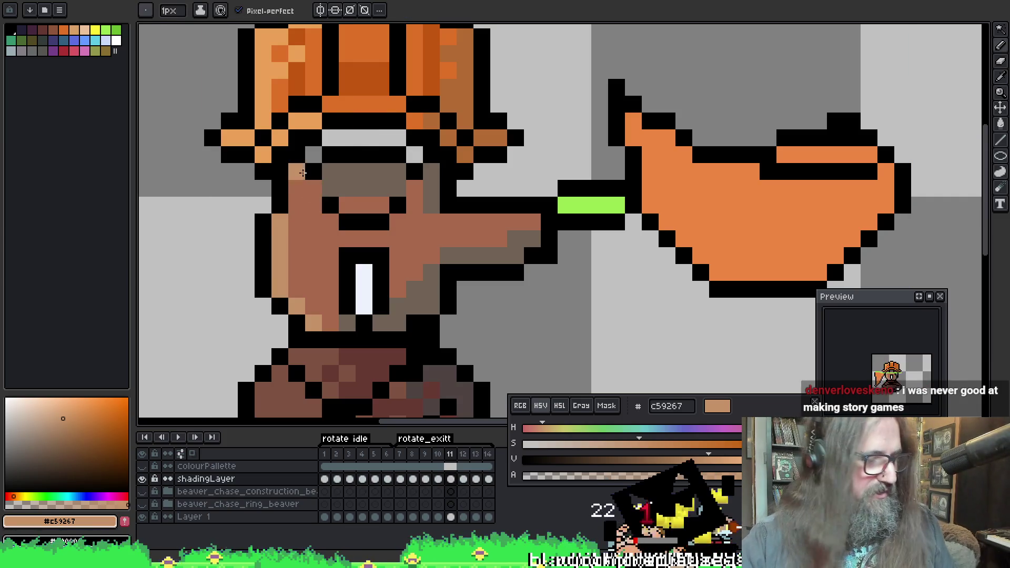
{"action": "key", "text": "alt"}
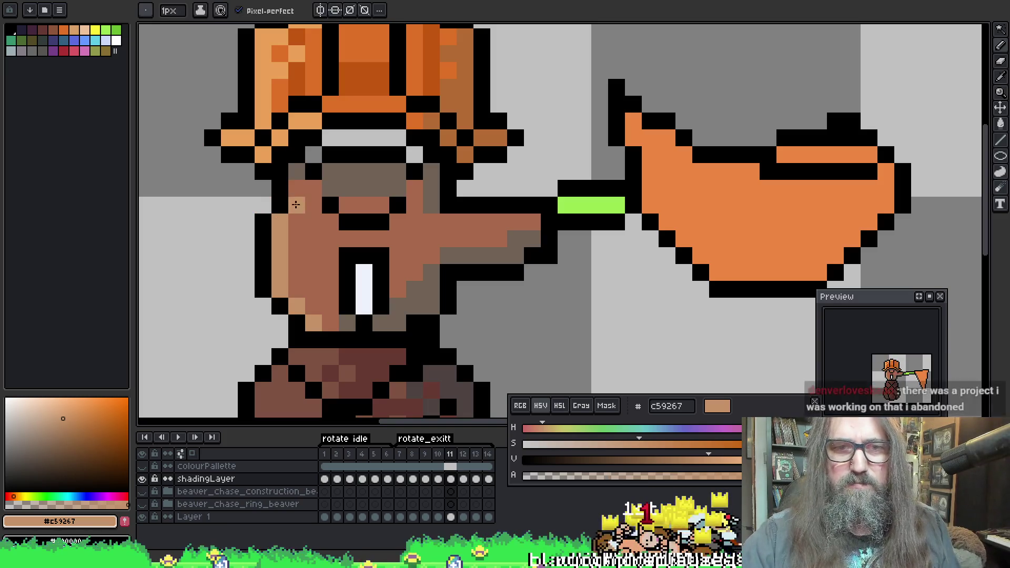
{"action": "left_click", "coordinate": [297, 189]}
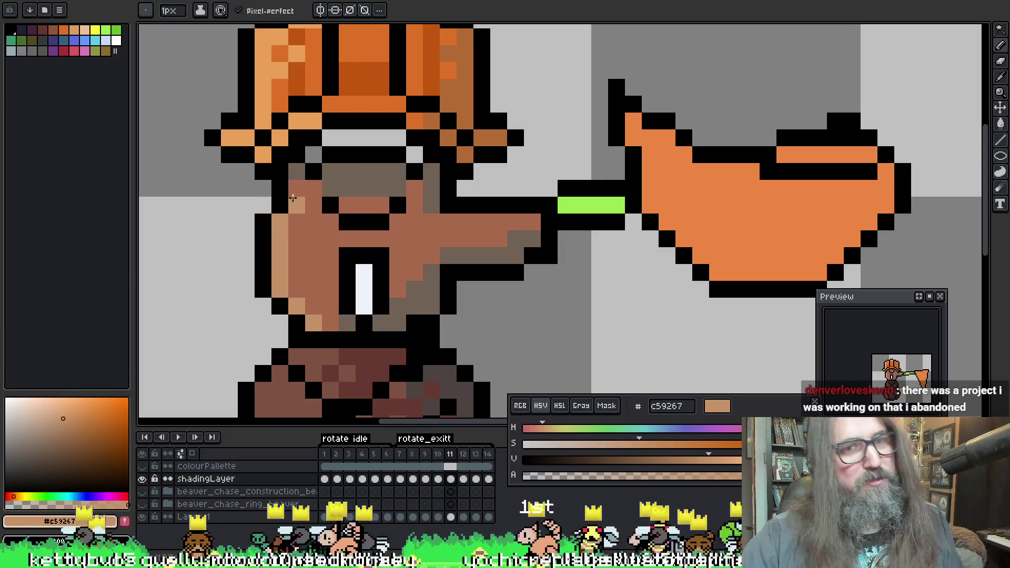
Add a light tan pixel at the face's lower-left edge beside the tooth
{"action": "left_click", "coordinate": [300, 228], "text": "alt"}
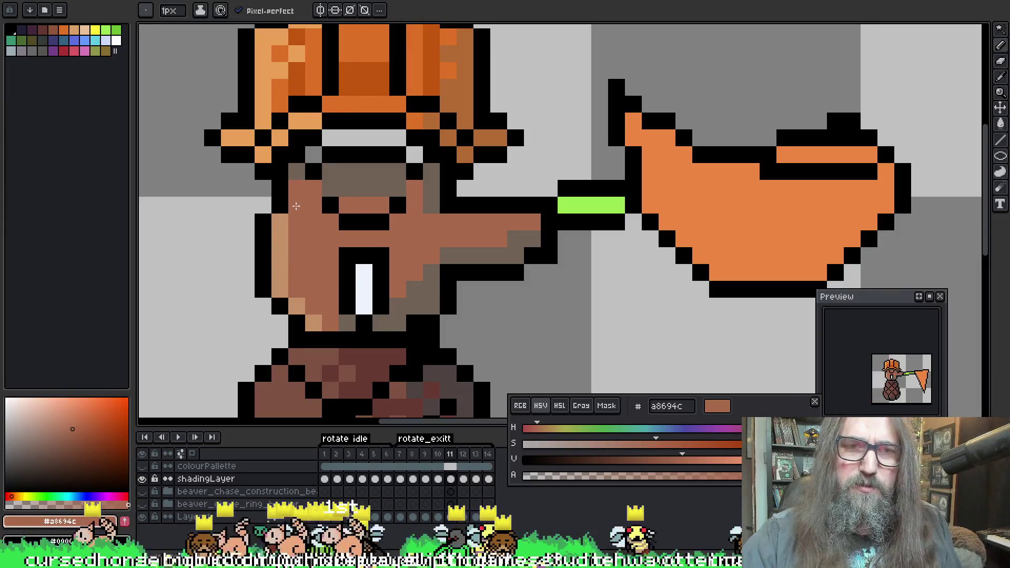
{"action": "left_click", "coordinate": [280, 225], "text": "alt"}
{"action": "left_click", "coordinate": [306, 225], "text": "alt"}
{"action": "left_click", "coordinate": [281, 229], "text": "alt"}
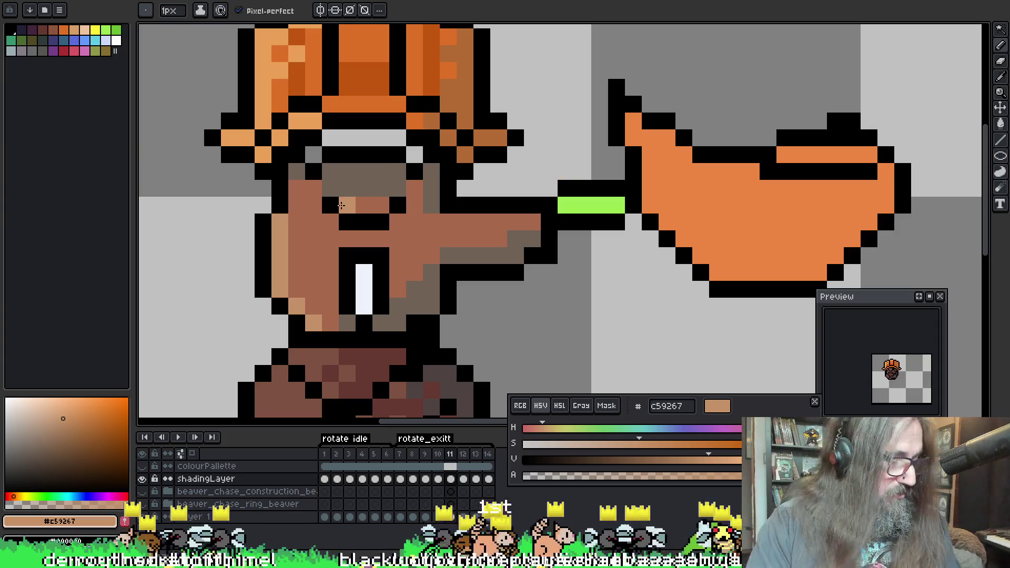
{"action": "left_click", "coordinate": [241, 281]}
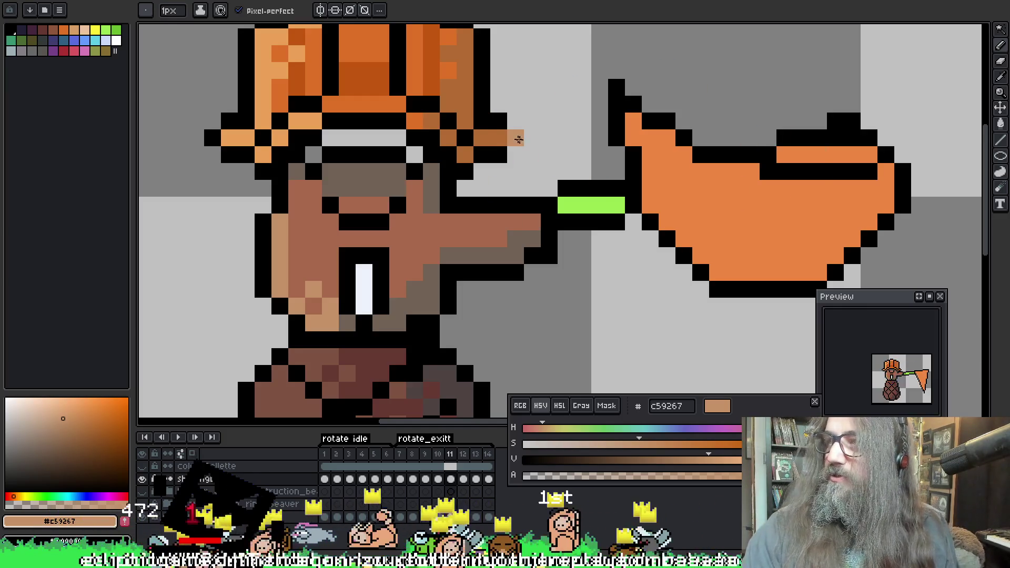
{"action": "left_click", "coordinate": [331, 274], "text": "alt"}
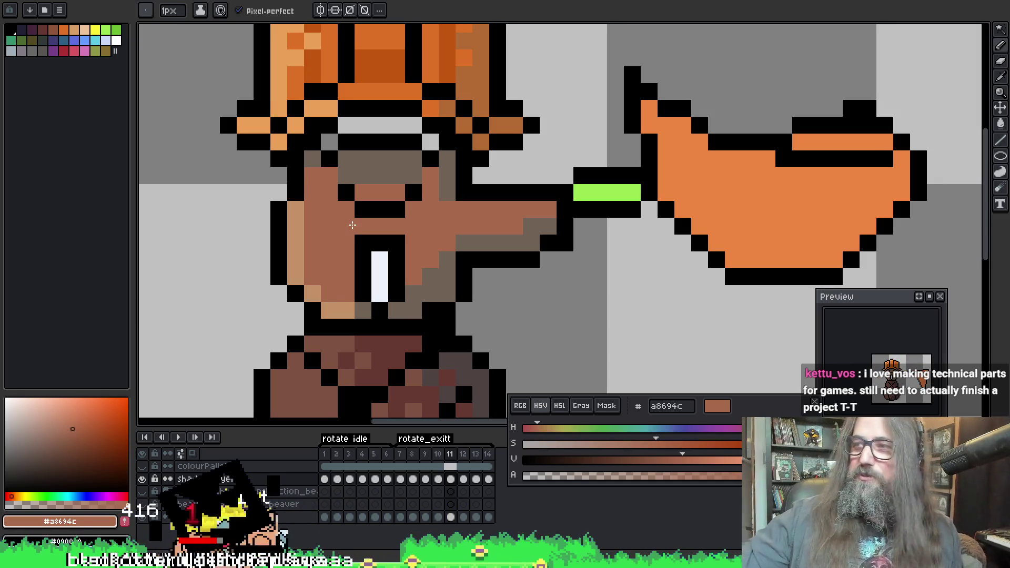
Sample the lighter skin tone and paint a highlight on frame 12's face
{"action": "scroll", "coordinate": [352, 224], "scroll_direction": "down", "scroll_amount": 3}
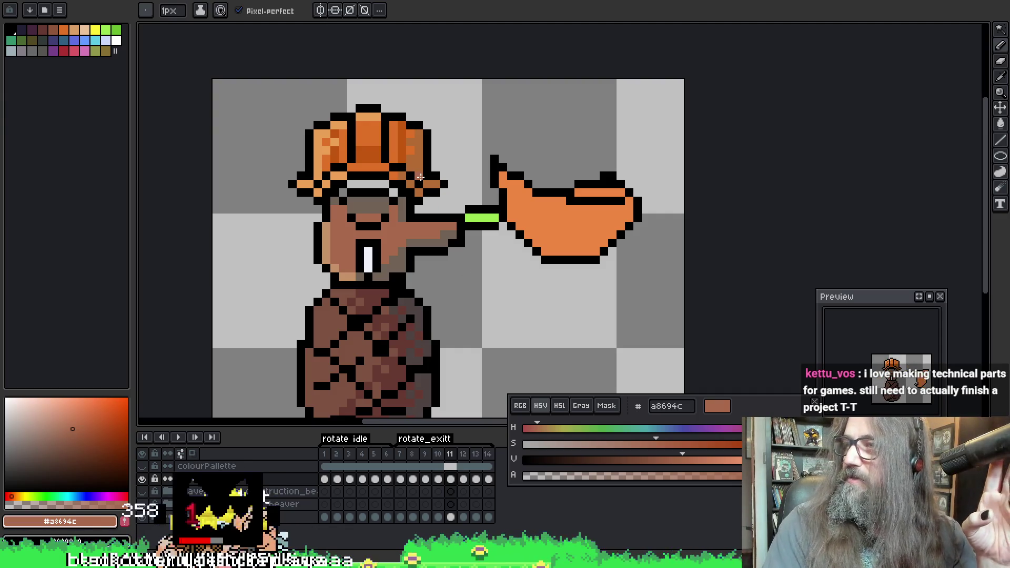
{"action": "scroll", "coordinate": [358, 168], "scroll_direction": "up", "scroll_amount": 2}
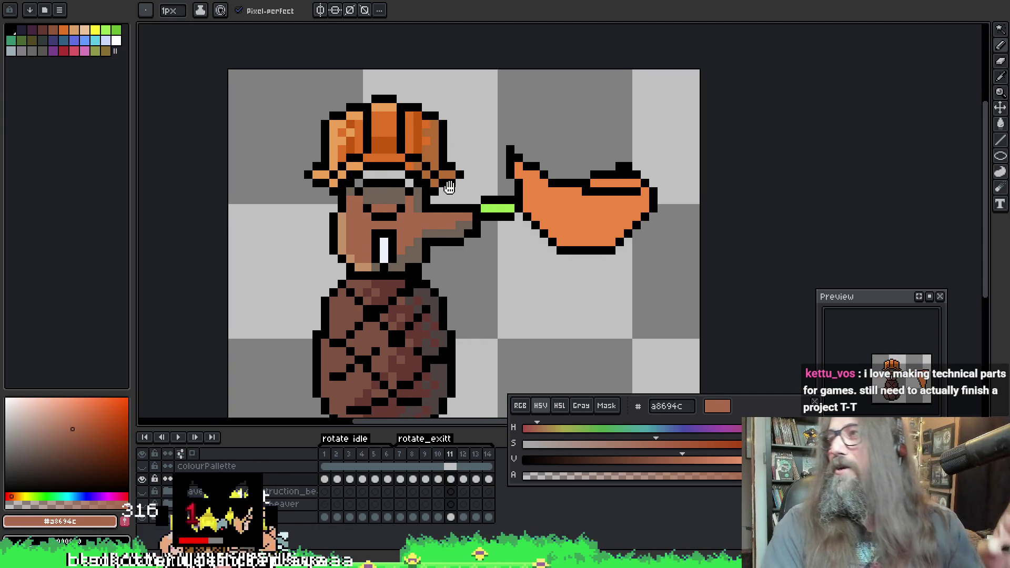
{"action": "key", "text": "i"}
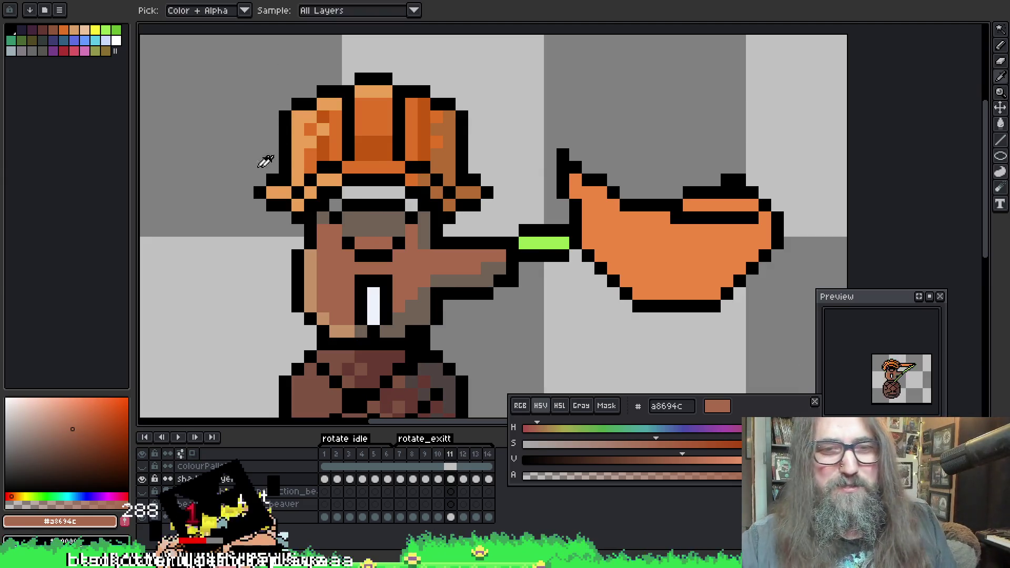
{"action": "left_click", "coordinate": [316, 256]}
{"action": "key", "text": "period"}
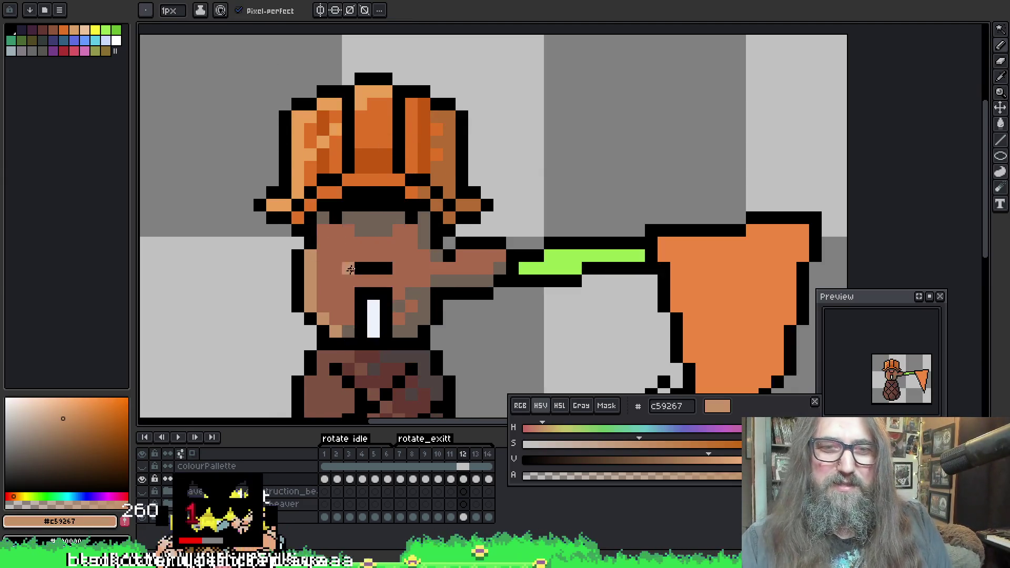
{"action": "left_click", "coordinate": [329, 242]}
Play and stop the animation, checking the shading on frames 10, 11 and 14
{"action": "key", "text": "period"}
{"action": "key", "text": "period"}
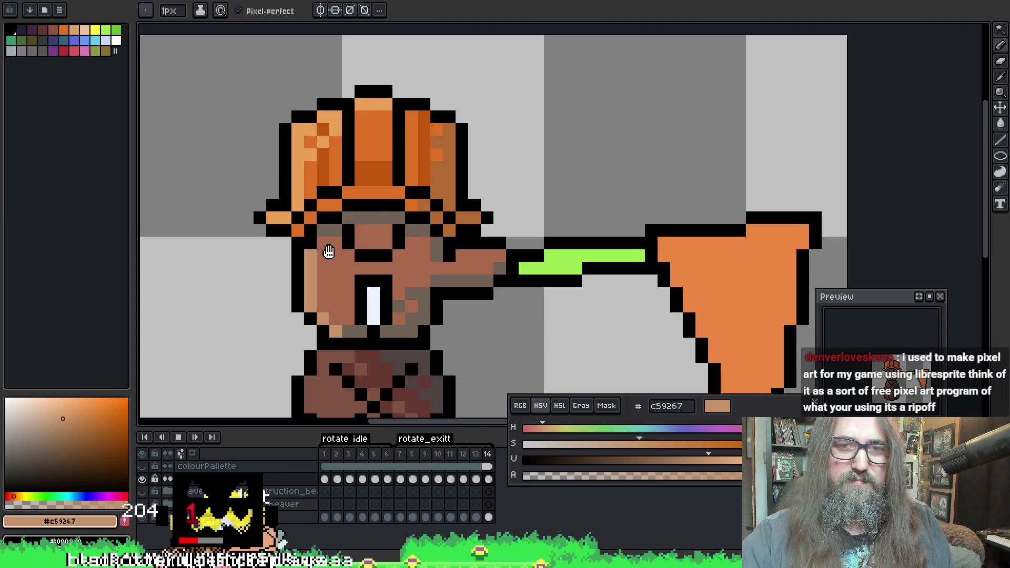
{"action": "key", "text": "Return"}
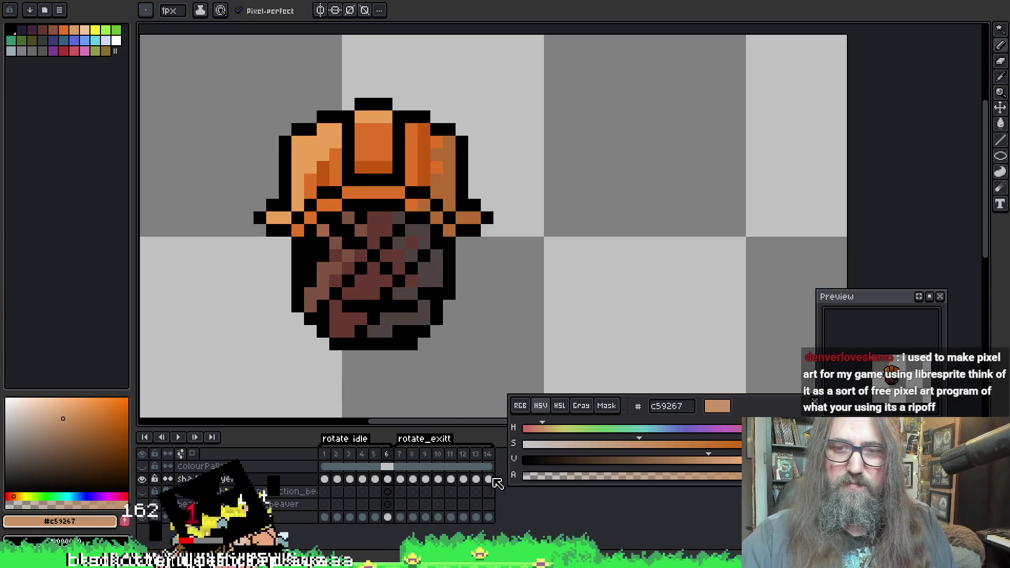
{"action": "left_click", "coordinate": [493, 481]}
{"action": "key", "text": "Return"}
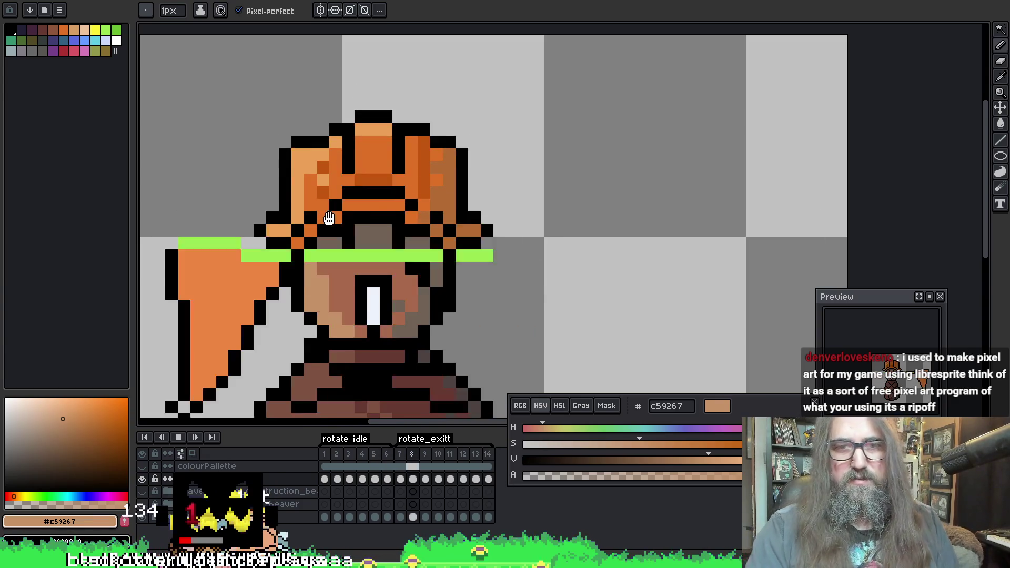
{"action": "scroll", "coordinate": [337, 148], "scroll_direction": "down", "scroll_amount": 2}
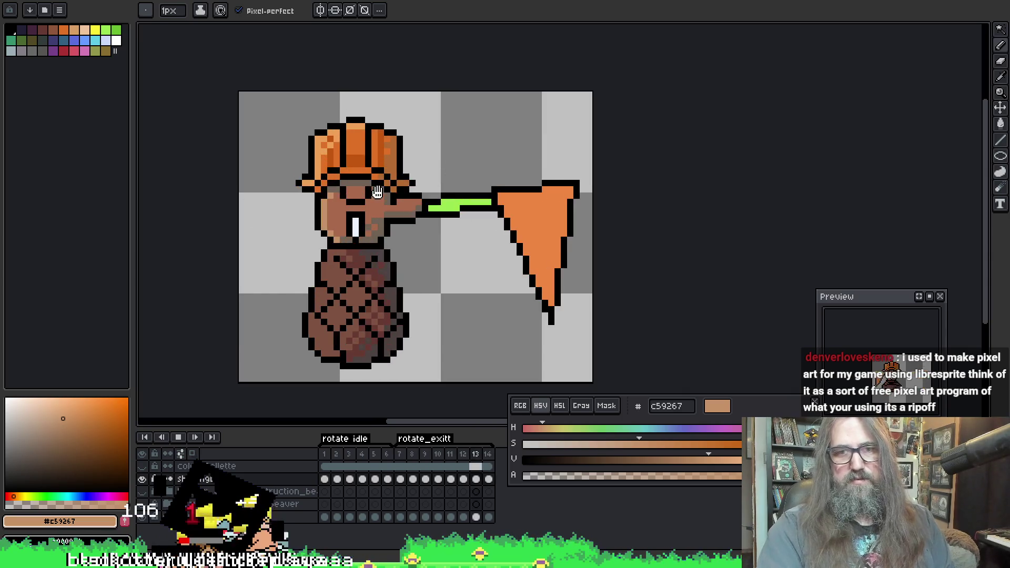
{"action": "key", "text": "Return"}
{"action": "key", "text": "Left"}
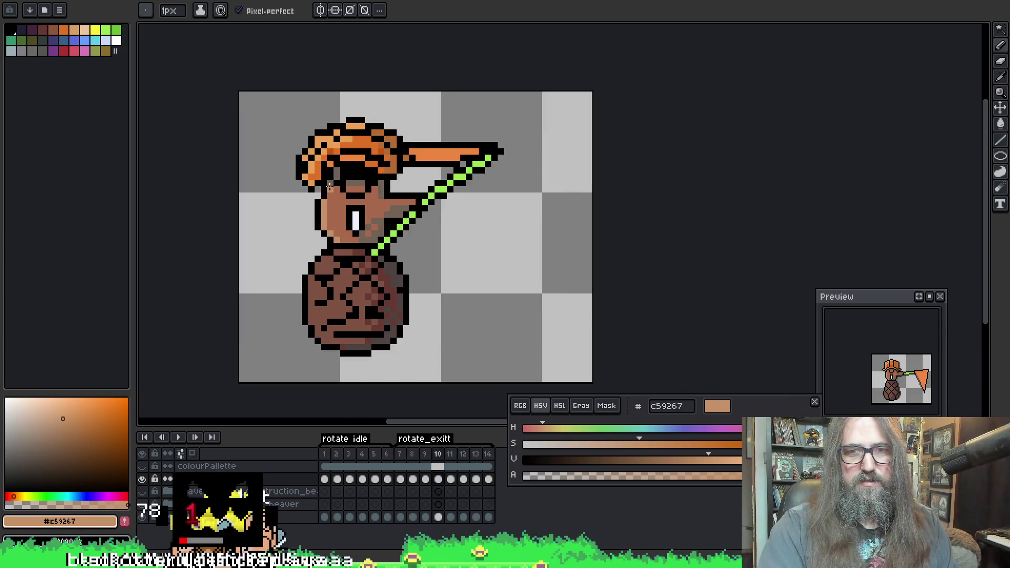
{"action": "key", "text": "Right"}
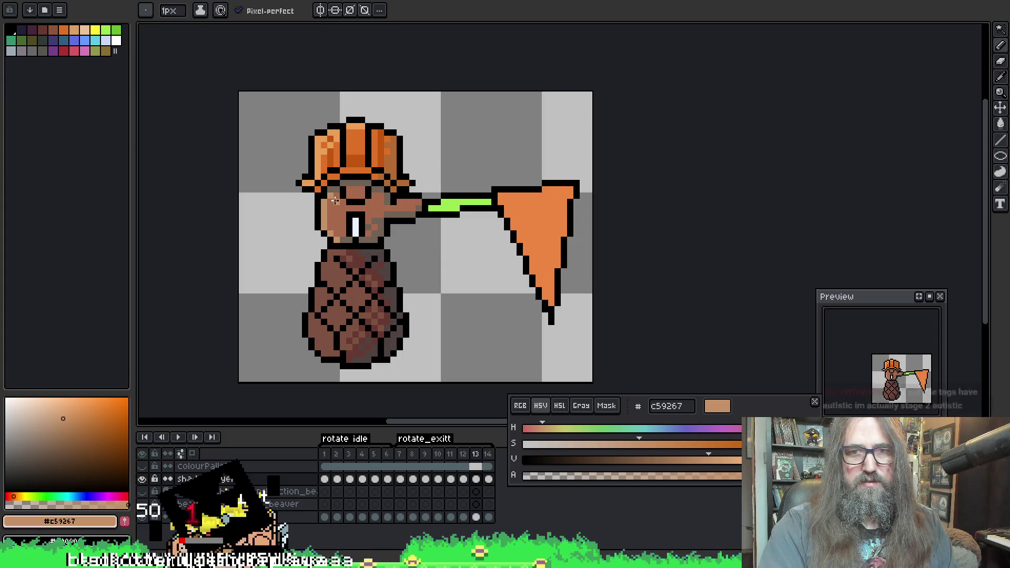
{"action": "key", "text": "Left"}
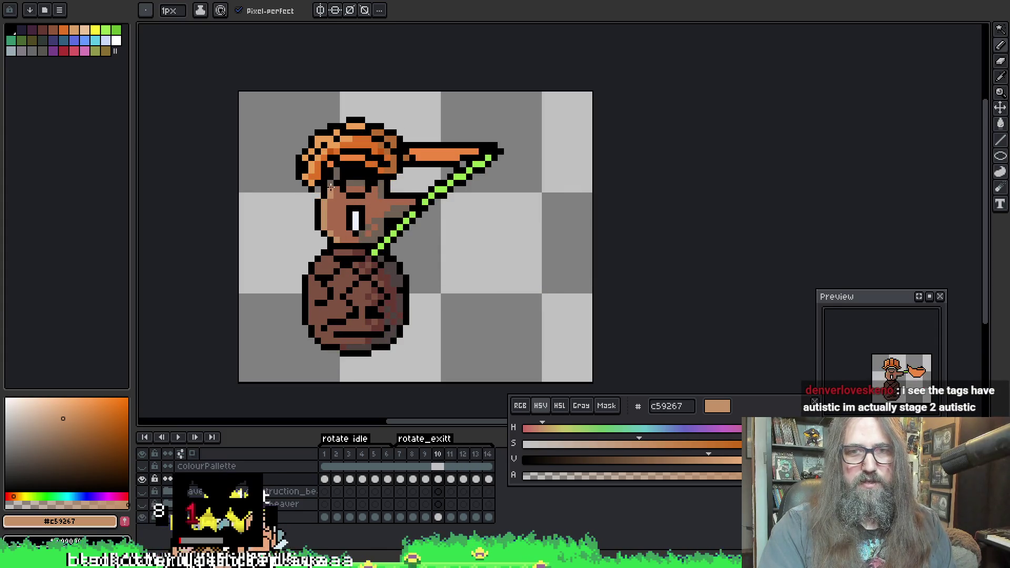
Replay the animation and pick the darker face brown #a8694c
{"action": "key", "text": "Return"}
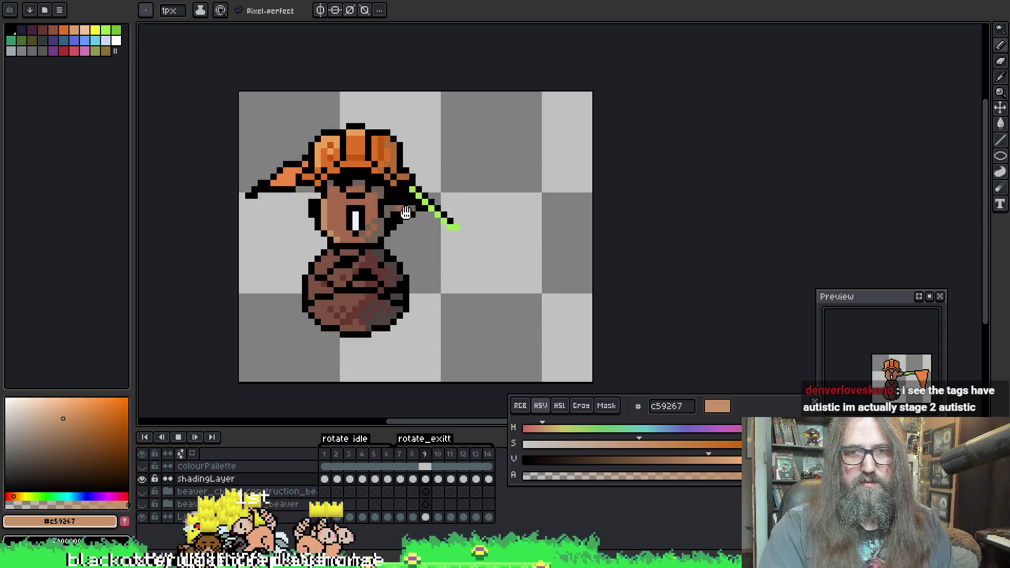
{"action": "scroll", "coordinate": [407, 212], "scroll_direction": "down", "scroll_amount": 2}
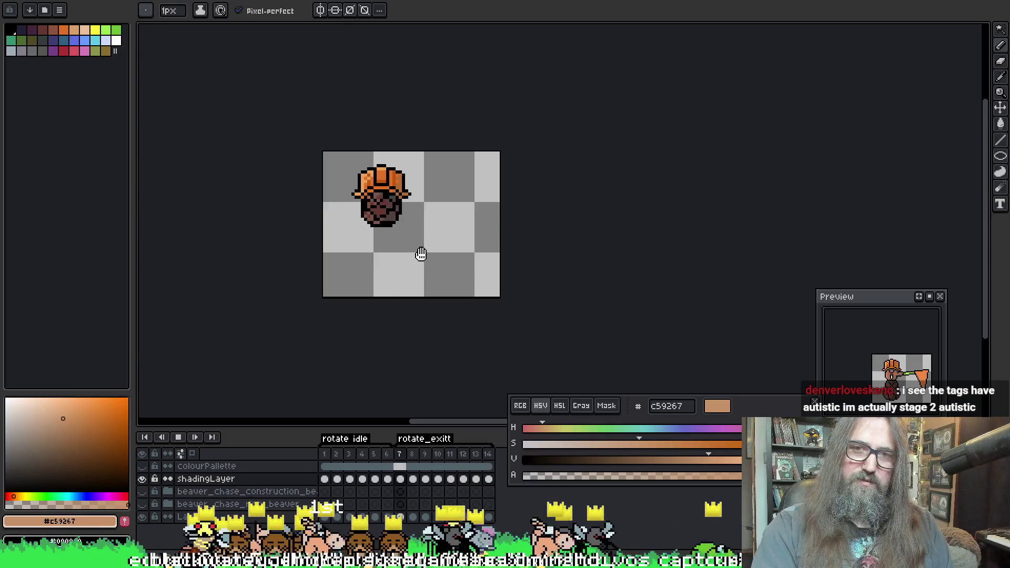
{"action": "scroll", "coordinate": [364, 194], "scroll_direction": "up", "scroll_amount": 3}
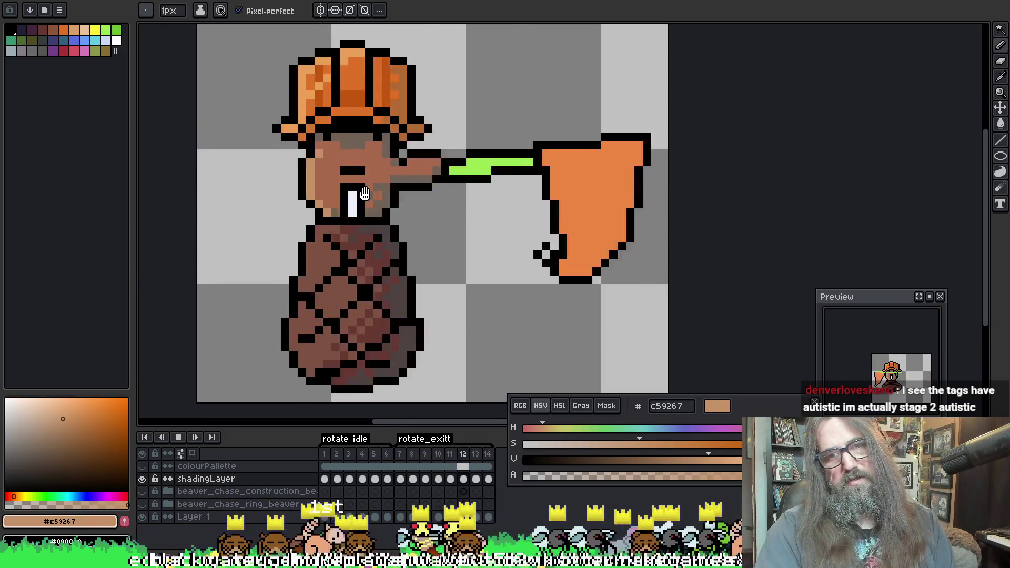
{"action": "scroll", "coordinate": [364, 194], "scroll_direction": "up", "scroll_amount": 1}
{"action": "left_click", "coordinate": [373, 201], "text": "alt"}
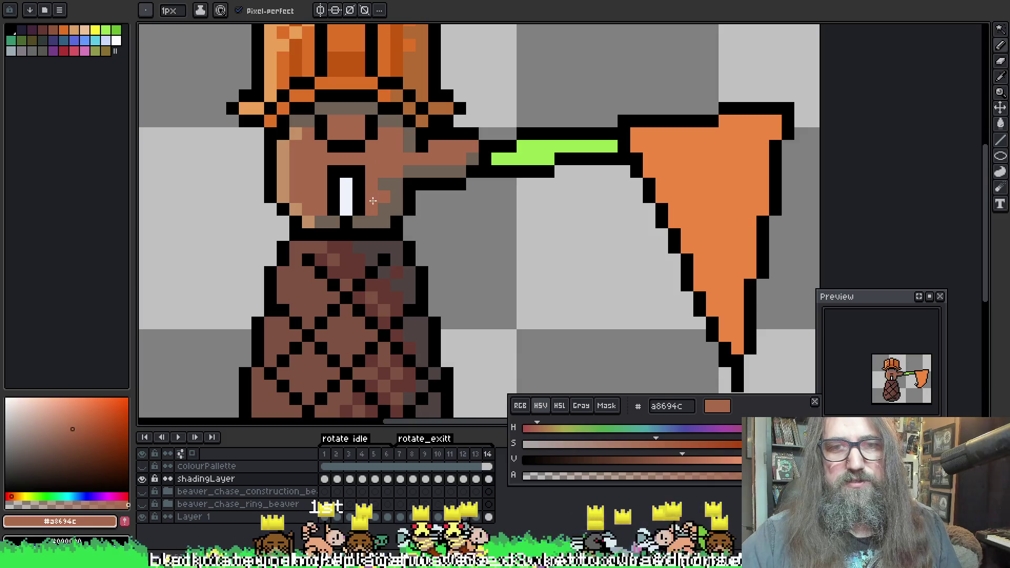
Step through frames 8 to 13 and play the animation to check the face shading
{"action": "key", "text": "Left"}
{"action": "key", "text": "Left"}
{"action": "key", "text": "Right"}
{"action": "key", "text": "Left"}
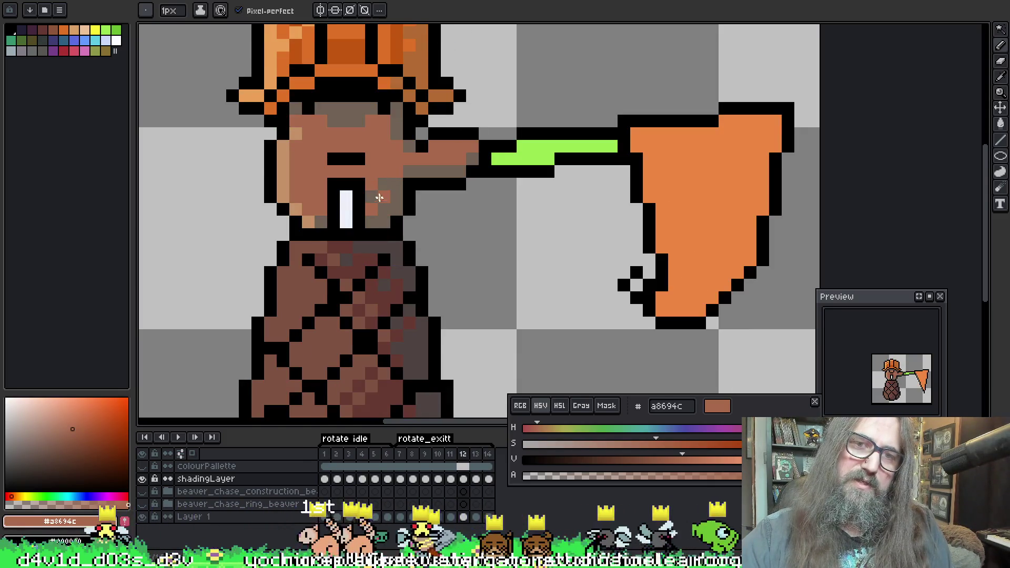
{"action": "key", "text": "Return"}
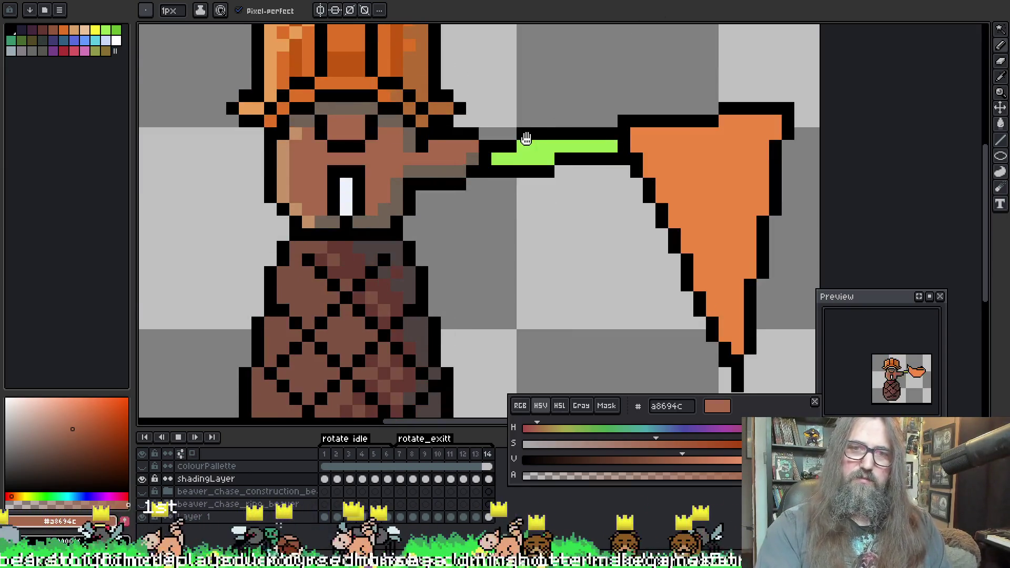
{"action": "key", "text": "Return"}
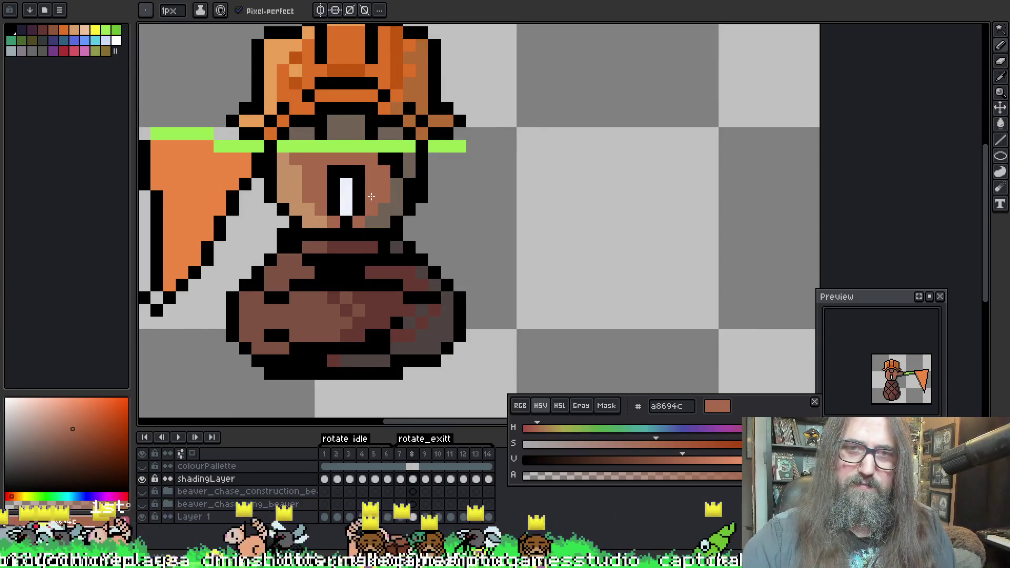
{"action": "key", "text": "Left"}
{"action": "key", "text": "Right"}
{"action": "key", "text": "Right"}
{"action": "key", "text": "Right"}
{"action": "key", "text": "Left"}
{"action": "key", "text": "Right"}
{"action": "key", "text": "Left"}
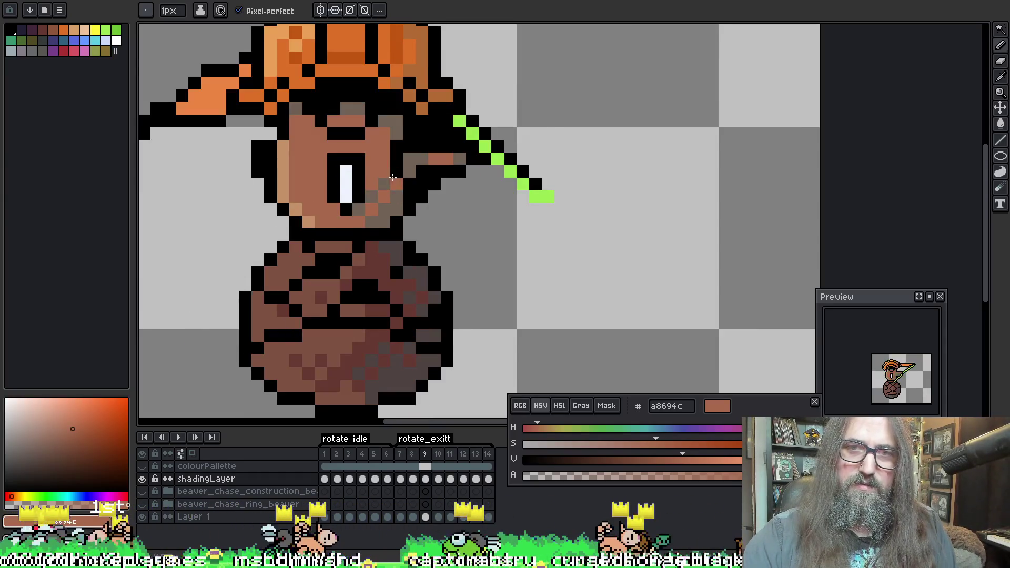
{"action": "key", "text": "Right"}
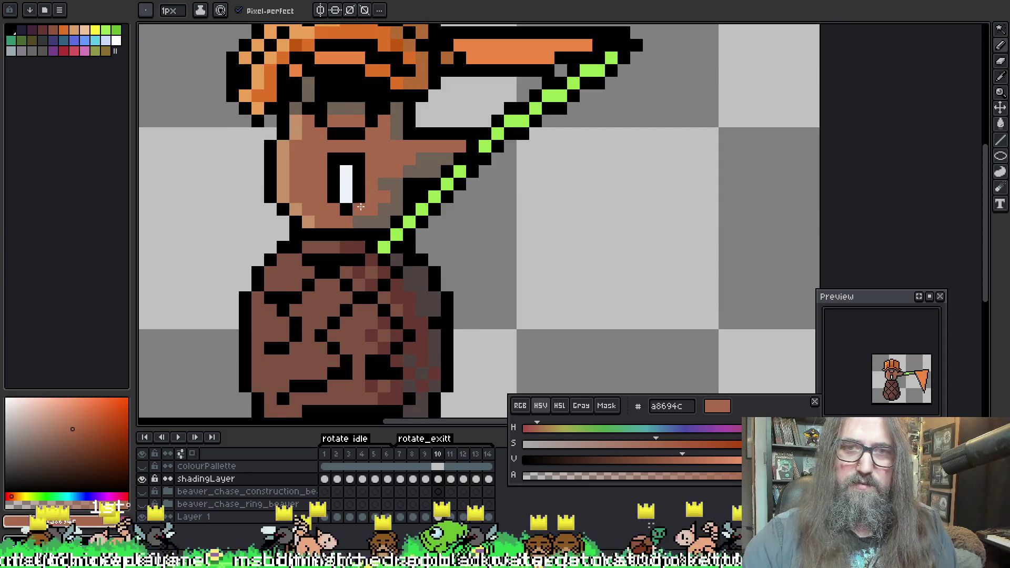
{"action": "key", "text": "Right"}
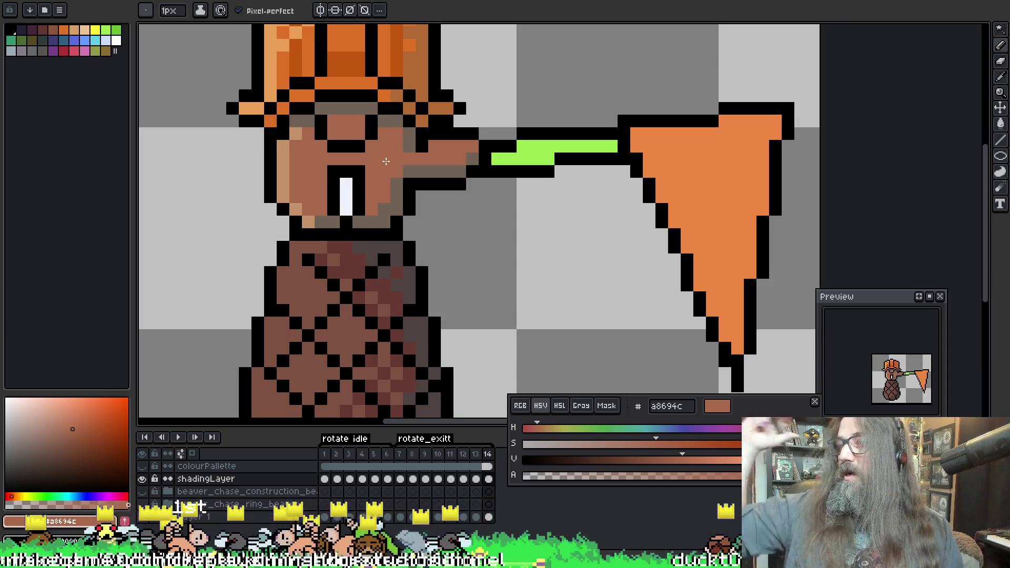
Save the project, add a brown shading pixel, and pick grey-brown #706255 from the face
{"action": "key", "text": "ctrl+s"}
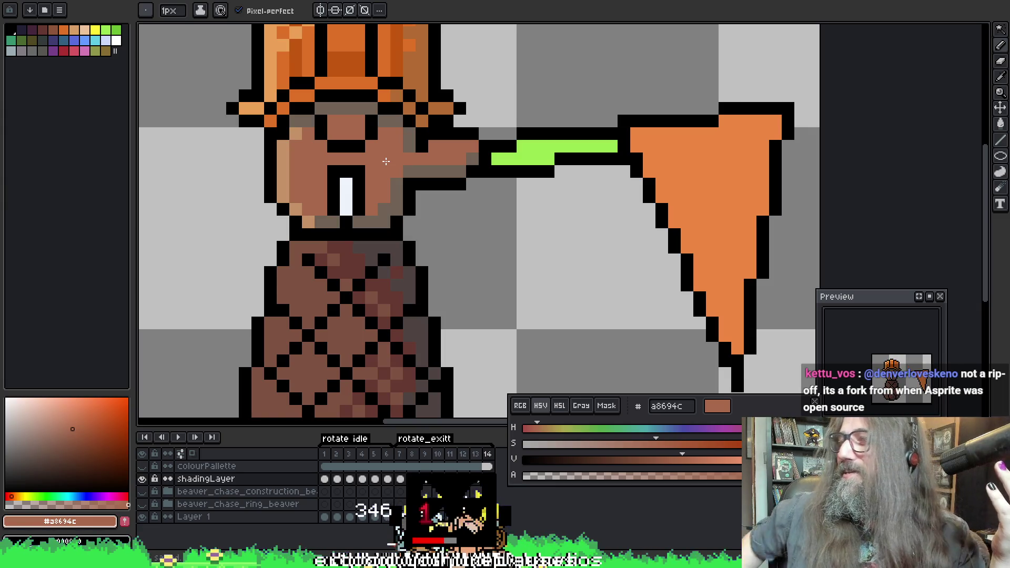
{"action": "left_click", "coordinate": [734, 306]}
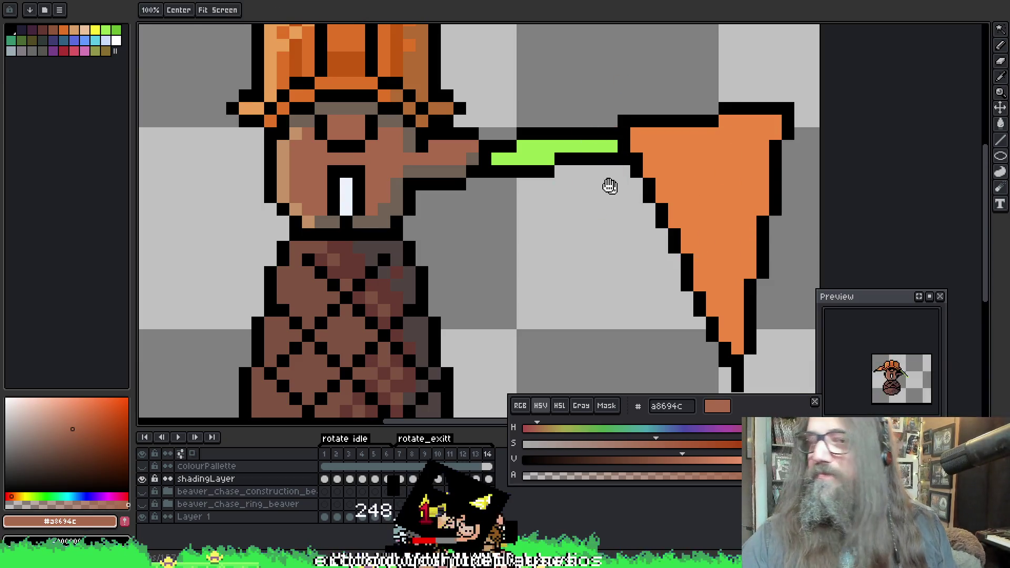
{"action": "left_click_drag", "start_coordinate": [589, 165], "coordinate": [627, 170]}
{"action": "left_click", "coordinate": [431, 210], "text": "alt"}
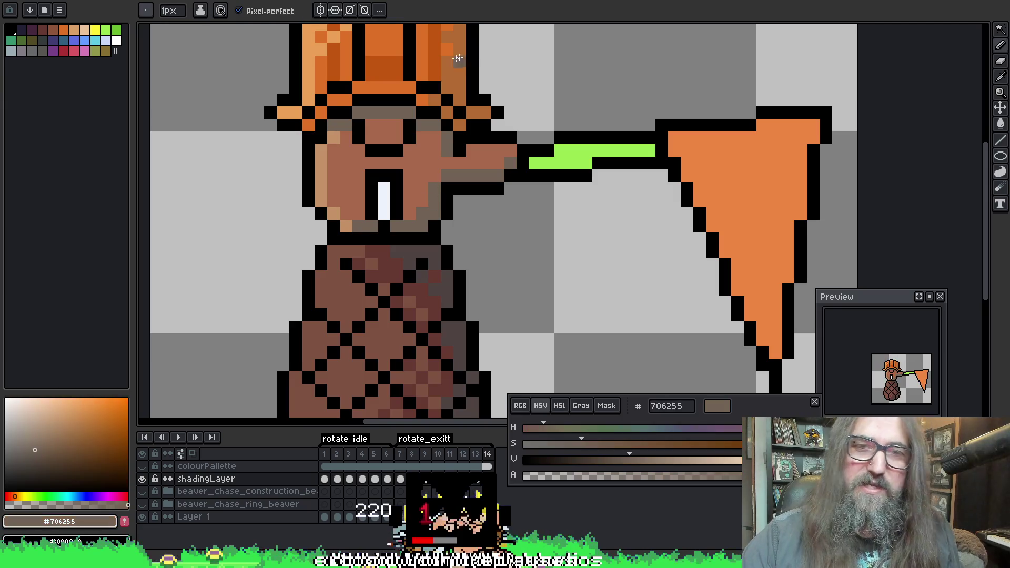
Play the animation from frame 1, pick the face's skin brown, and undo a stray pixel
{"action": "key", "text": "Right"}
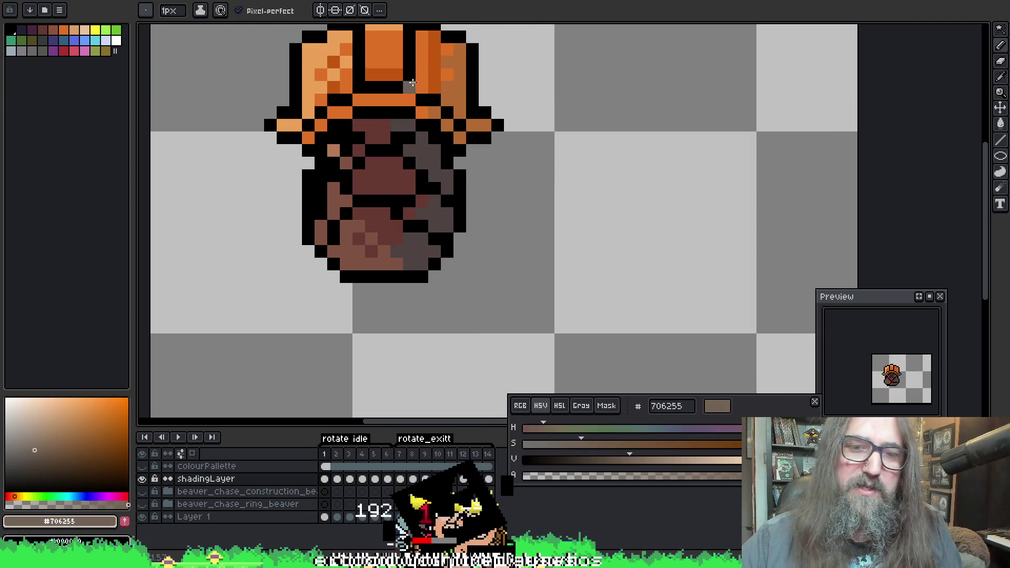
{"action": "key", "text": "Return"}
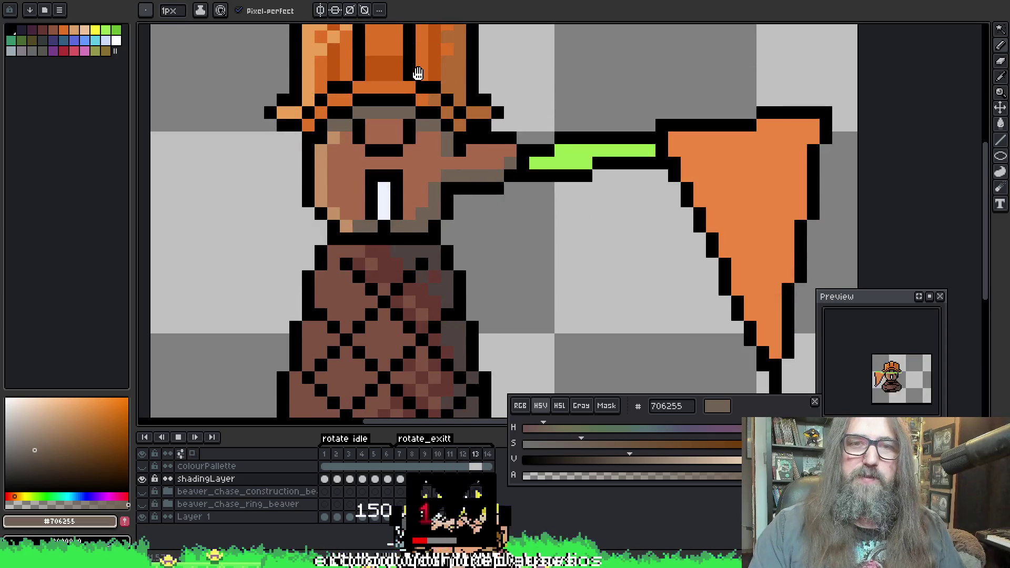
{"action": "scroll", "coordinate": [480, 156], "scroll_direction": "down", "scroll_amount": 4}
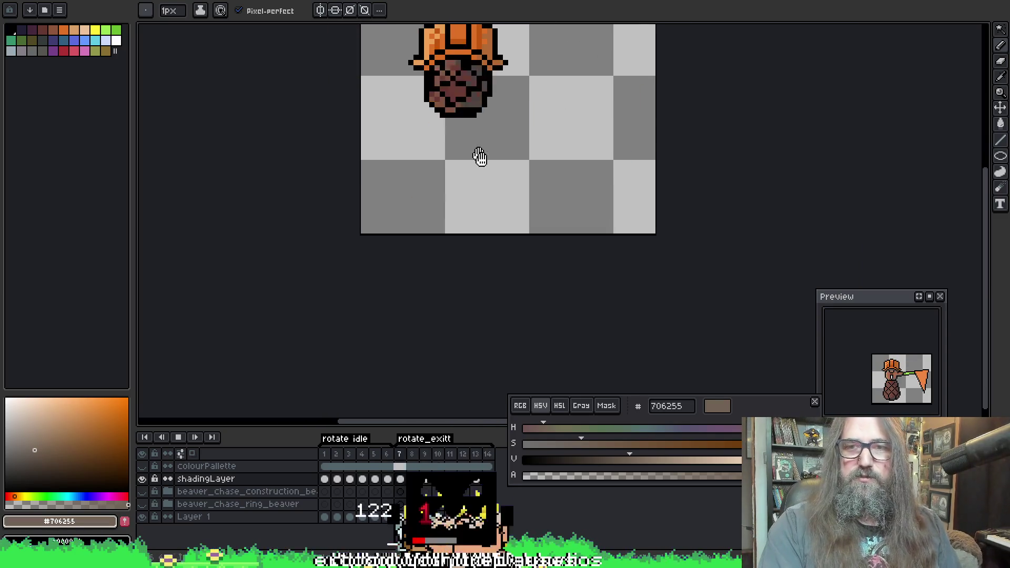
{"action": "scroll", "coordinate": [480, 154], "scroll_direction": "up", "scroll_amount": 4}
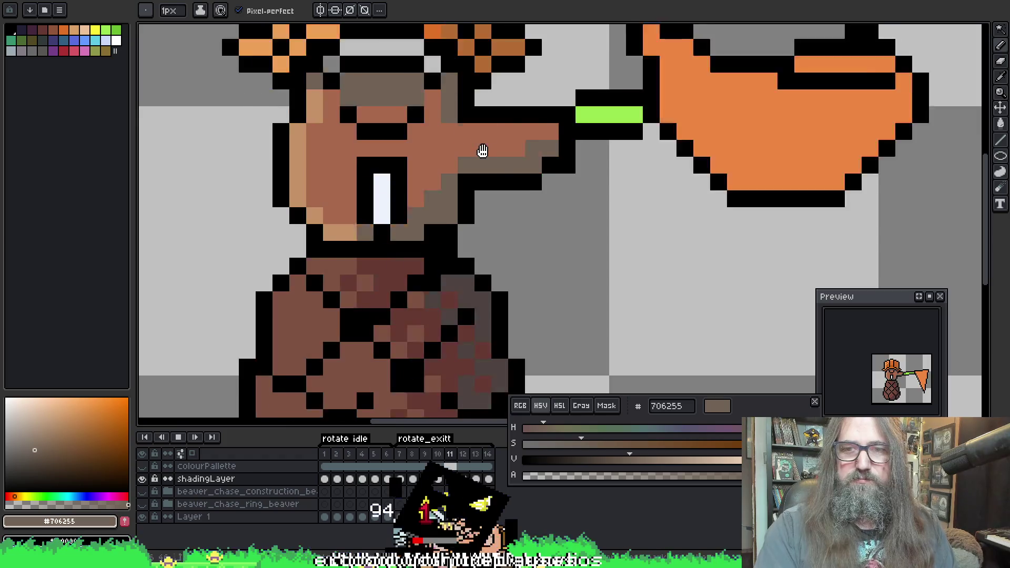
{"action": "key", "text": "Return"}
{"action": "key", "text": "i"}
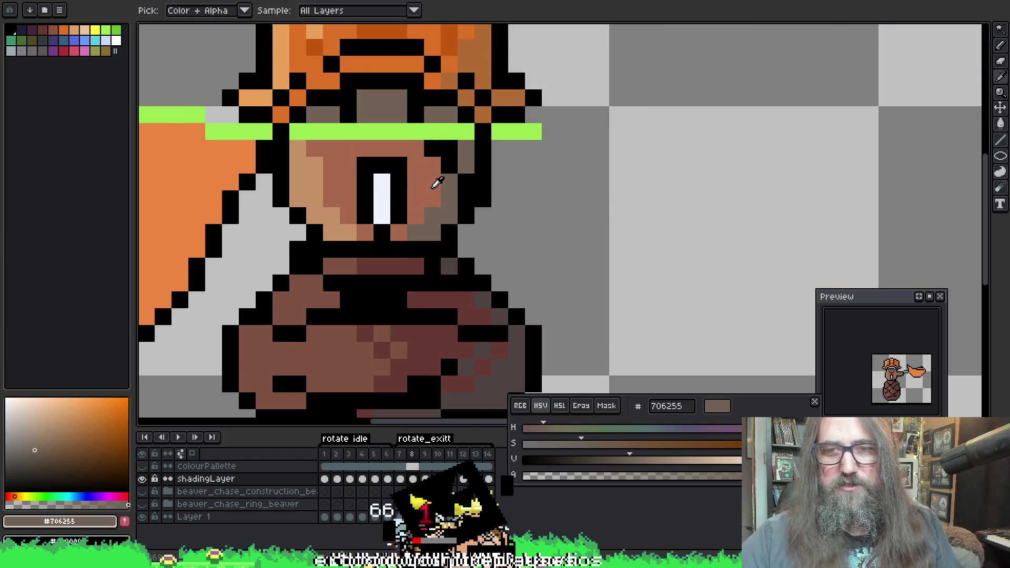
{"action": "left_click", "coordinate": [433, 186]}
{"action": "key", "text": "b"}
{"action": "left_click", "coordinate": [515, 62]}
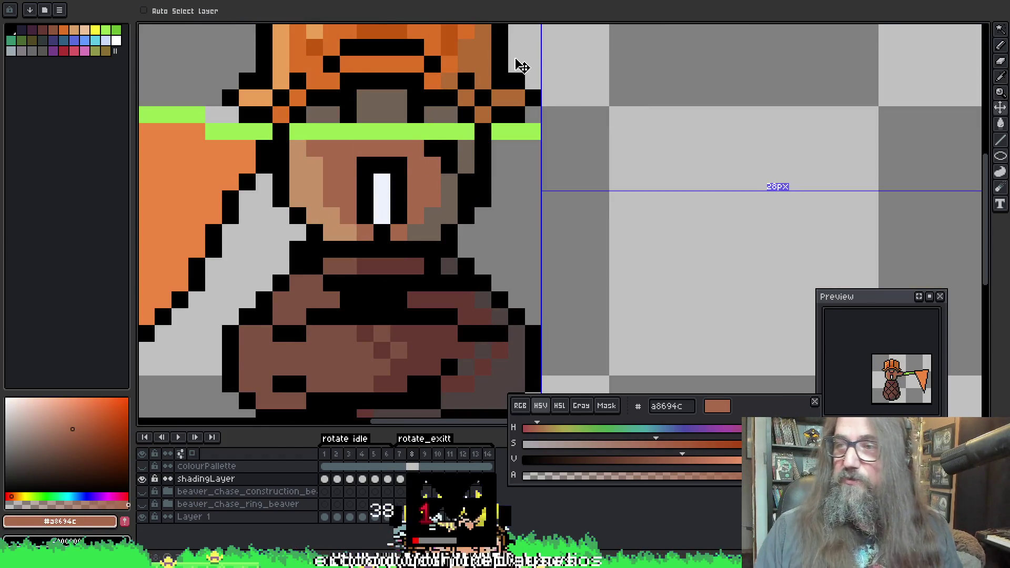
{"action": "key", "text": "ctrl+z"}
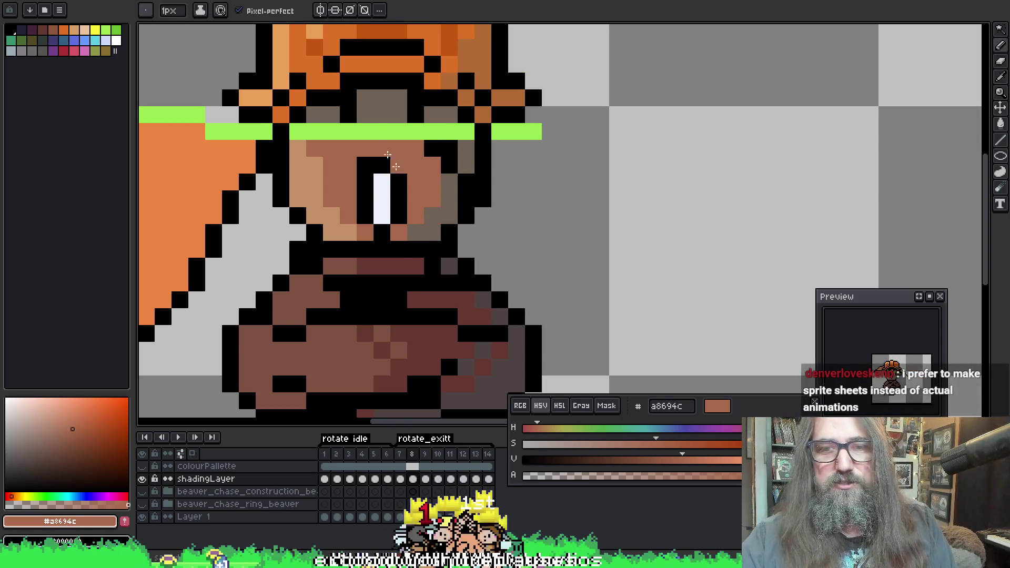
On frame 9, sample the face colours ending with darker brown #a8694c, and save
{"action": "key", "text": "Right"}
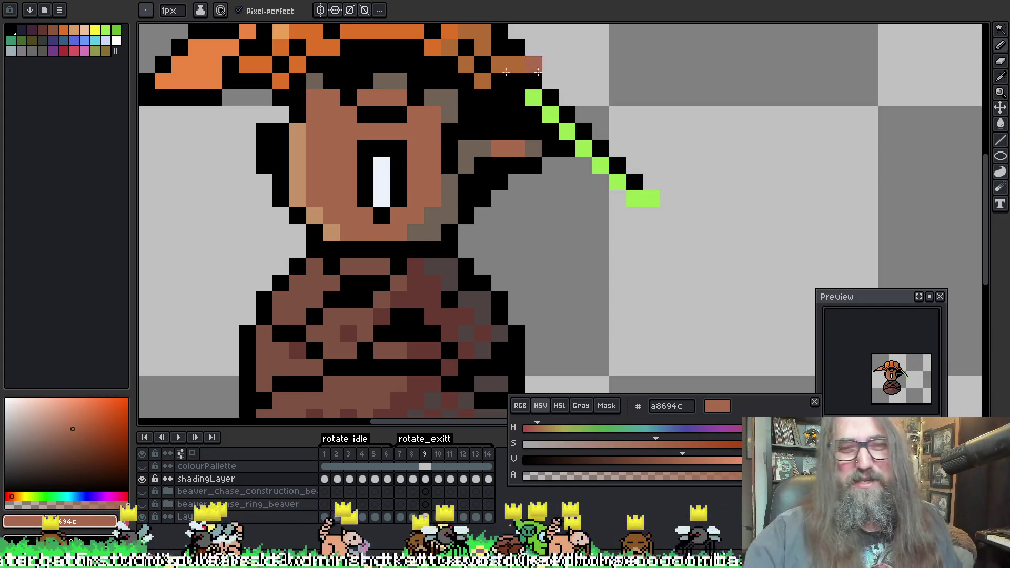
{"action": "left_click", "coordinate": [439, 90], "text": "alt"}
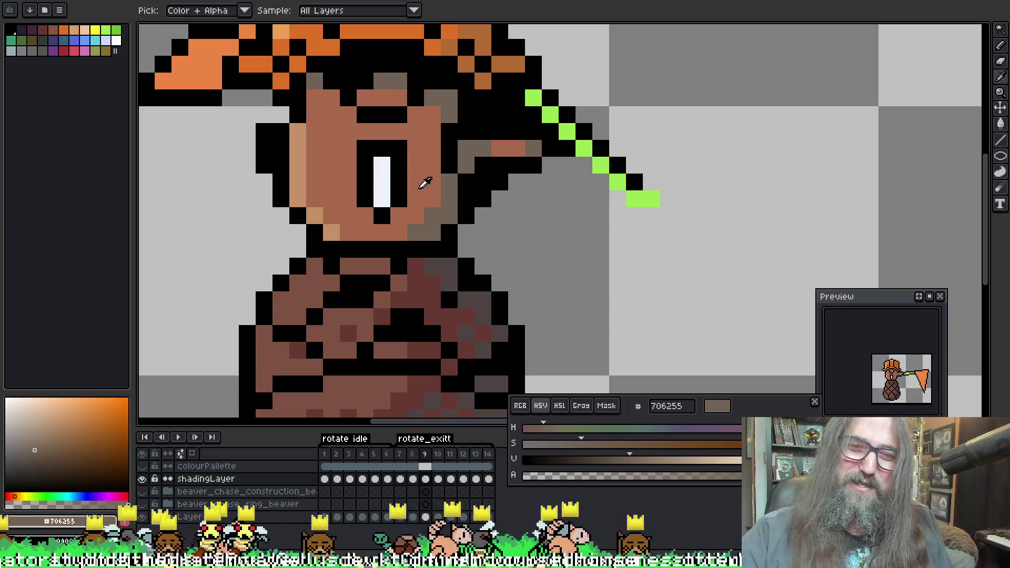
{"action": "left_click", "coordinate": [424, 185], "text": "alt"}
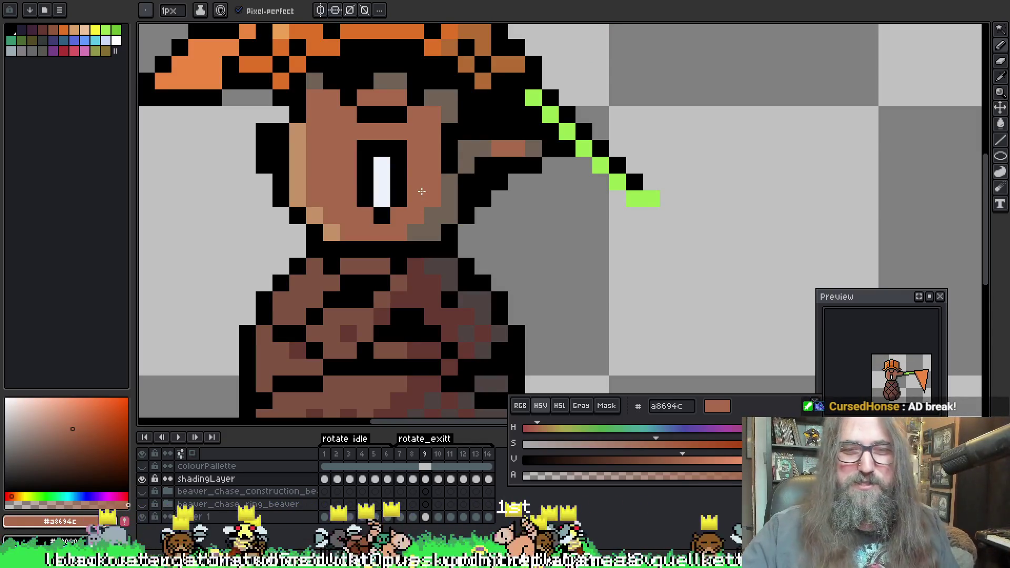
{"action": "left_click", "coordinate": [417, 191], "text": "alt"}
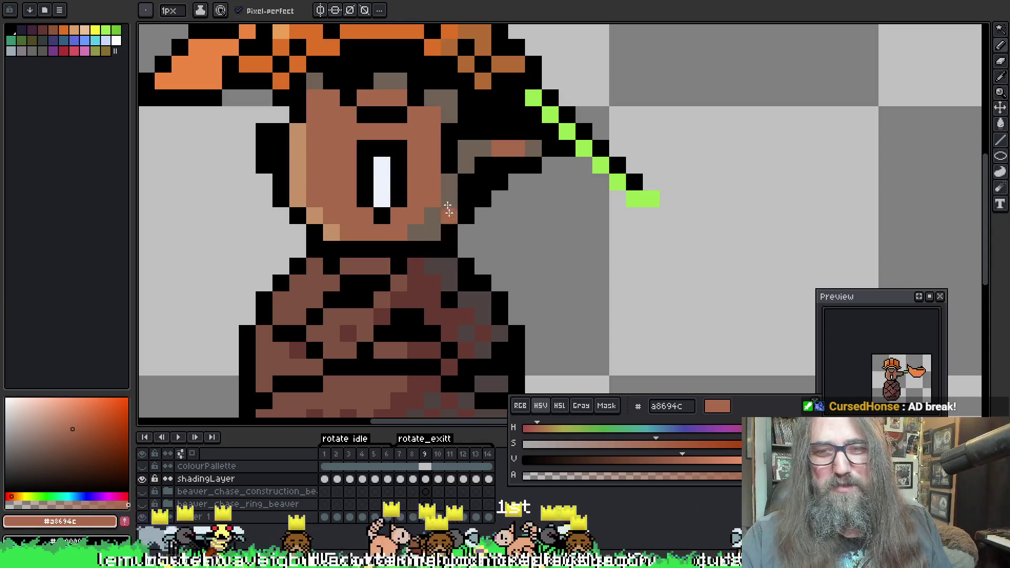
{"action": "scroll", "coordinate": [447, 157], "scroll_direction": "up", "scroll_amount": 1}
{"action": "key", "text": "ctrl+s"}
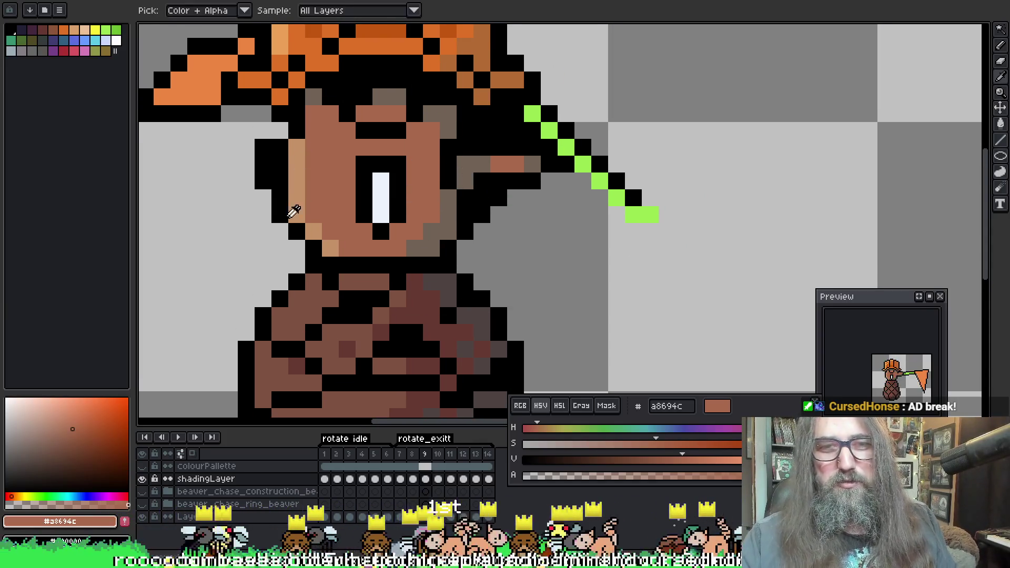
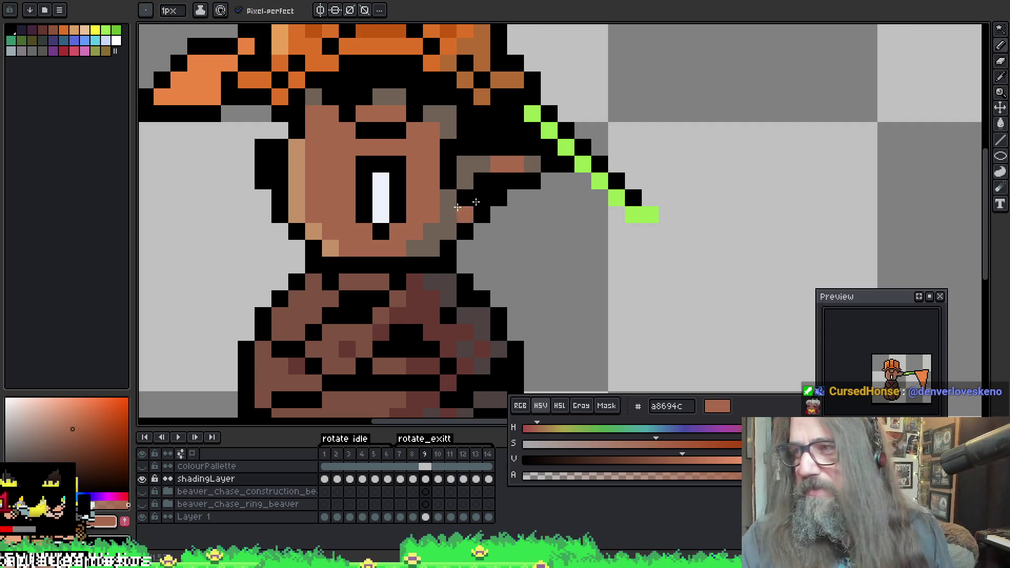
Play the beaver's net-swing animation with the whole sprite in view, then stop playback
{"action": "left_click_drag", "start_coordinate": [509, 171], "coordinate": [527, 204]}
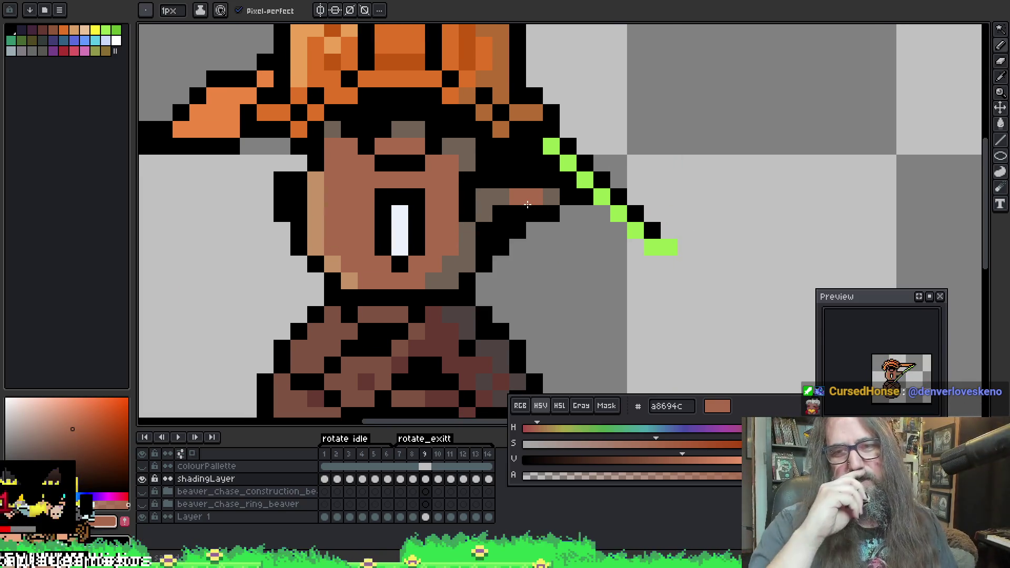
{"action": "scroll", "coordinate": [527, 204], "scroll_direction": "down", "scroll_amount": 5}
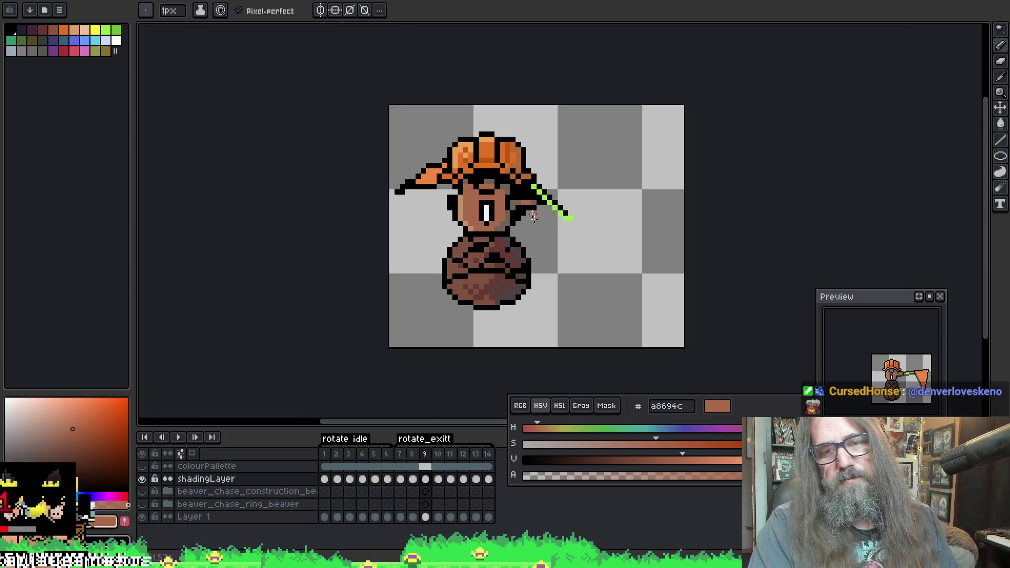
{"action": "left_click_drag", "start_coordinate": [554, 245], "coordinate": [461, 254]}
{"action": "key", "text": "Return"}
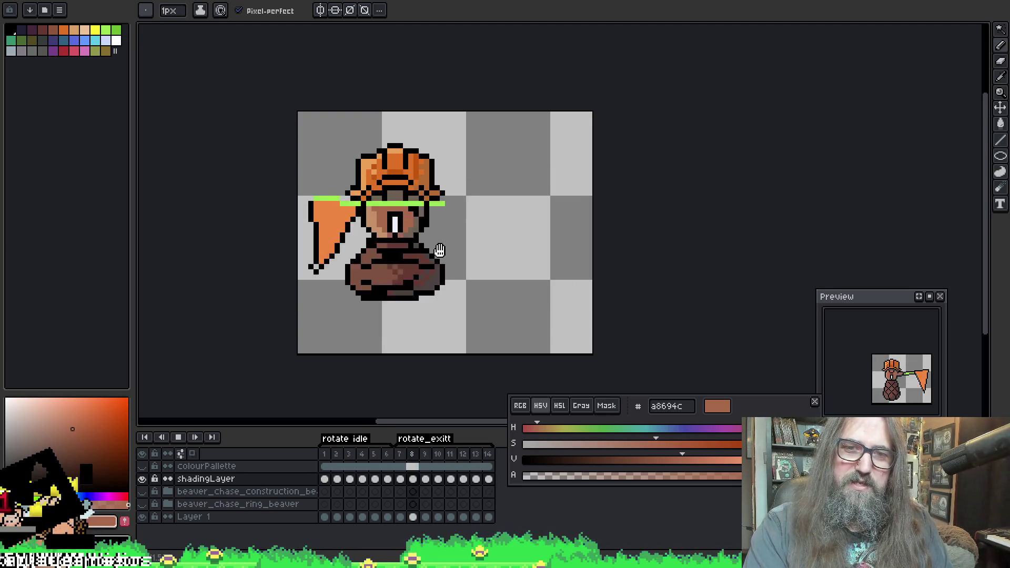
{"action": "left_click_drag", "start_coordinate": [444, 251], "coordinate": [464, 242]}
{"action": "scroll", "coordinate": [530, 242], "scroll_direction": "up", "scroll_amount": 2}
{"action": "scroll", "coordinate": [530, 242], "scroll_direction": "down", "scroll_amount": 2}
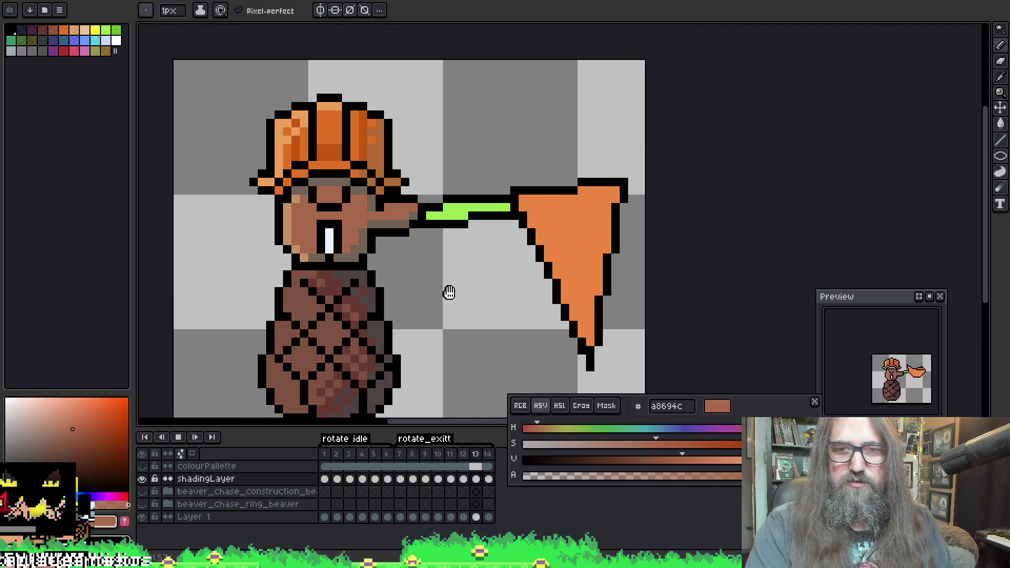
{"action": "left_click_drag", "start_coordinate": [458, 286], "coordinate": [422, 268]}
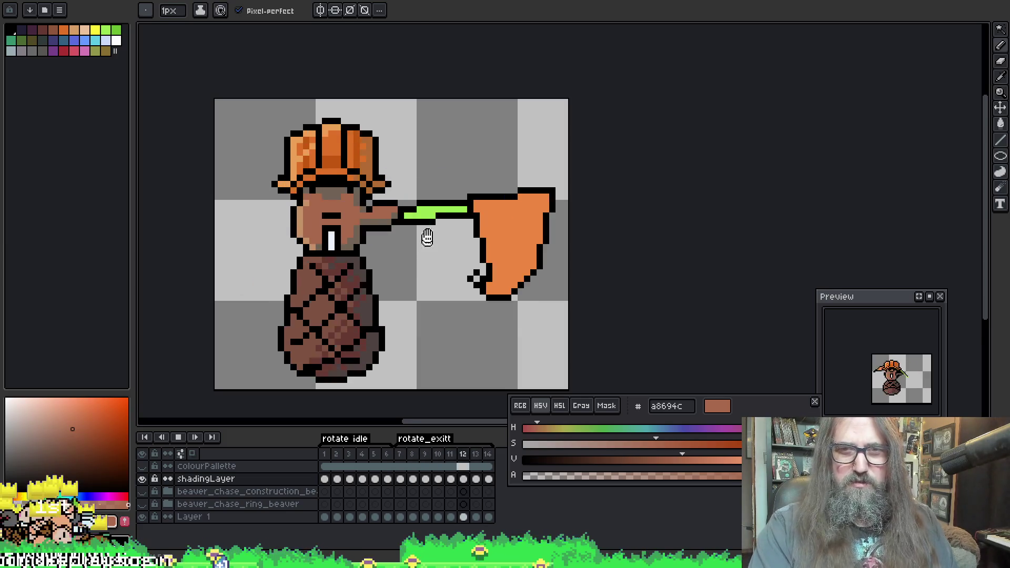
{"action": "scroll", "coordinate": [455, 307], "scroll_direction": "down", "scroll_amount": 2}
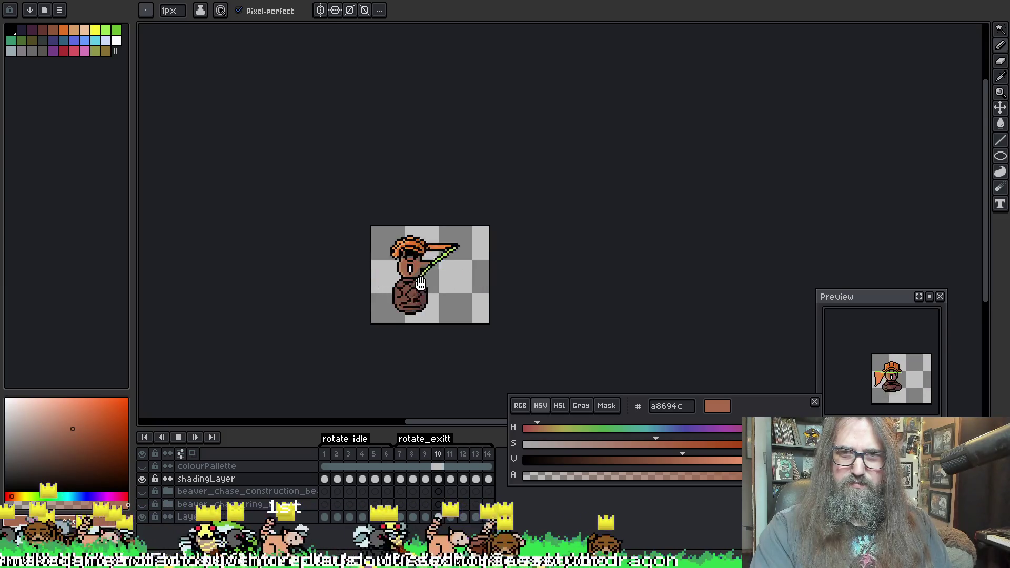
{"action": "key", "text": "Return"}
{"action": "scroll", "coordinate": [403, 262], "scroll_direction": "up", "scroll_amount": 3}
On frame 8, sample the light tan face colour c59267, then move to frame 9
{"action": "key", "text": "period"}
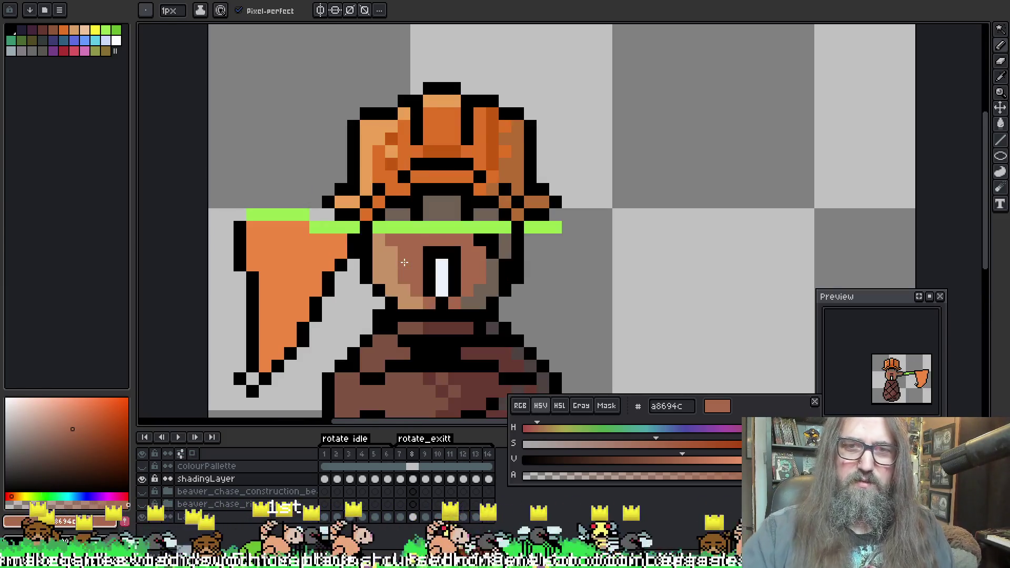
{"action": "left_click", "coordinate": [364, 193], "text": "alt"}
{"action": "key", "text": "period"}
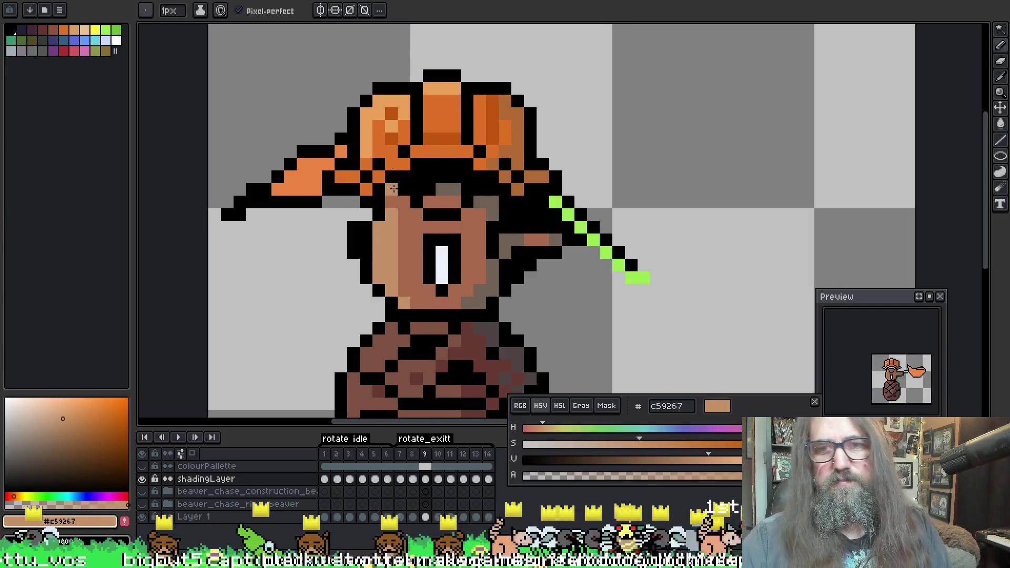
Paint light tan highlights on the top and left side of the face on frames 9 and 10
{"action": "key", "text": "ctrl+z"}
{"action": "left_click_drag", "start_coordinate": [391, 201], "coordinate": [390, 231]}
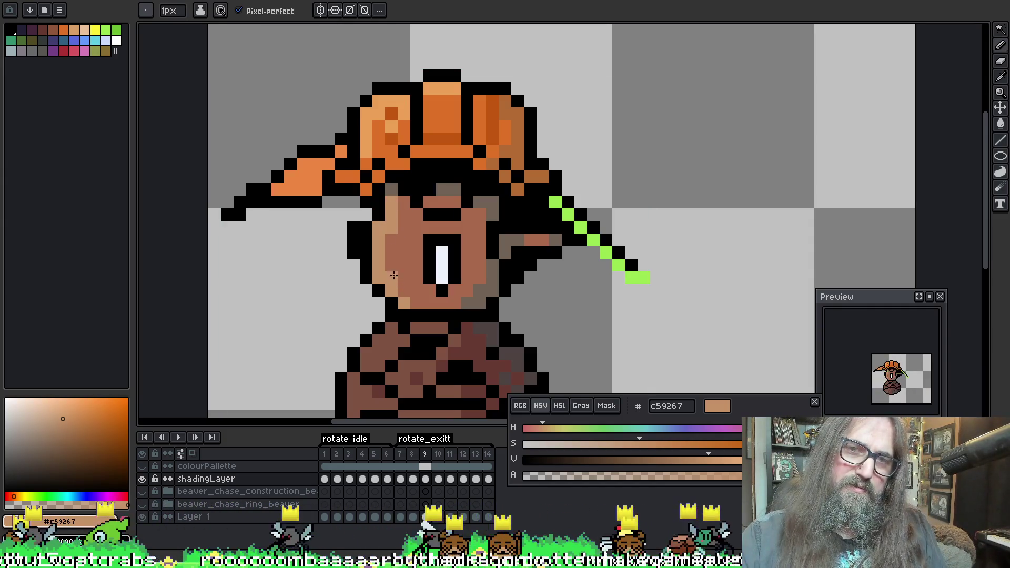
{"action": "key", "text": "period"}
{"action": "left_click_drag", "start_coordinate": [392, 266], "coordinate": [391, 281]}
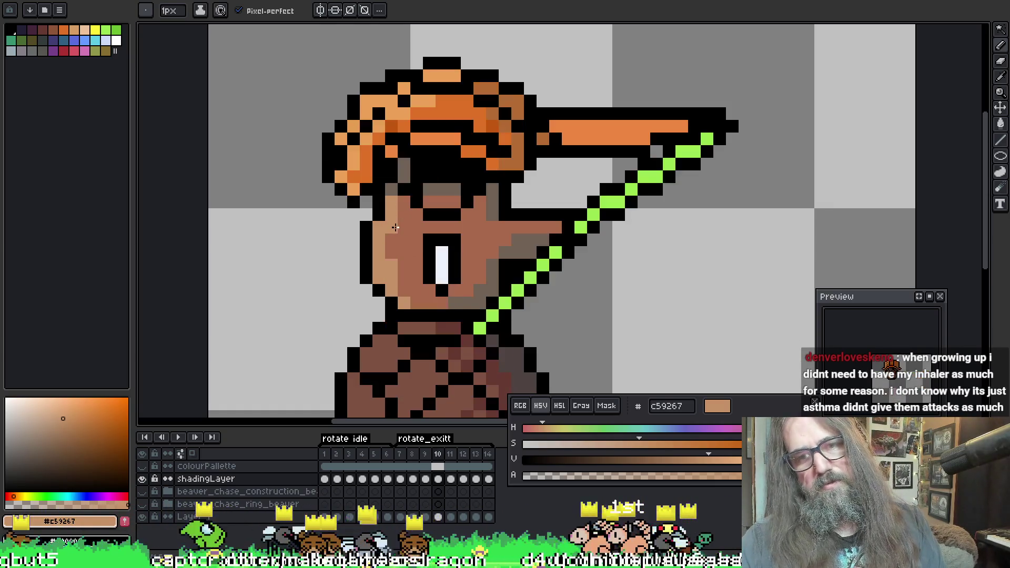
{"action": "left_click_drag", "start_coordinate": [395, 227], "coordinate": [403, 243]}
{"action": "key", "text": "ctrl+z"}
{"action": "left_click", "coordinate": [404, 238]}
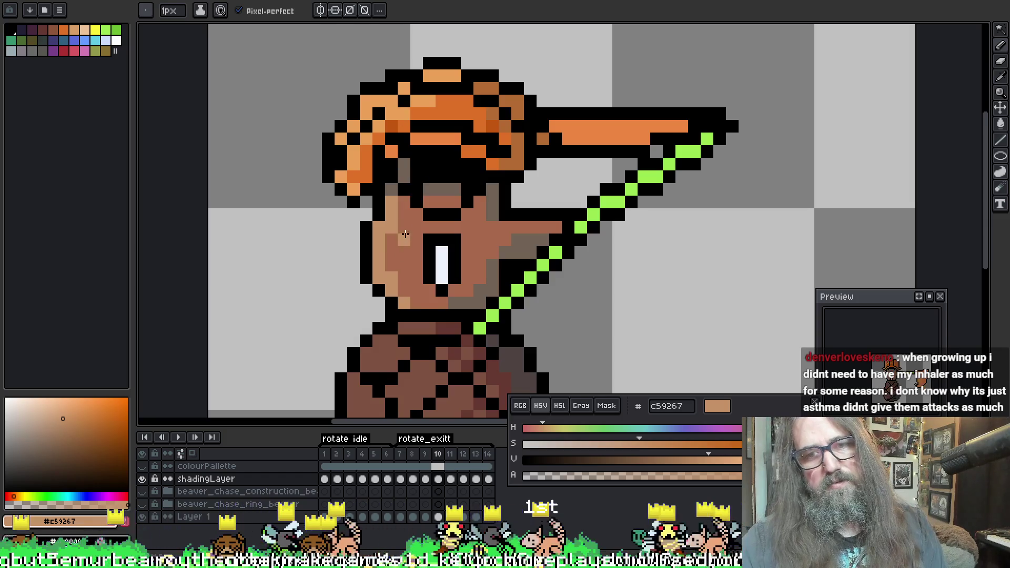
Advance to frame 13, then play the animation to check the shading and stop on frame 9
{"action": "key", "text": "period"}
{"action": "key", "text": "period"}
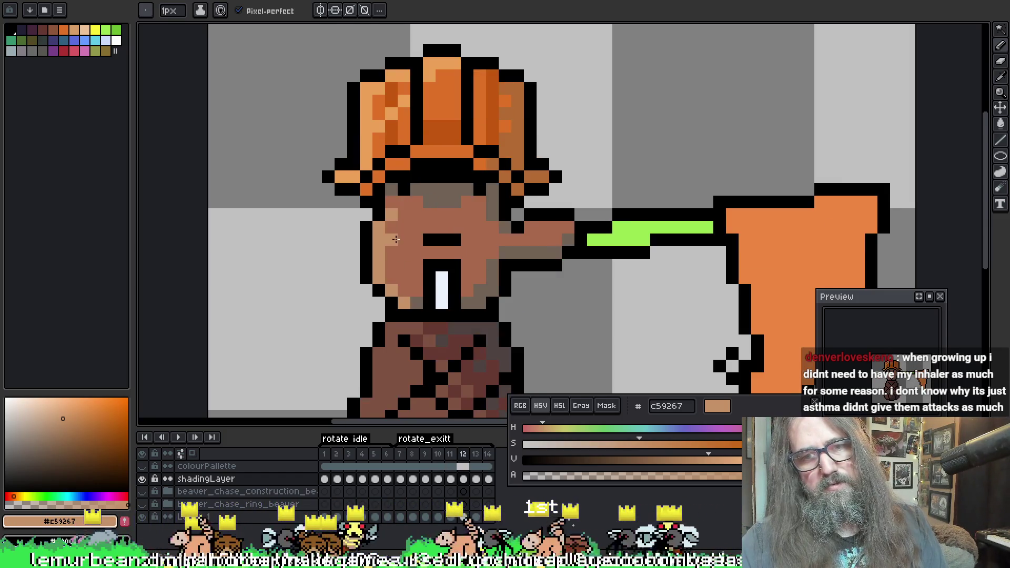
{"action": "key", "text": "period"}
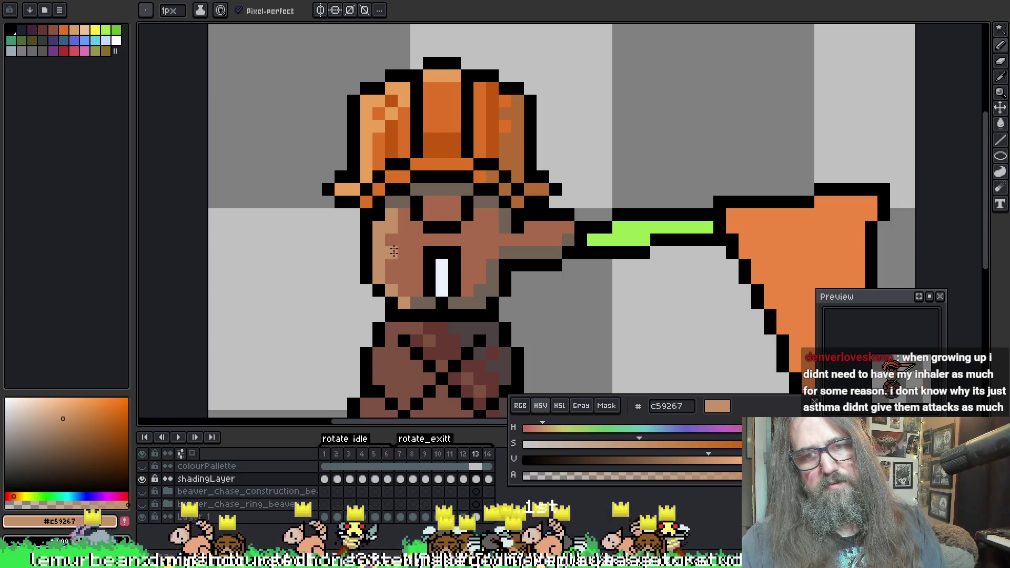
{"action": "key", "text": "period"}
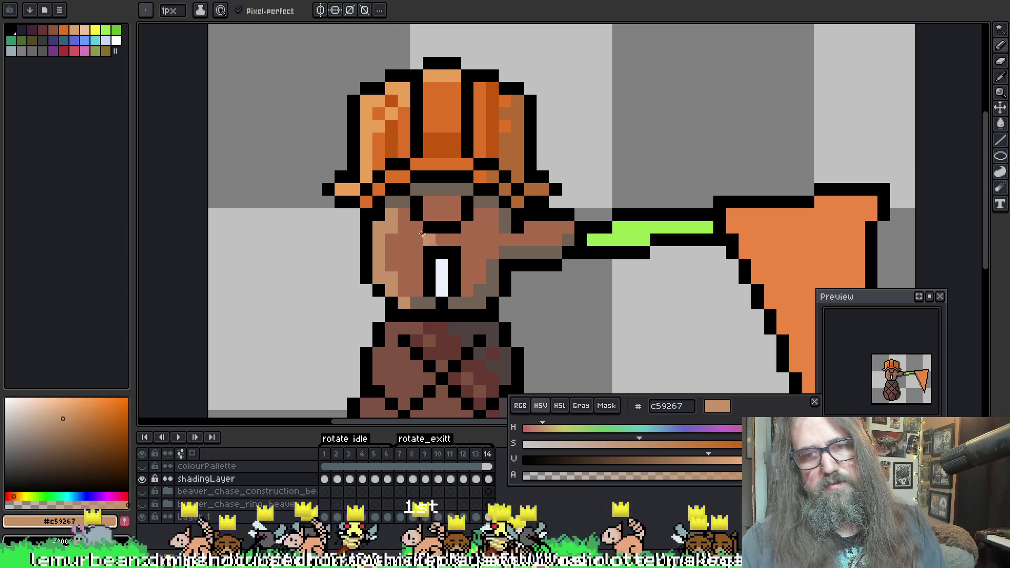
{"action": "key", "text": "Return"}
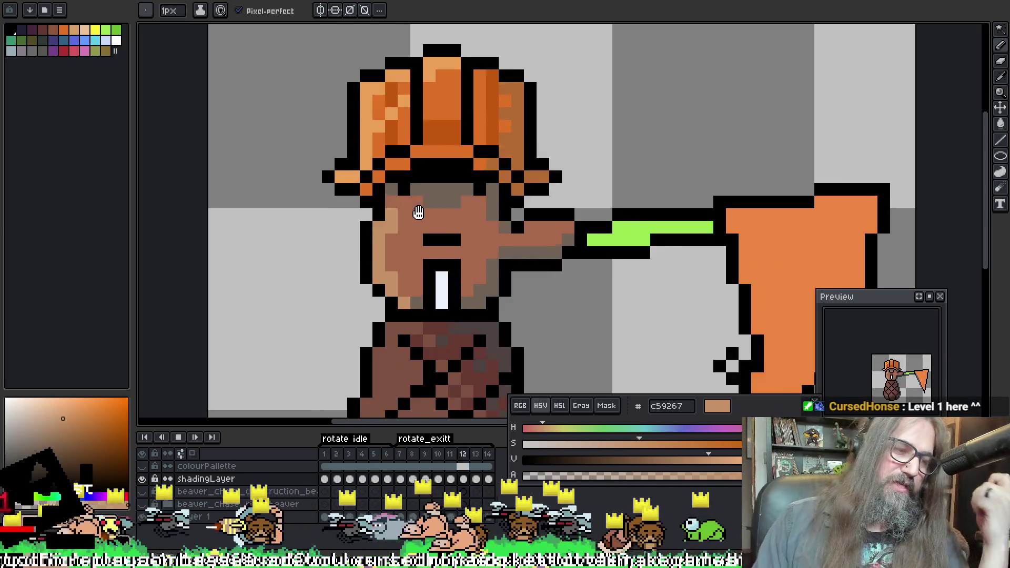
{"action": "mouse_move", "coordinate": [418, 212]}
{"action": "left_mouse_down"}
{"action": "mouse_move", "coordinate": [358, 212]}
{"action": "mouse_move", "coordinate": [395, 214]}
{"action": "left_mouse_up"}
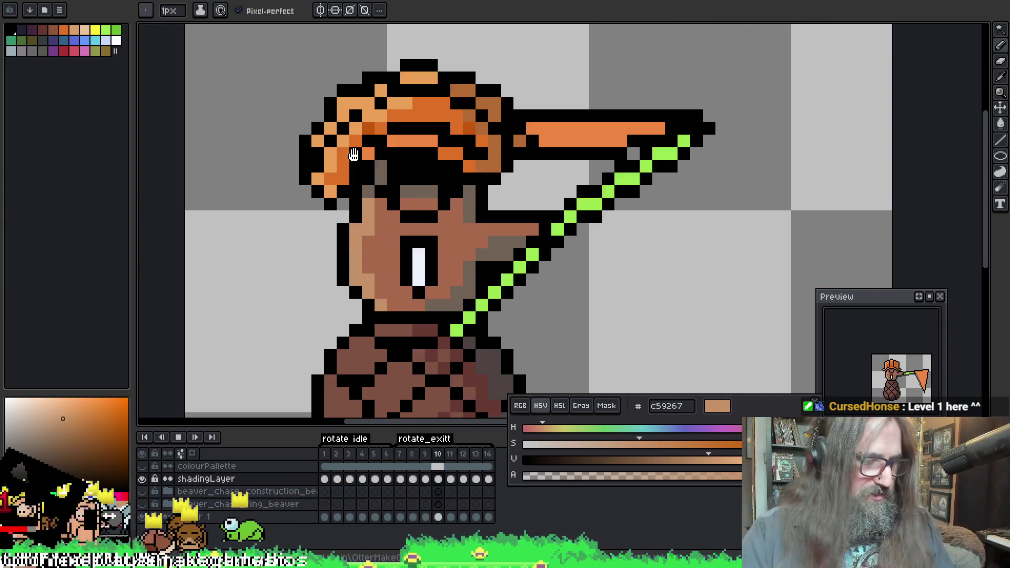
{"action": "scroll", "coordinate": [388, 270], "scroll_direction": "down", "scroll_amount": 5}
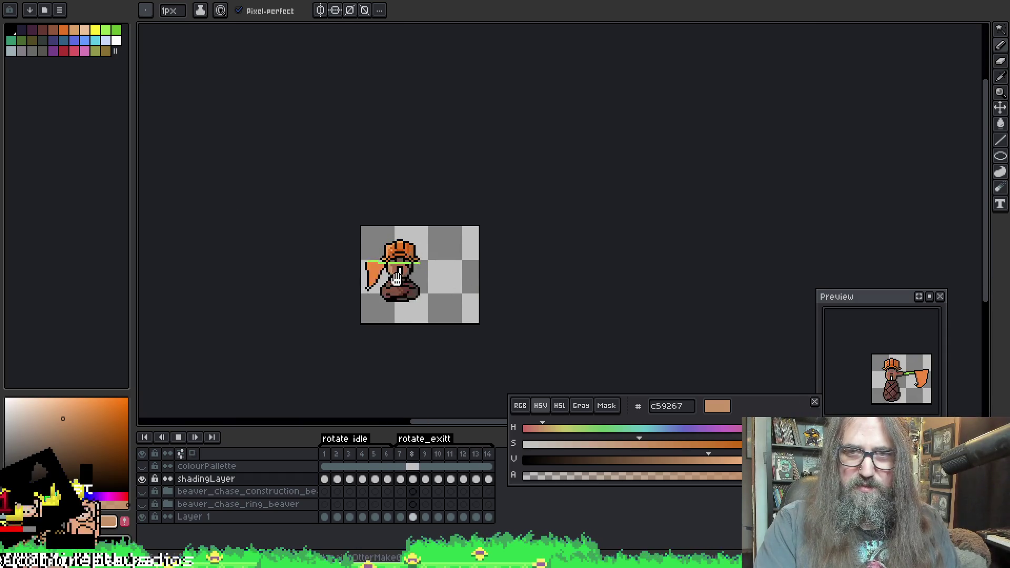
{"action": "scroll", "coordinate": [421, 258], "scroll_direction": "up", "scroll_amount": 2}
{"action": "scroll", "coordinate": [416, 253], "scroll_direction": "down", "scroll_amount": 1}
{"action": "scroll", "coordinate": [415, 254], "scroll_direction": "up", "scroll_amount": 4}
{"action": "key", "text": "Return"}
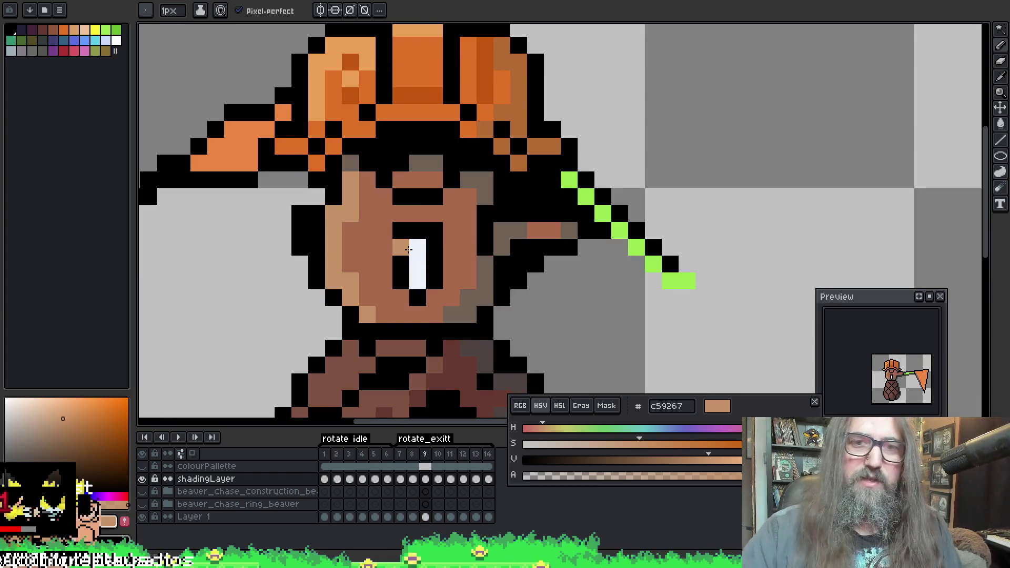
Sample the darker face brown a8694c for the pencil and step toward frame 12
{"action": "key", "text": "i"}
{"action": "left_click", "coordinate": [380, 208]}
{"action": "key", "text": "b"}
{"action": "key", "text": "Left"}
{"action": "key", "text": "Right"}
{"action": "key", "text": "Right"}
{"action": "key", "text": "Right"}
{"action": "key", "text": "Right"}
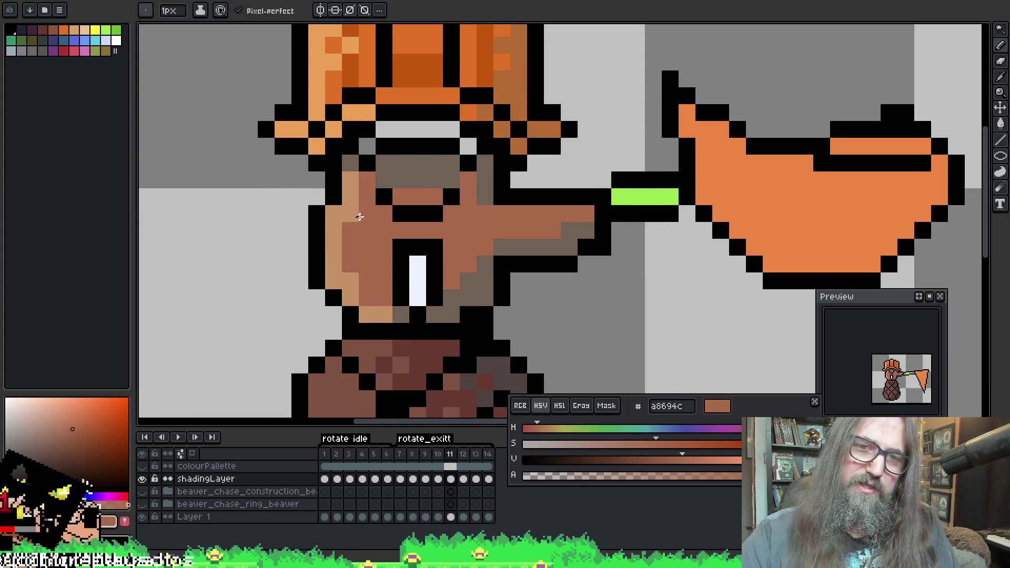
{"action": "key", "text": "Right"}
{"action": "key", "text": "Right"}
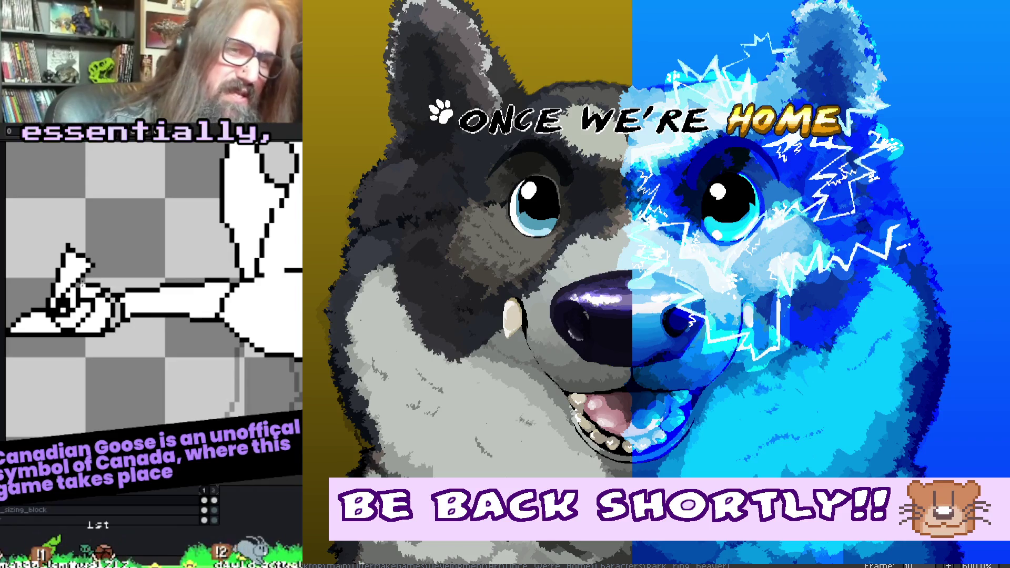
Browse the goose animation's frames and pick the pencil on the outline-and-legs frame
{"action": "scroll", "coordinate": [79, 287], "scroll_direction": "up", "scroll_amount": 1}
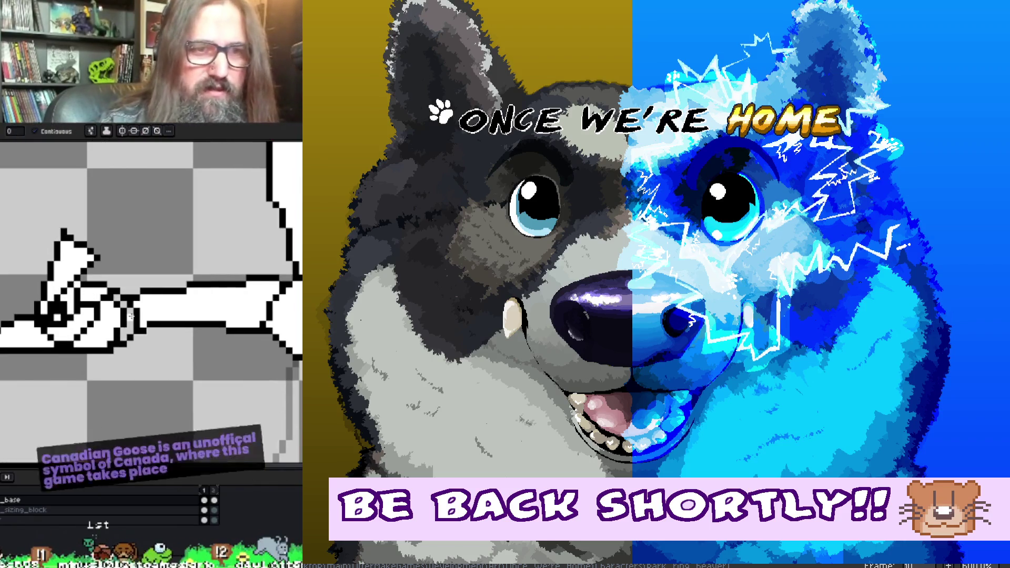
{"action": "scroll", "coordinate": [117, 298], "scroll_direction": "right", "scroll_amount": 3}
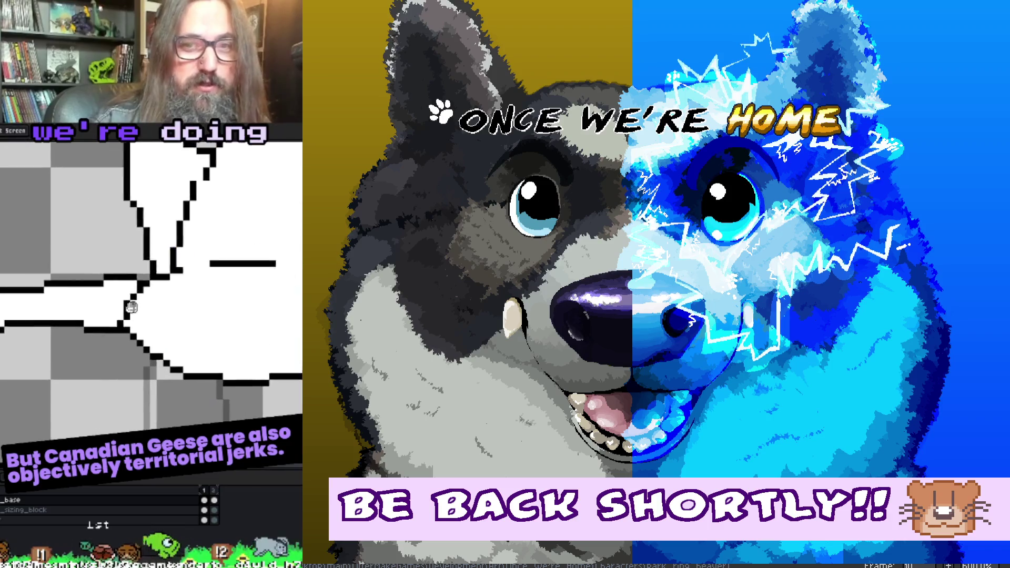
{"action": "scroll", "coordinate": [218, 341], "scroll_direction": "down", "scroll_amount": 1}
{"action": "key", "text": "Right"}
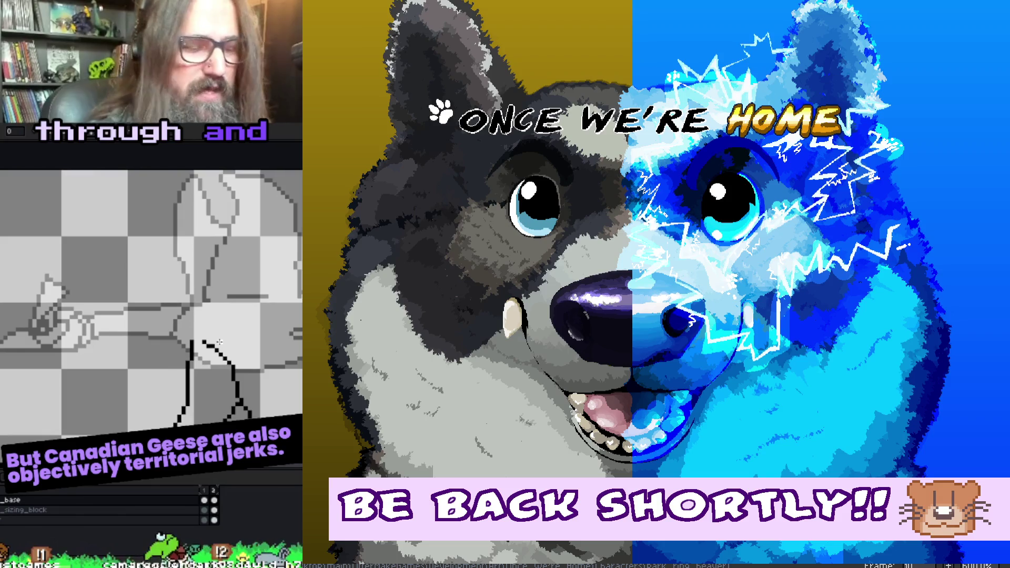
{"action": "key", "text": "Left"}
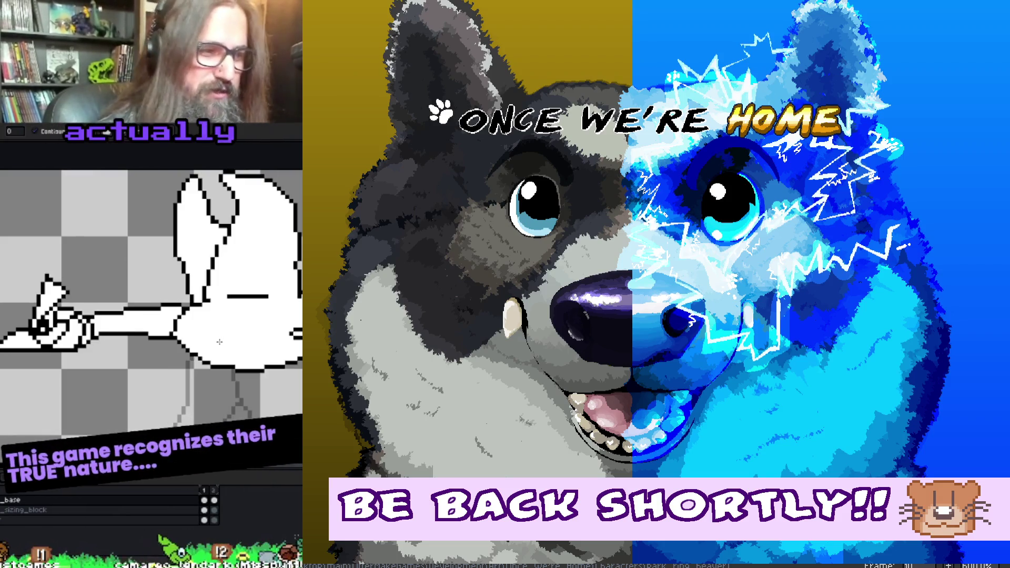
{"action": "key", "text": "b"}
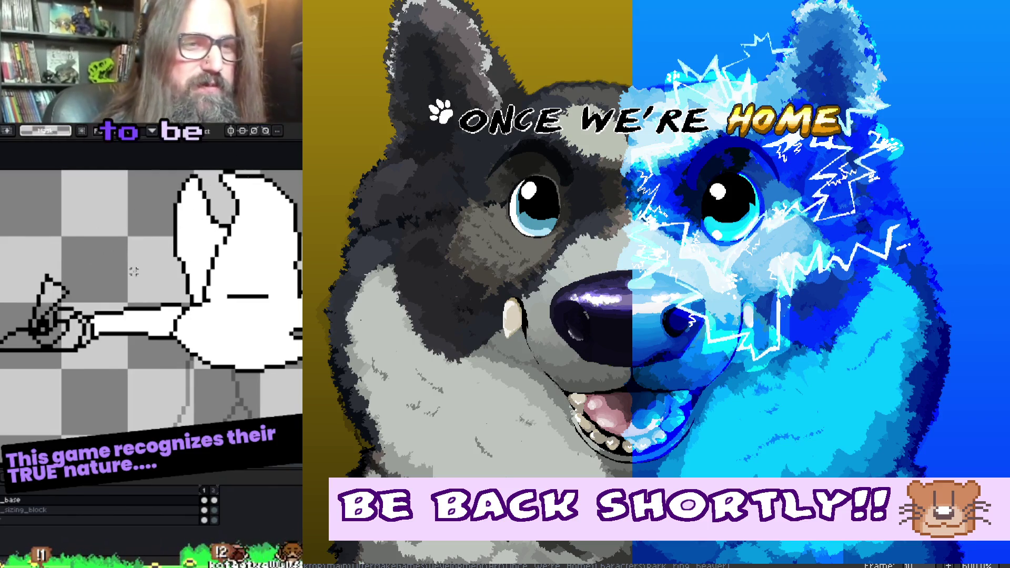
{"action": "key", "text": "Right"}
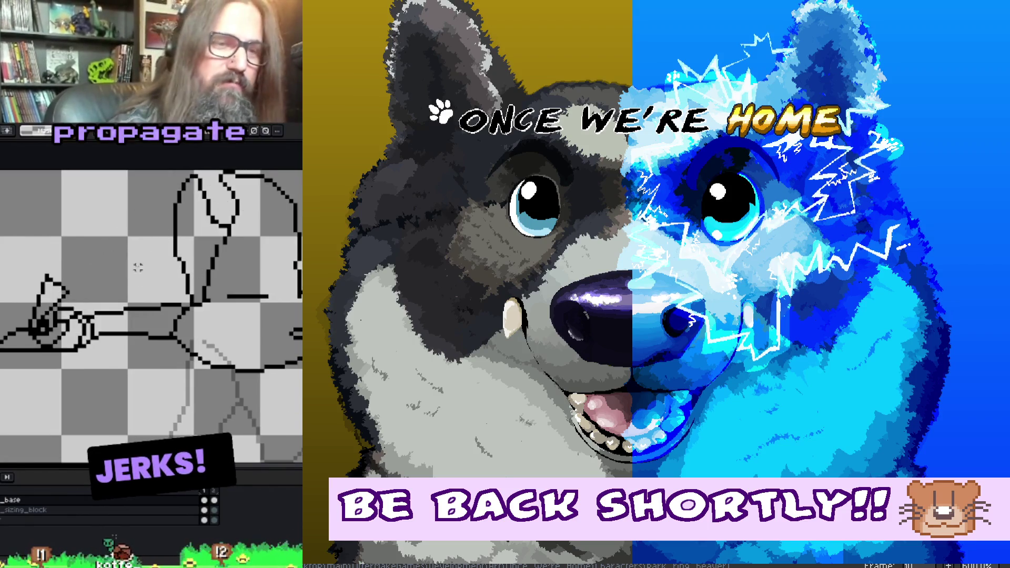
Draw black outline lines at the goose's lower left and bottom, then return to the beaver view
{"action": "left_click_drag", "start_coordinate": [68, 230], "coordinate": [2, 267]}
{"action": "mouse_move", "coordinate": [2, 352]}
{"action": "left_mouse_down"}
{"action": "mouse_move", "coordinate": [87, 403]}
{"action": "mouse_move", "coordinate": [174, 341]}
{"action": "mouse_move", "coordinate": [224, 334]}
{"action": "mouse_move", "coordinate": [302, 352]}
{"action": "left_mouse_up"}
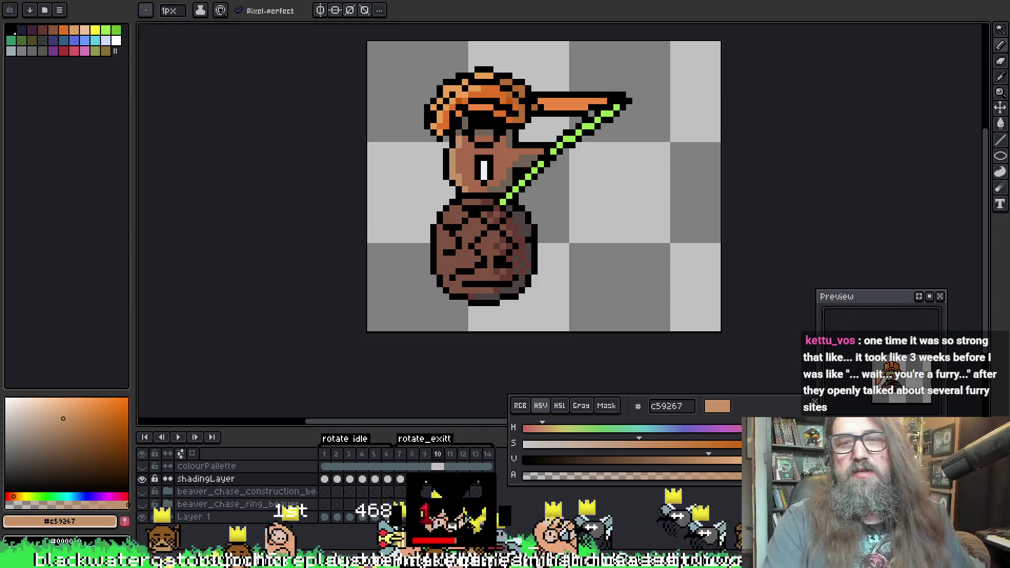
{"action": "left_click_drag", "start_coordinate": [444, 121], "coordinate": [424, 124]}
Play the full beaver animation to preview every frame, then stop it
{"action": "key", "text": "Return"}
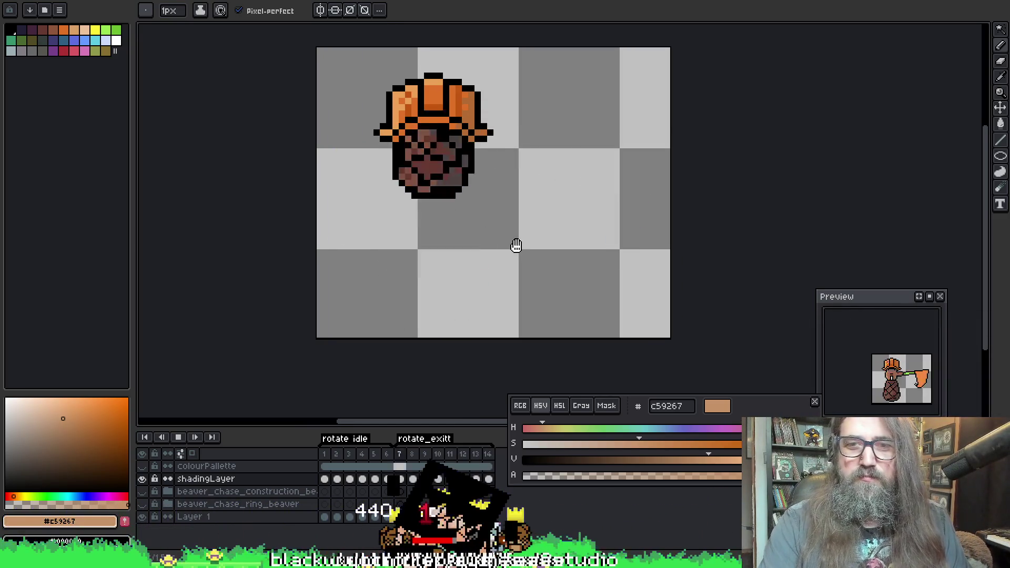
{"action": "scroll", "coordinate": [514, 252], "scroll_direction": "down", "scroll_amount": 3}
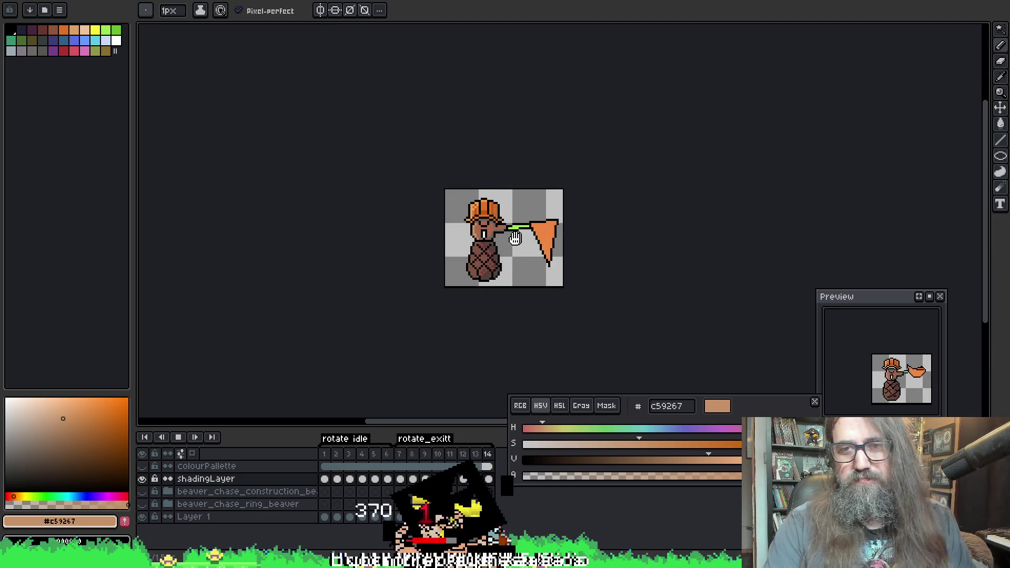
{"action": "scroll", "coordinate": [524, 261], "scroll_direction": "down", "scroll_amount": 3}
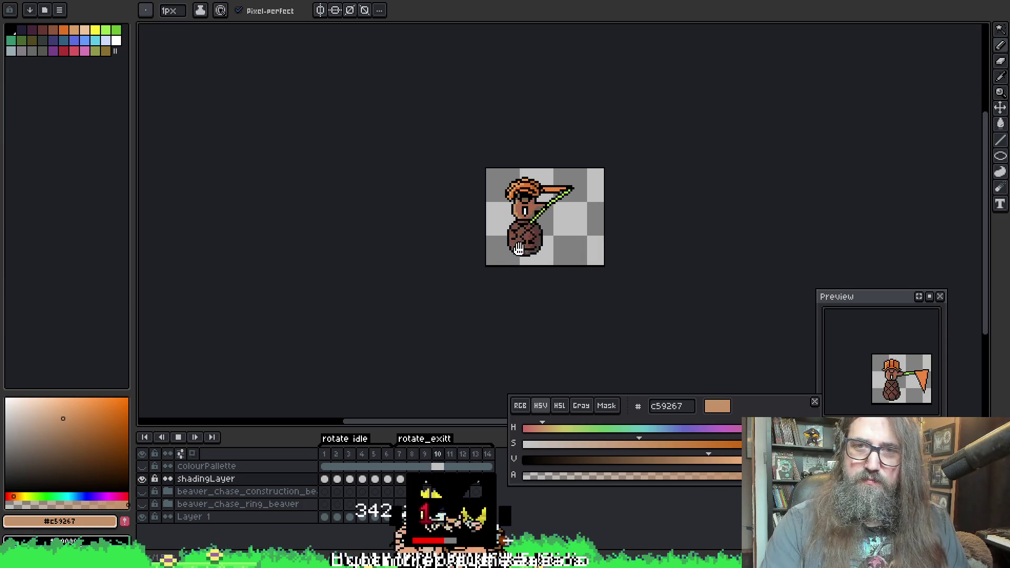
{"action": "scroll", "coordinate": [537, 190], "scroll_direction": "up", "scroll_amount": 3}
{"action": "key", "text": "Return"}
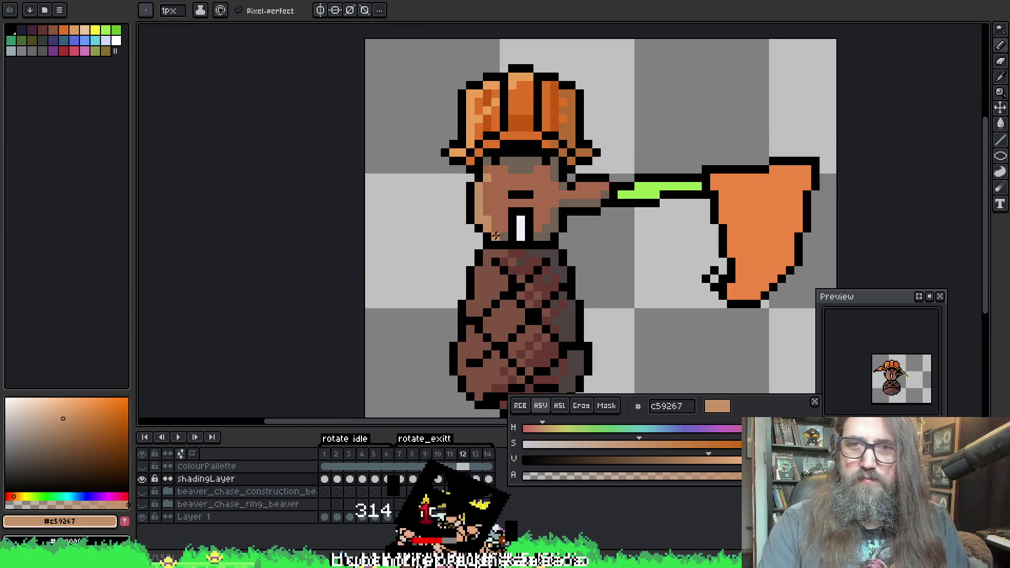
Return to the pencil and zoom in with the beaver's face centred
{"action": "key", "text": "i"}
{"action": "key", "text": "b"}
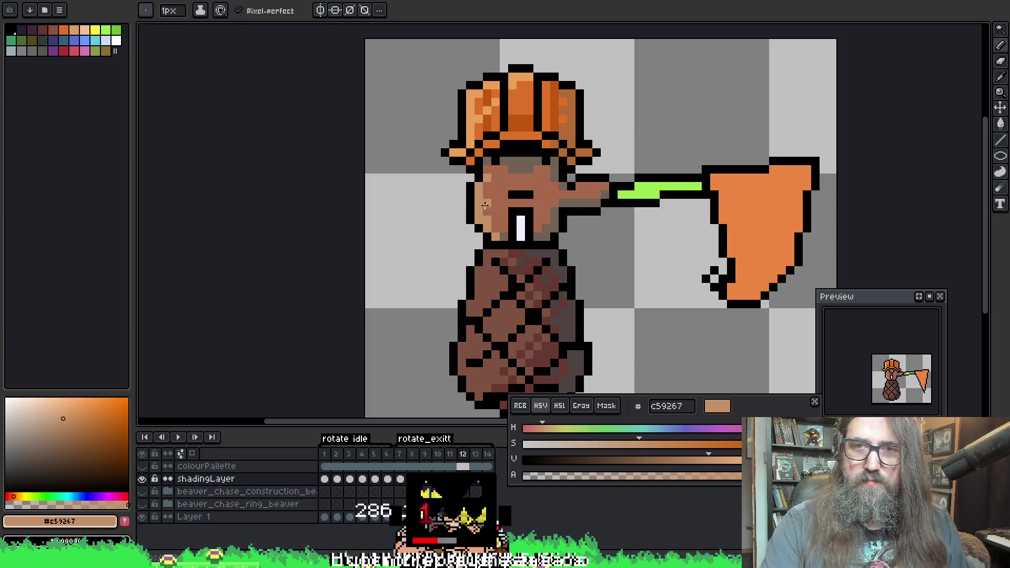
{"action": "key", "text": "v"}
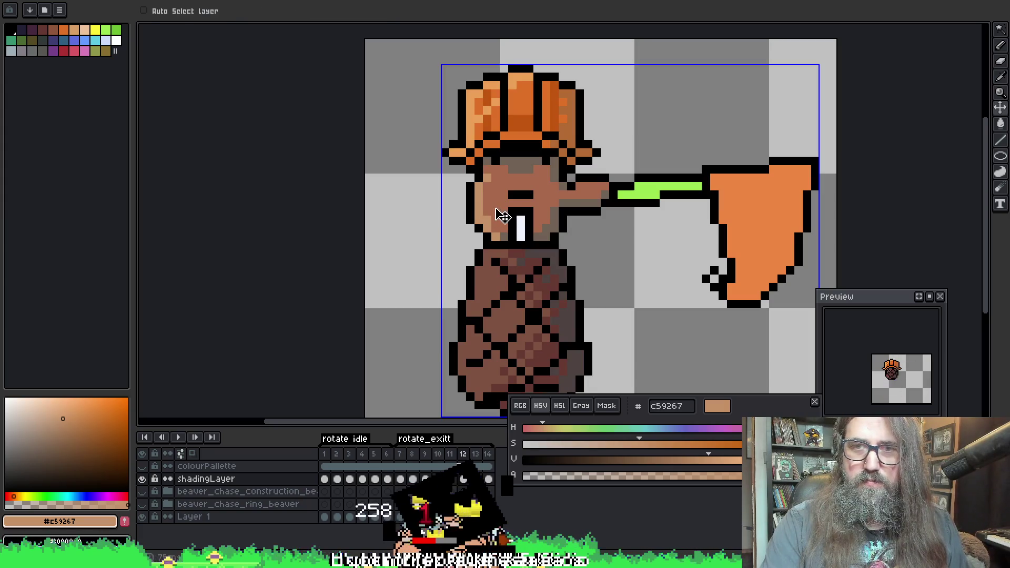
{"action": "key", "text": "b"}
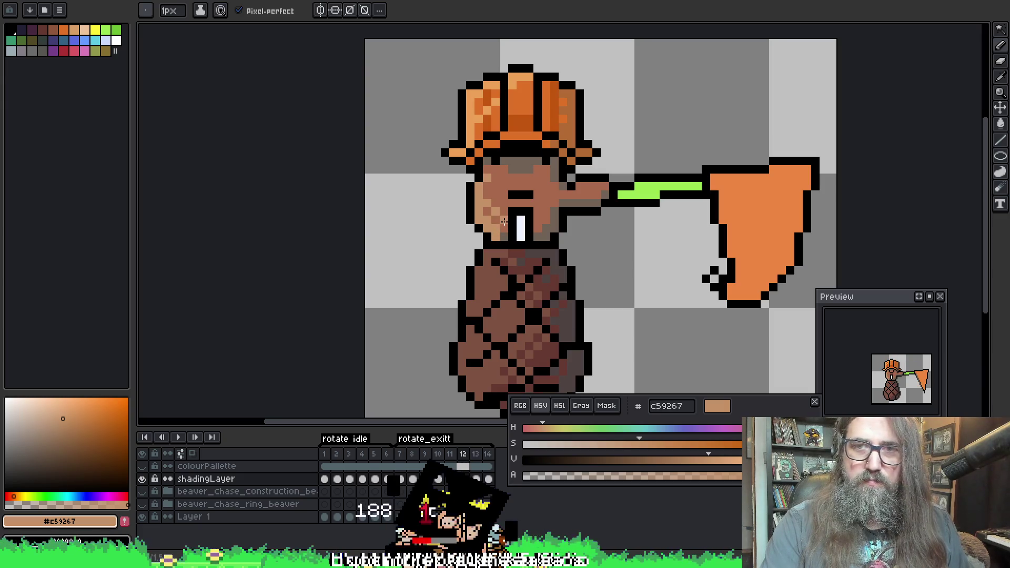
{"action": "scroll", "coordinate": [653, 261], "scroll_direction": "down", "scroll_amount": 3}
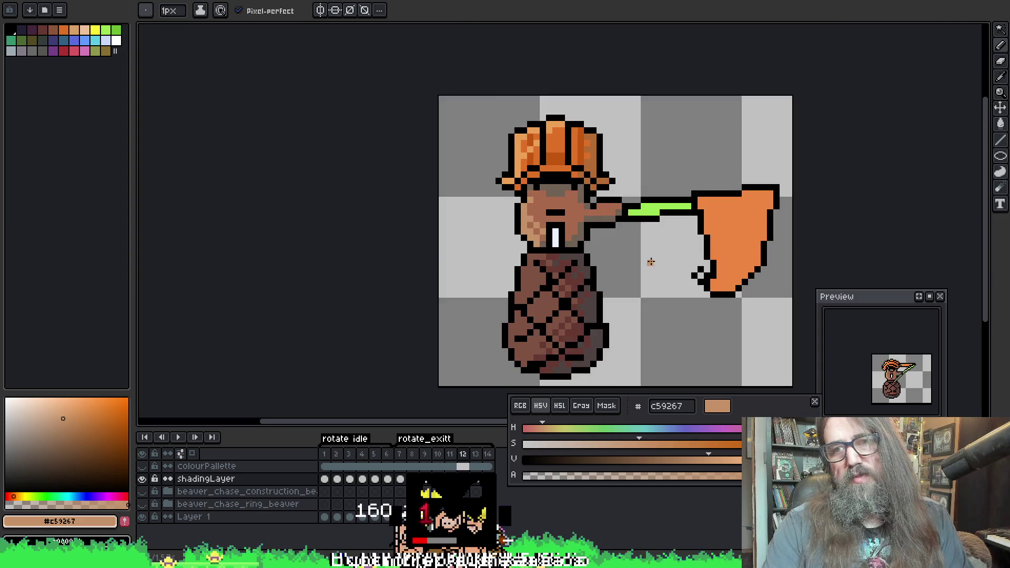
{"action": "mouse_move", "coordinate": [636, 289]}
{"action": "left_mouse_down"}
{"action": "mouse_move", "coordinate": [521, 286]}
{"action": "mouse_move", "coordinate": [519, 301]}
{"action": "left_mouse_up"}
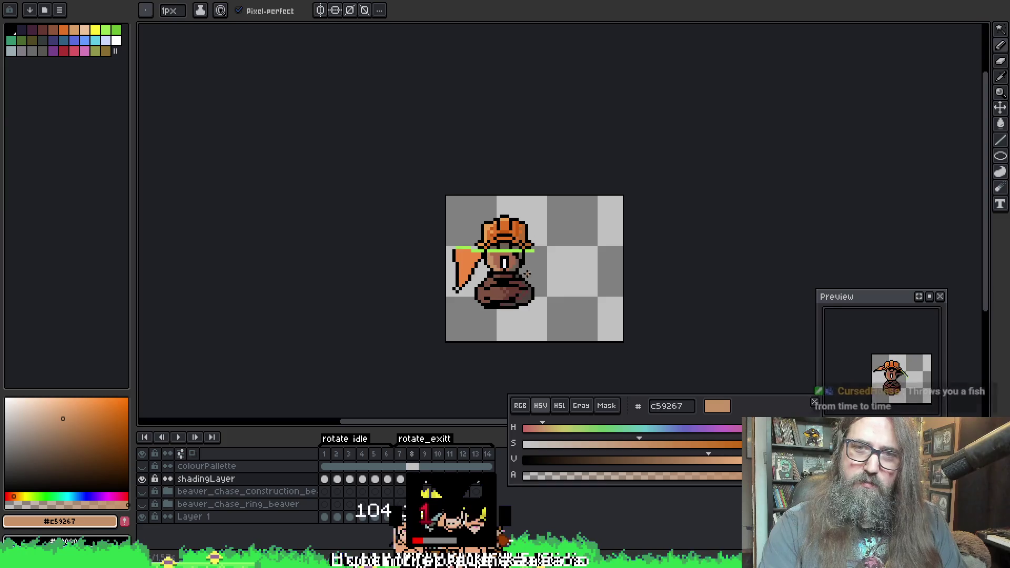
{"action": "scroll", "coordinate": [501, 265], "scroll_direction": "up", "scroll_amount": 1}
{"action": "scroll", "coordinate": [465, 241], "scroll_direction": "up", "scroll_amount": 1}
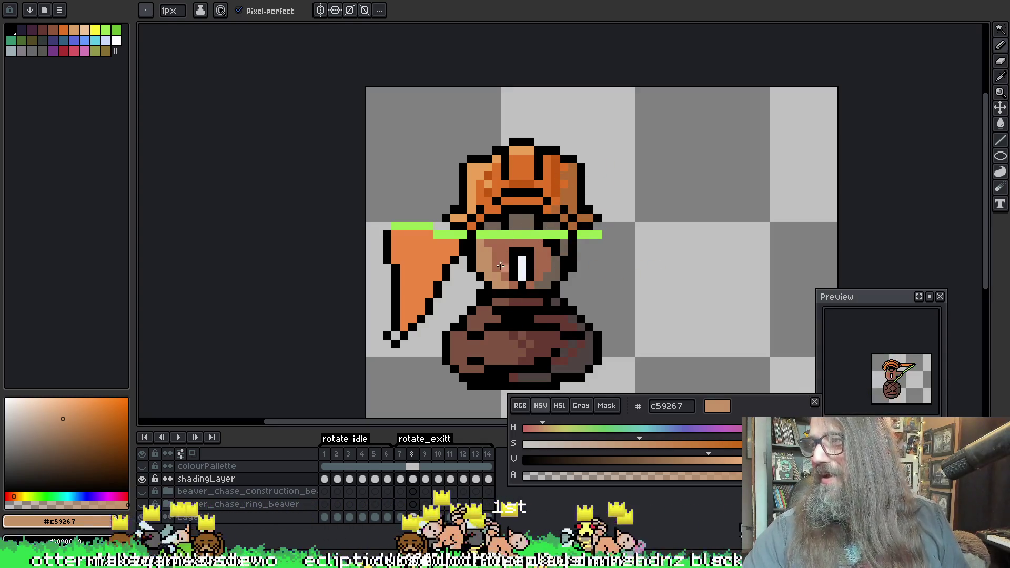
{"action": "scroll", "coordinate": [463, 204], "scroll_direction": "up", "scroll_amount": 1}
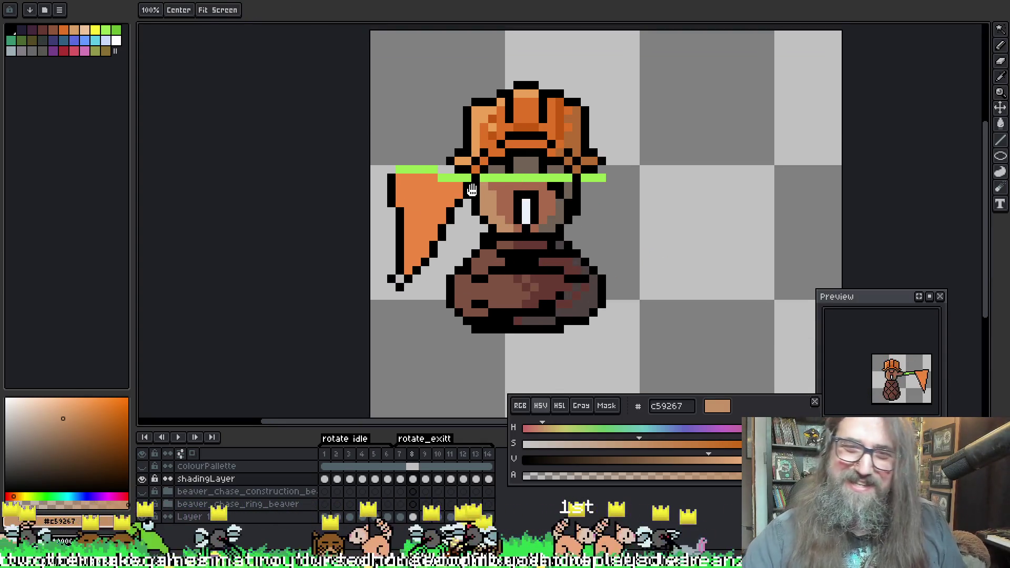
{"action": "scroll", "coordinate": [471, 192], "scroll_direction": "up", "scroll_amount": 2}
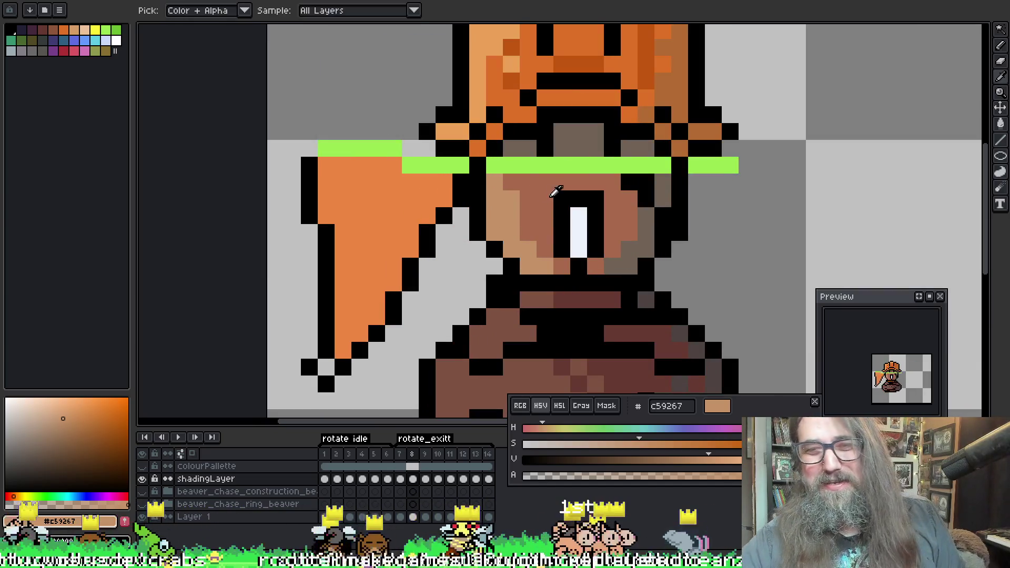
Paint several face pixels darker brown a8694c, then sample the light tan skin colour
{"action": "left_click", "coordinate": [553, 192], "text": "alt"}
{"action": "left_click_drag", "start_coordinate": [512, 201], "coordinate": [519, 221]}
{"action": "left_click", "coordinate": [516, 231]}
{"action": "key", "text": "alt"}
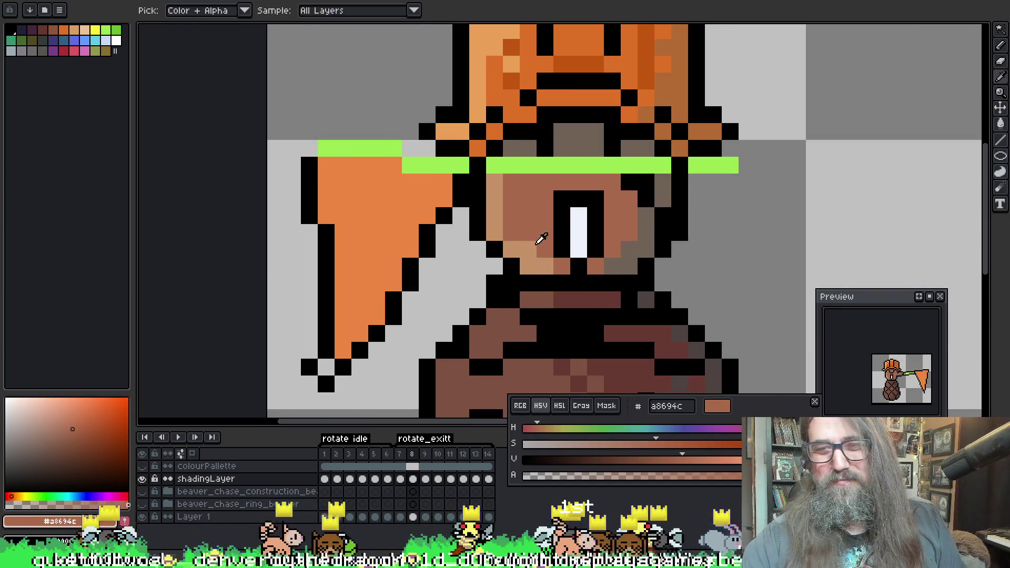
{"action": "left_click", "coordinate": [502, 227], "text": "alt"}
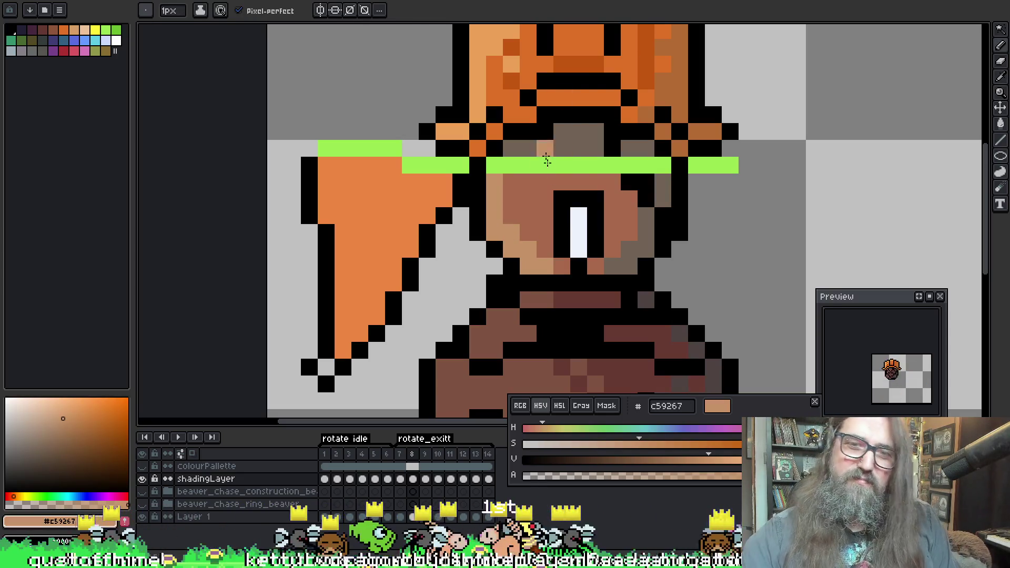
Flip between frames 8 and 9 to compare the face shading, ending on frame 8
{"action": "key", "text": "comma"}
{"action": "key", "text": "period"}
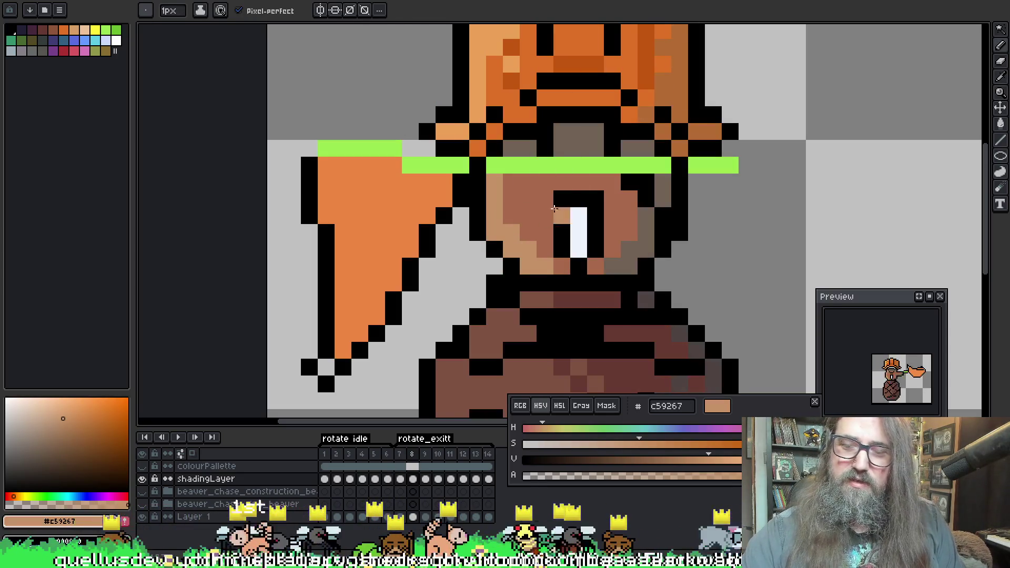
{"action": "key", "text": "period"}
{"action": "key", "text": "comma"}
{"action": "key", "text": "comma"}
{"action": "key", "text": "period"}
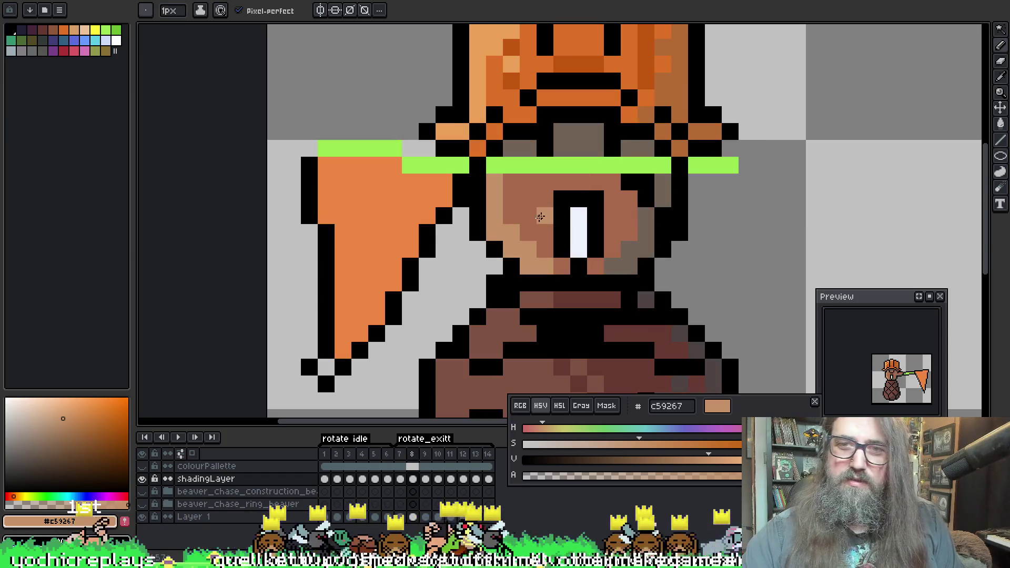
{"action": "key", "text": "comma"}
{"action": "key", "text": "period"}
{"action": "key", "text": "period"}
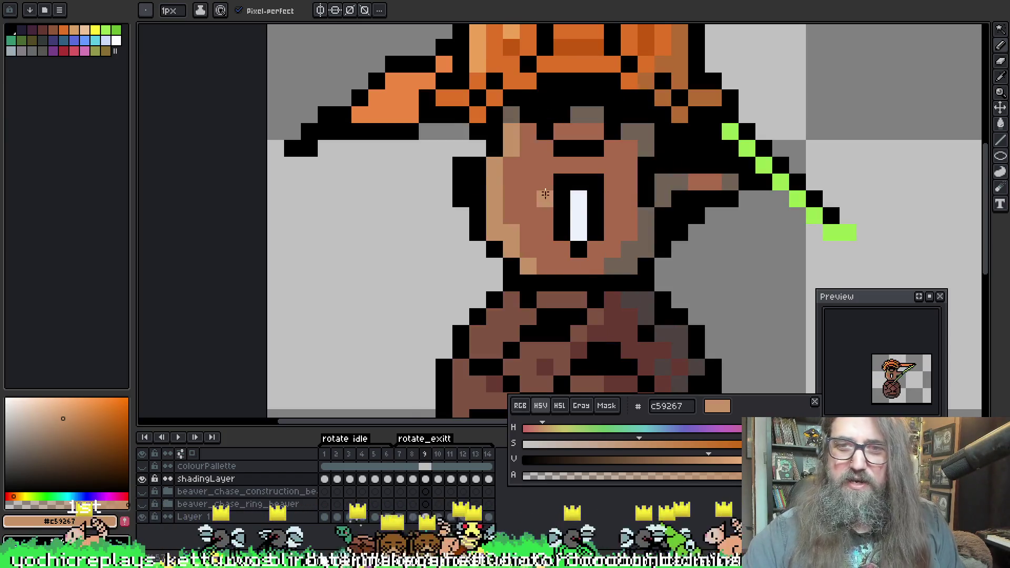
{"action": "key", "text": "comma"}
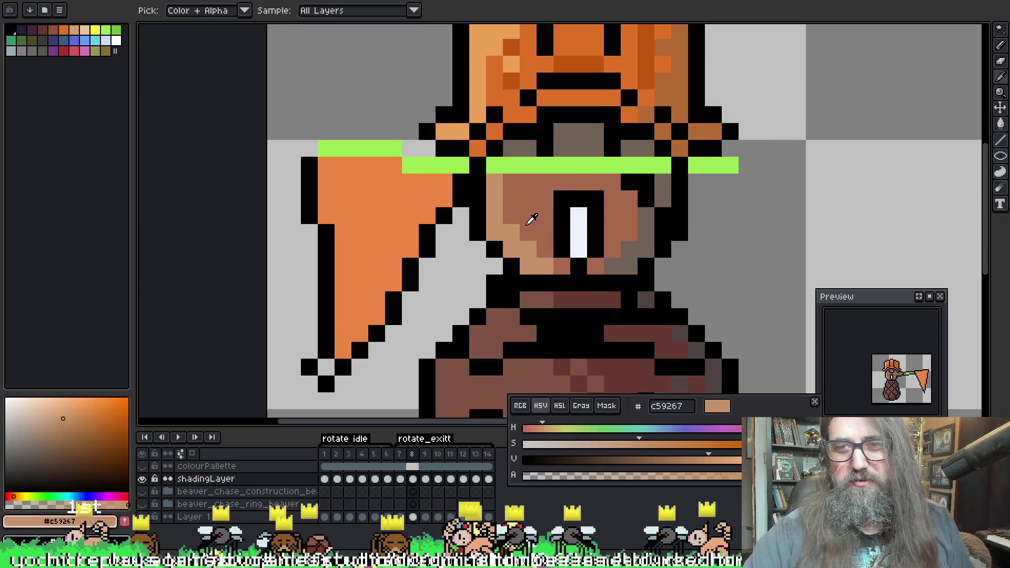
Paint a light tan diagonal down the cheek and one darker brown face pixel
{"action": "left_click", "coordinate": [531, 226], "text": "alt"}
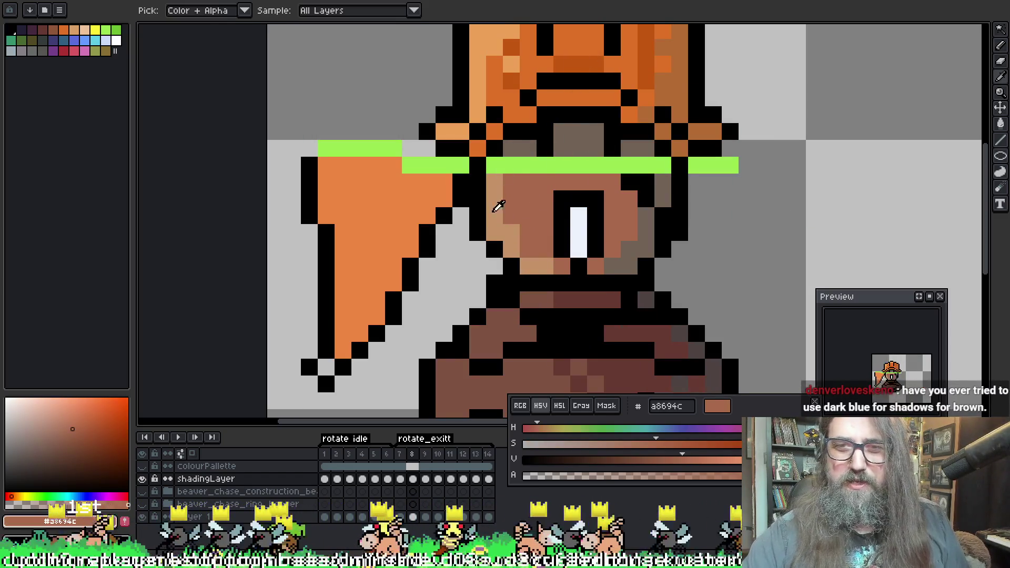
{"action": "left_click", "coordinate": [496, 205], "text": "alt"}
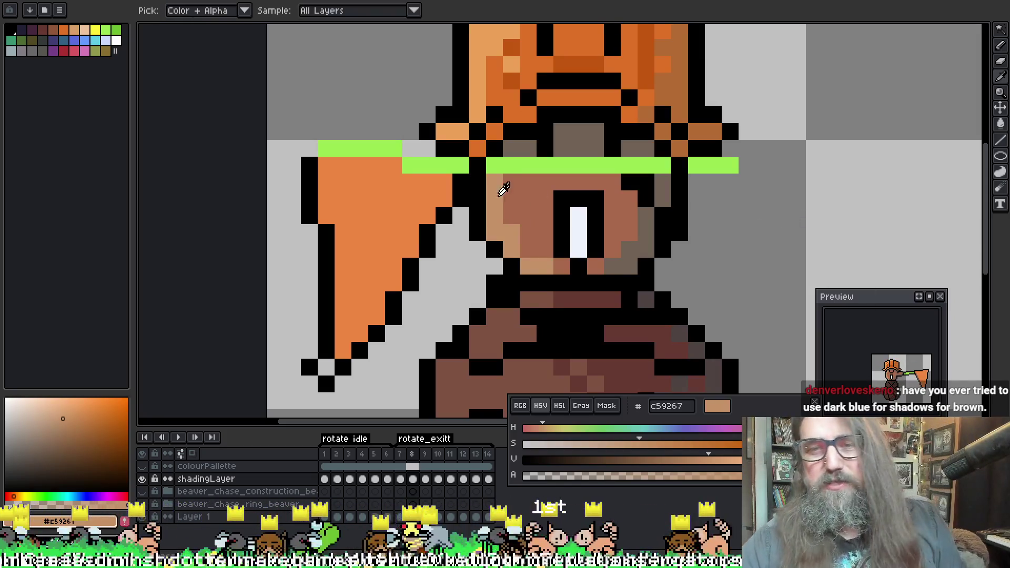
{"action": "left_click", "coordinate": [514, 219], "text": "alt"}
{"action": "left_click", "coordinate": [517, 226], "text": "alt"}
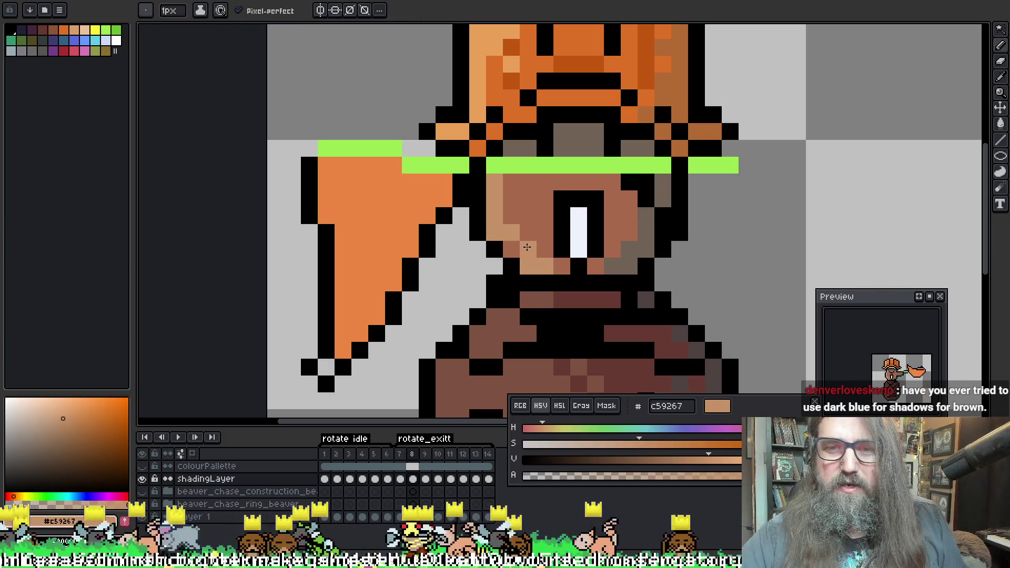
{"action": "key", "text": "v"}
{"action": "left_click", "coordinate": [511, 249]}
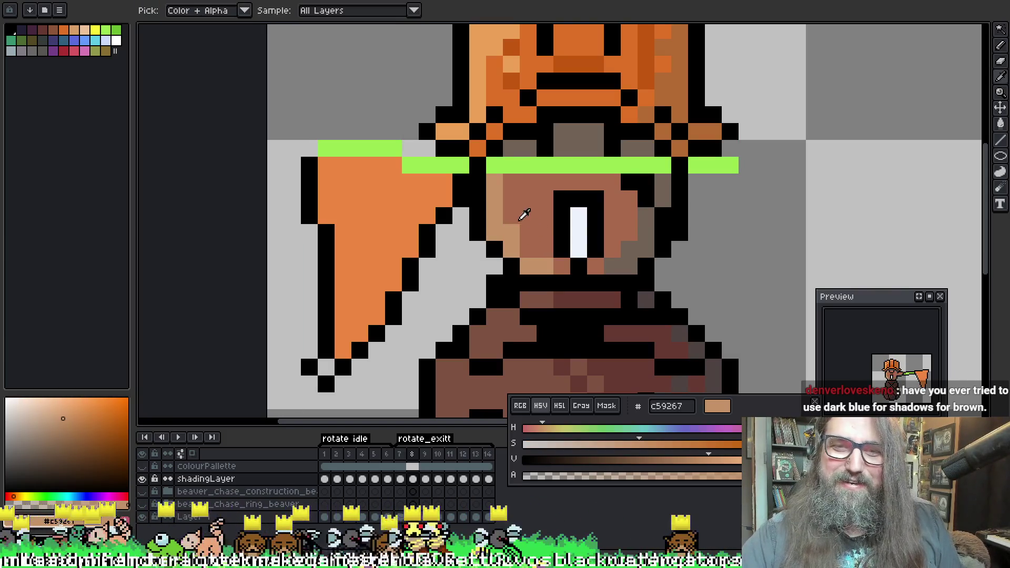
{"action": "left_click", "coordinate": [512, 218]}
{"action": "left_click", "coordinate": [528, 233]}
{"action": "left_click", "coordinate": [528, 250]}
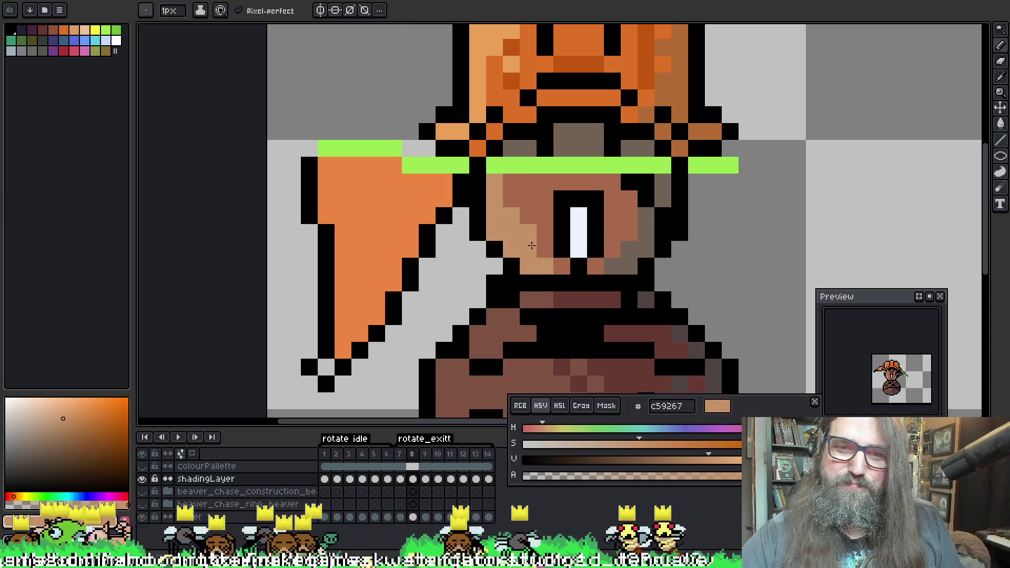
{"action": "left_click", "coordinate": [545, 205], "text": "alt"}
{"action": "left_click", "coordinate": [511, 249]}
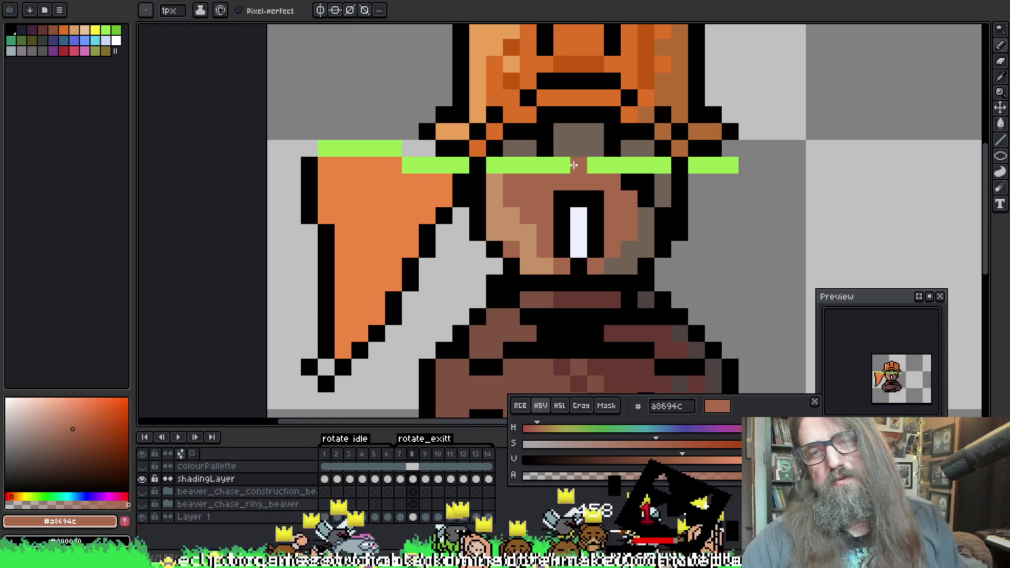
Return to frame 9 with the beaver's face centred in view
{"action": "key", "text": "Left"}
{"action": "key", "text": "Right"}
{"action": "key", "text": "Right"}
{"action": "key", "text": "Right"}
{"action": "key", "text": "Left"}
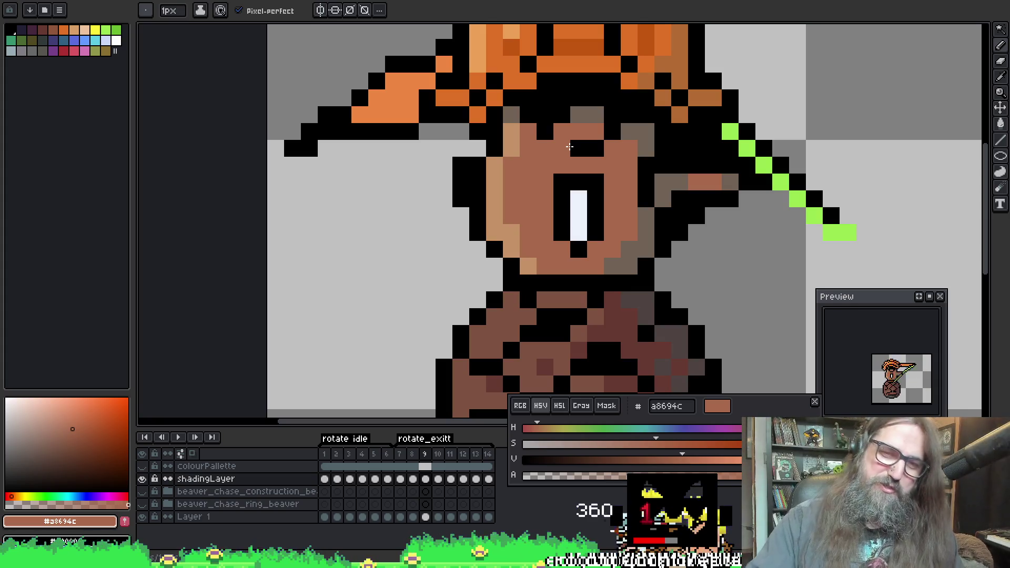
{"action": "key", "text": "i"}
{"action": "mouse_move", "coordinate": [505, 203]}
{"action": "left_mouse_down"}
{"action": "mouse_move", "coordinate": [469, 207]}
{"action": "mouse_move", "coordinate": [438, 231]}
{"action": "left_mouse_up"}
{"action": "key", "text": "alt"}
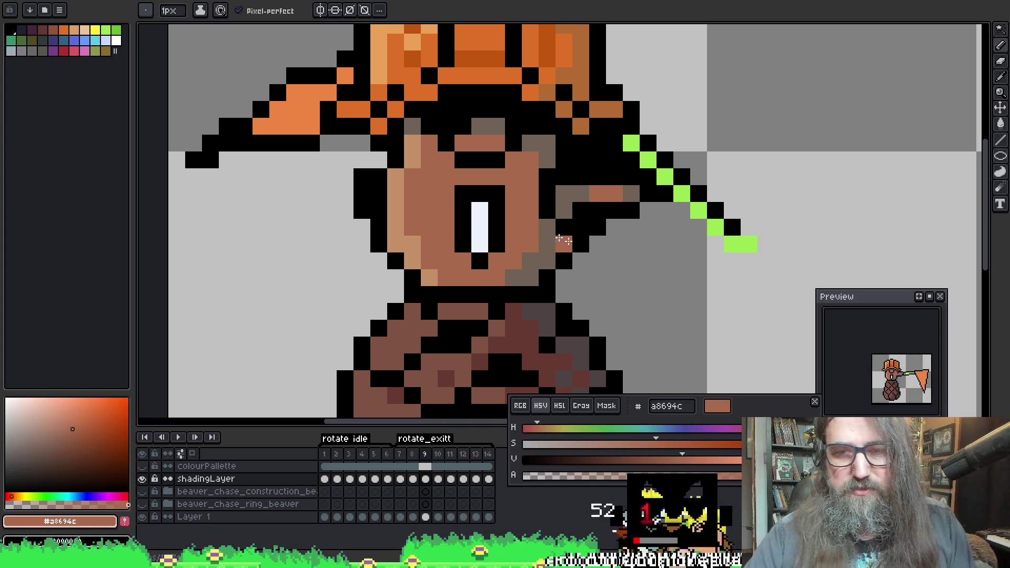
Sample the light tan skin colour and compare frames 9 and 8, settling on frame 8
{"action": "left_click", "coordinate": [406, 221], "text": "alt"}
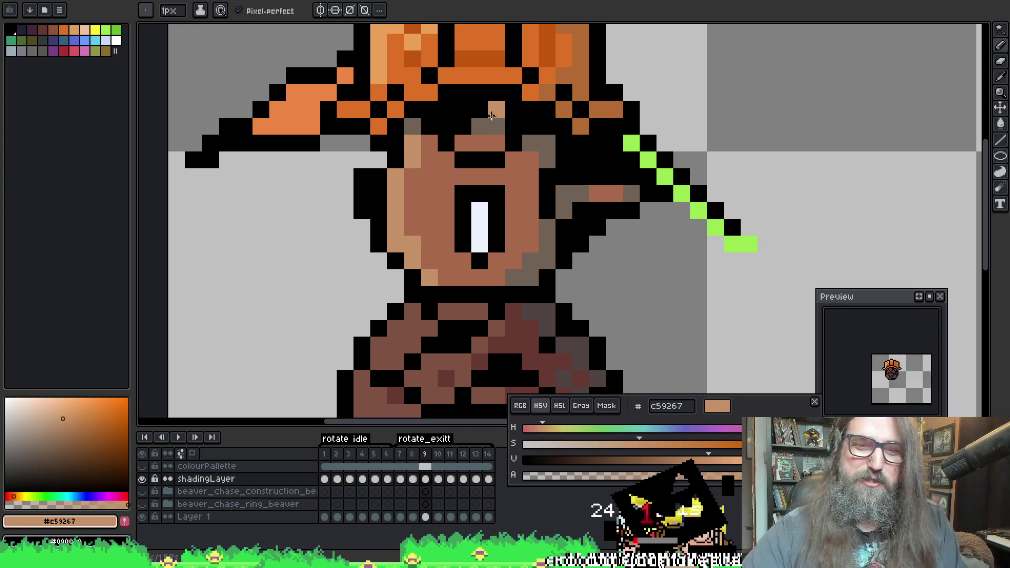
{"action": "key", "text": "Left"}
{"action": "key", "text": "Right"}
{"action": "key", "text": "Left"}
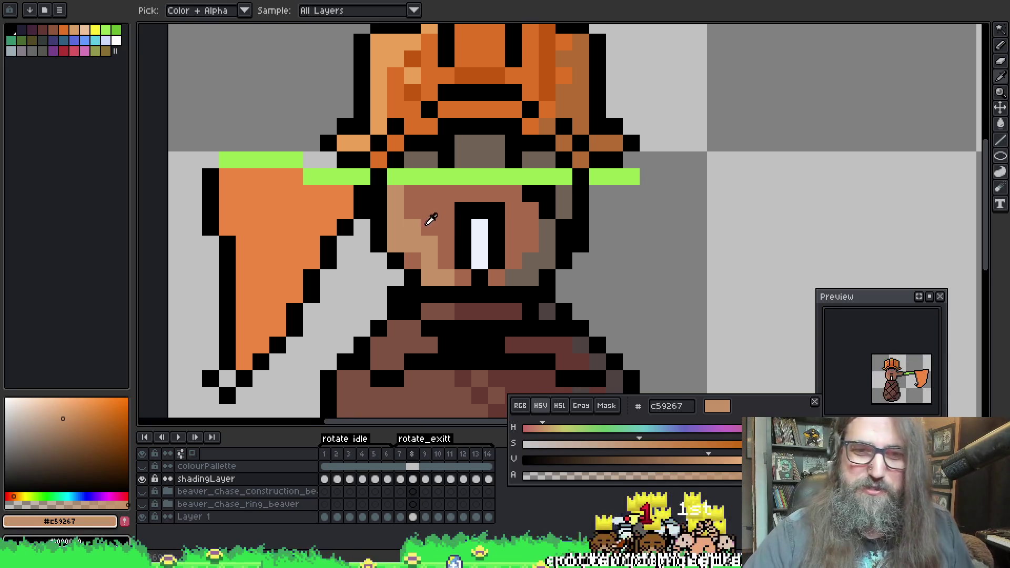
Paint skin pixels and the black eye-corner pixel mid-brown on frame 8, undoing misplaced ones
{"action": "left_click", "coordinate": [411, 236], "text": "alt"}
{"action": "left_click", "coordinate": [430, 244]}
{"action": "key", "text": "ctrl+z"}
{"action": "left_click", "coordinate": [412, 244]}
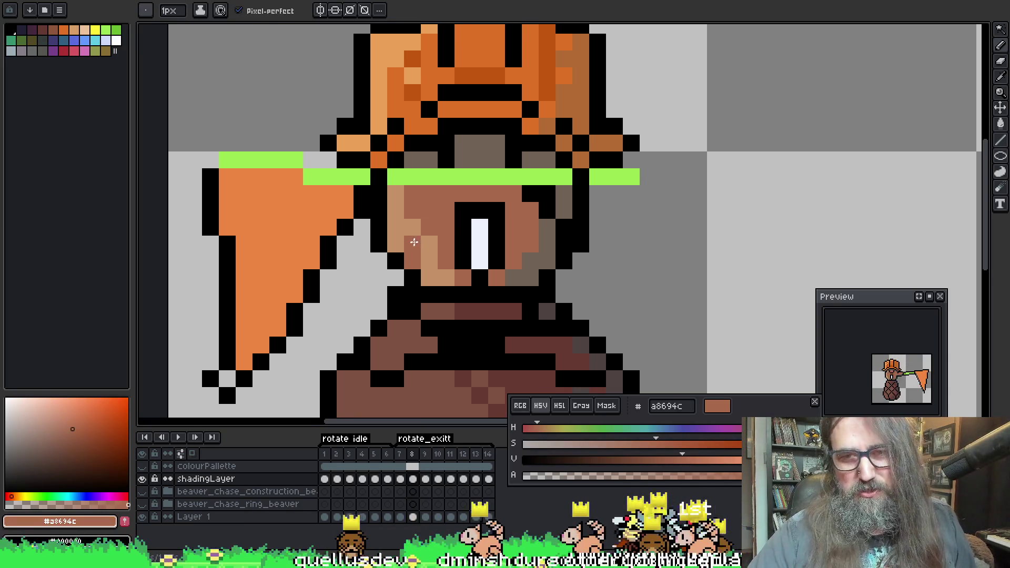
{"action": "key", "text": "ctrl+z"}
{"action": "left_click", "coordinate": [429, 244]}
{"action": "left_click", "coordinate": [430, 277]}
{"action": "key", "text": "ctrl+z"}
{"action": "left_click", "coordinate": [458, 214]}
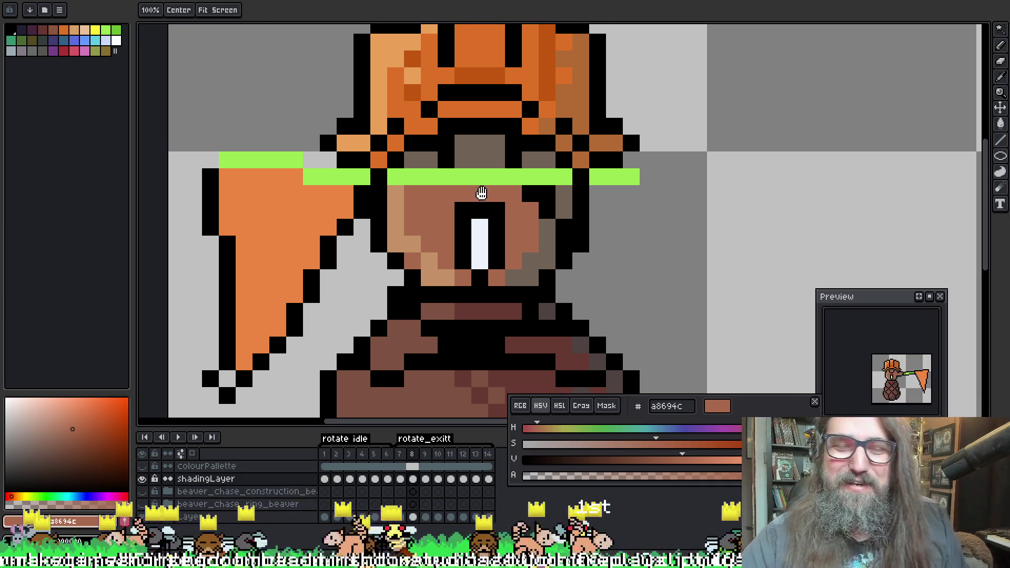
Add light tan highlights to the face pixels beside the eye
{"action": "left_click_drag", "start_coordinate": [419, 230], "coordinate": [435, 226]}
{"action": "left_click", "coordinate": [445, 257]}
{"action": "left_click", "coordinate": [428, 240]}
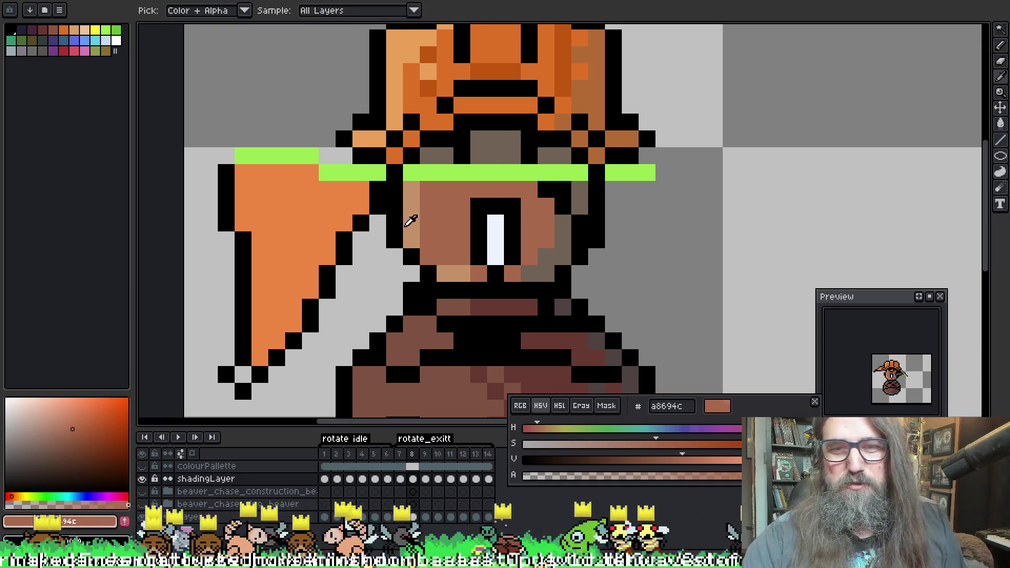
{"action": "left_click", "coordinate": [445, 274], "text": "alt"}
{"action": "left_click", "coordinate": [428, 257]}
{"action": "left_click", "coordinate": [445, 223]}
{"action": "left_click", "coordinate": [428, 223]}
{"action": "left_click", "coordinate": [445, 240]}
{"action": "left_click", "coordinate": [445, 223]}
{"action": "key", "text": "v"}
{"action": "key", "text": "b"}
{"action": "left_click", "coordinate": [445, 240]}
{"action": "left_click", "coordinate": [445, 256]}
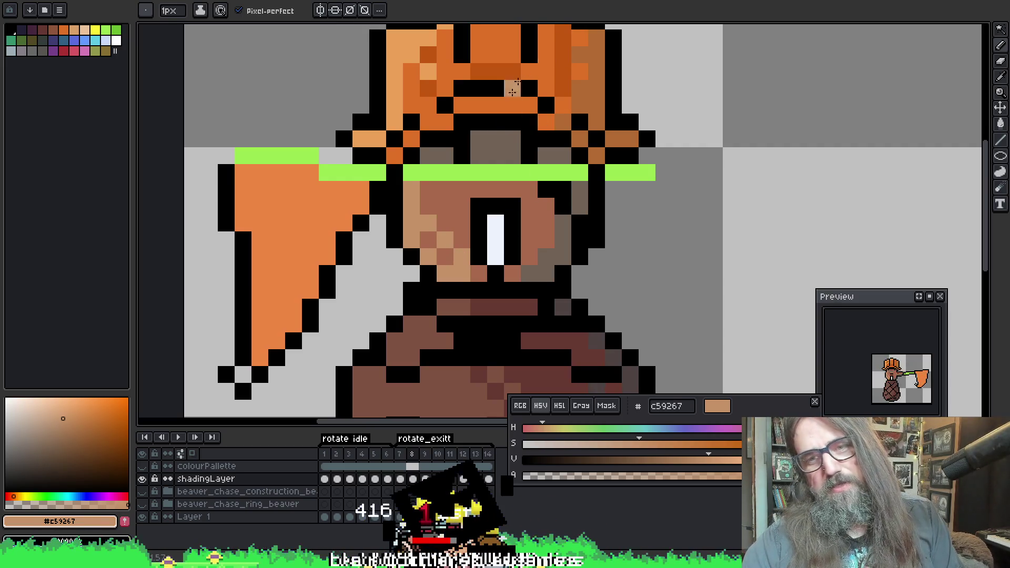
Jump to frames 14 and 12 in the timeline, close cel properties, and return to frame 9
{"action": "left_click", "coordinate": [485, 467]}
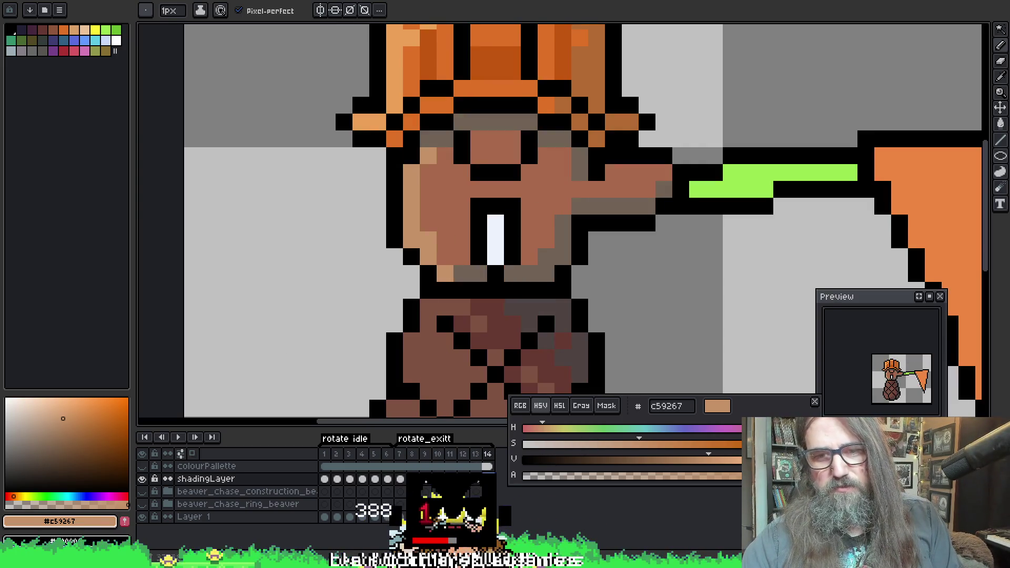
{"action": "double_click", "coordinate": [462, 479]}
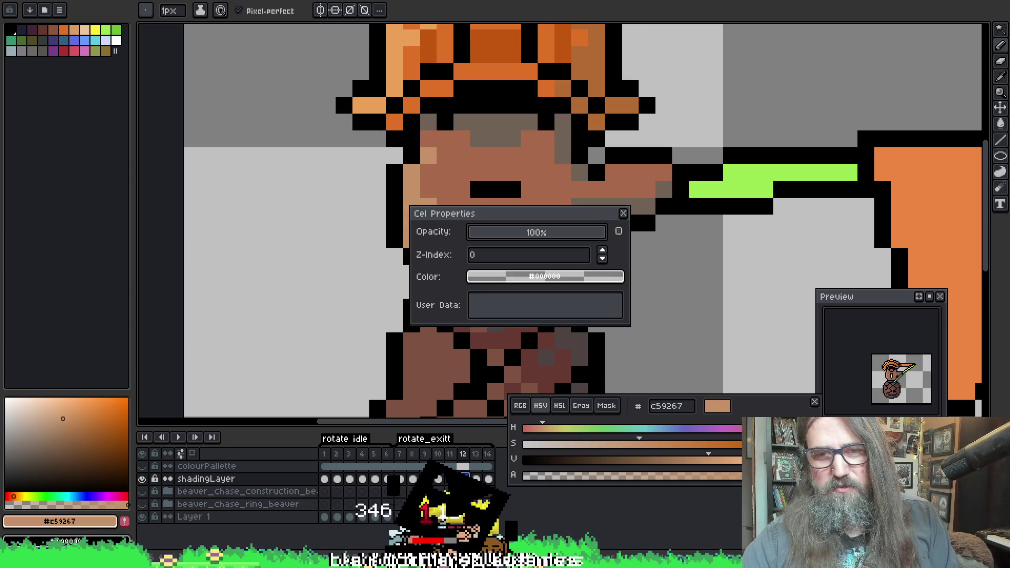
{"action": "left_click", "coordinate": [624, 214]}
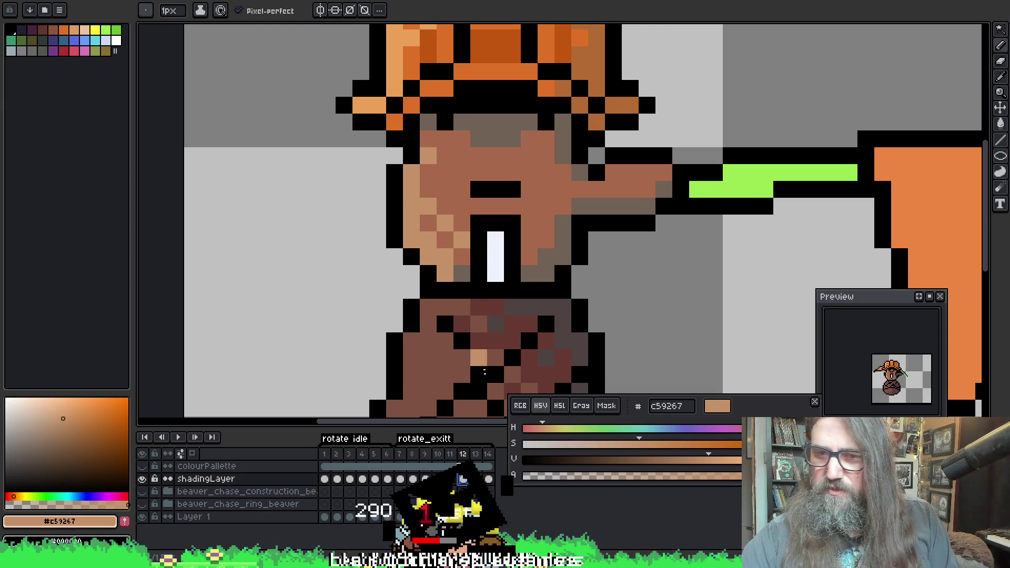
{"action": "left_click", "coordinate": [412, 479]}
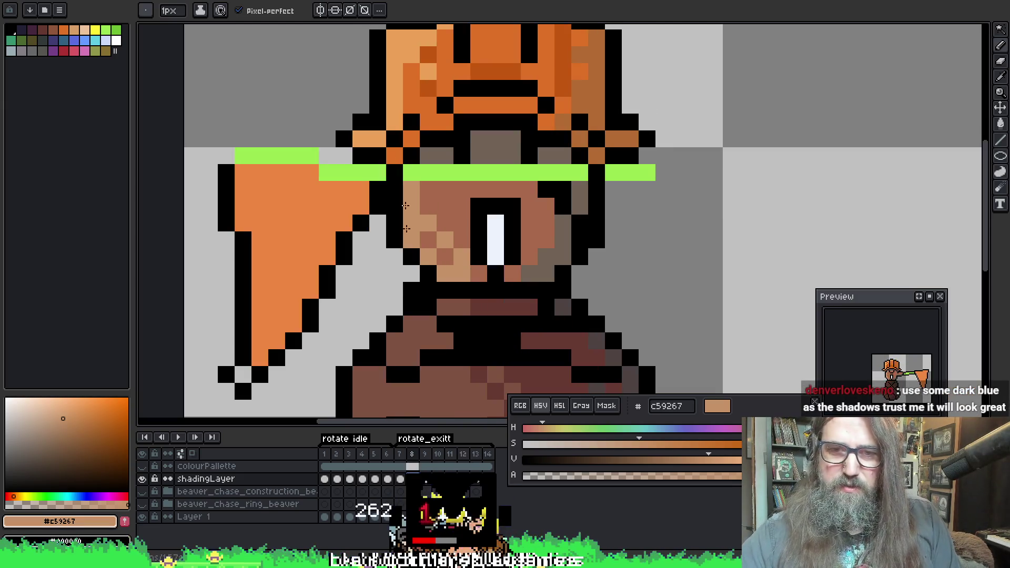
{"action": "key", "text": "Right"}
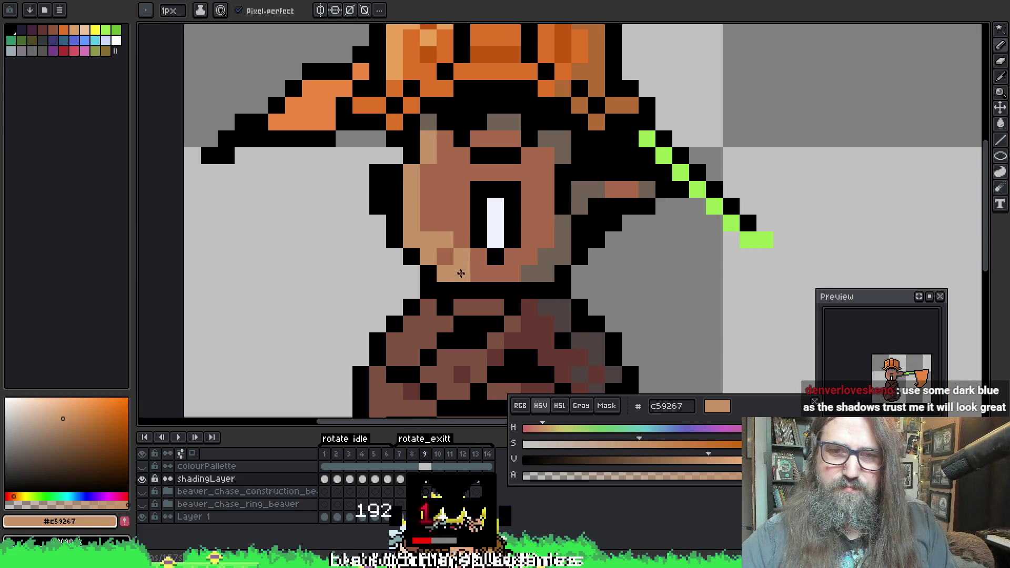
On frame 9, sample the face colours, ending with greyish brown 706255
{"action": "left_click", "coordinate": [445, 221], "text": "alt"}
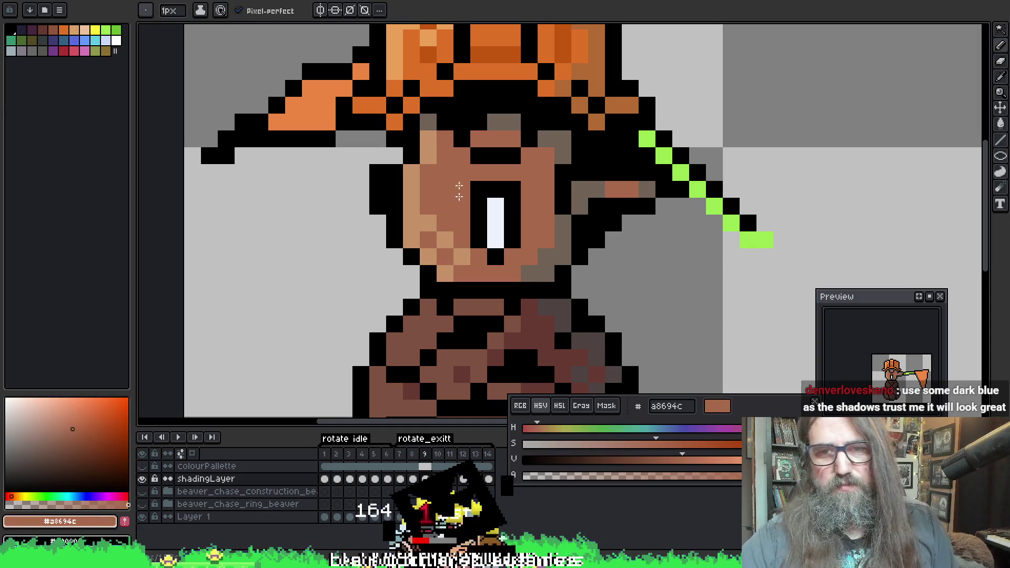
{"action": "left_click", "coordinate": [435, 224], "text": "alt"}
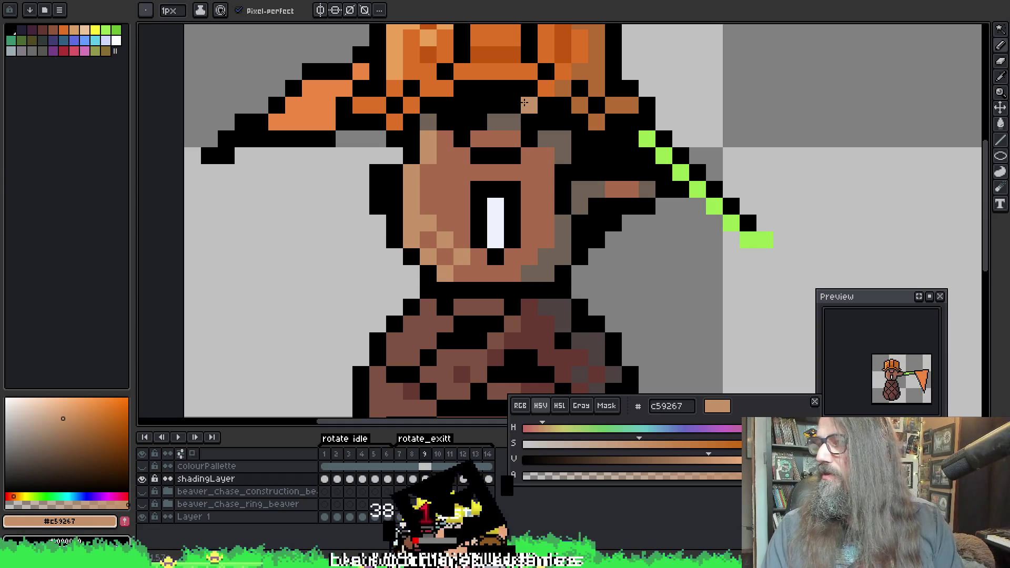
{"action": "scroll", "coordinate": [563, 279], "scroll_direction": "down", "scroll_amount": 3}
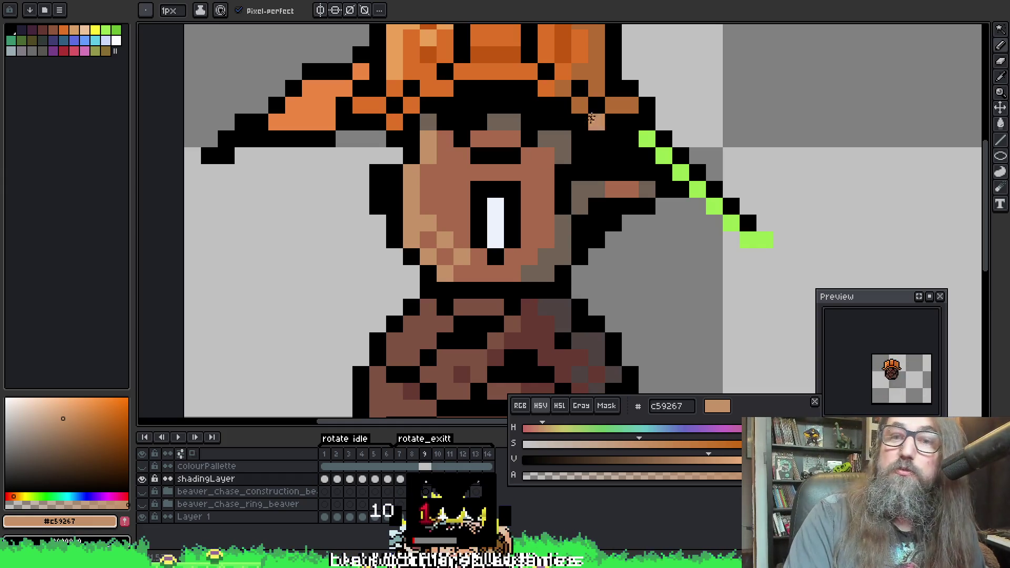
{"action": "scroll", "coordinate": [579, 279], "scroll_direction": "up", "scroll_amount": 3}
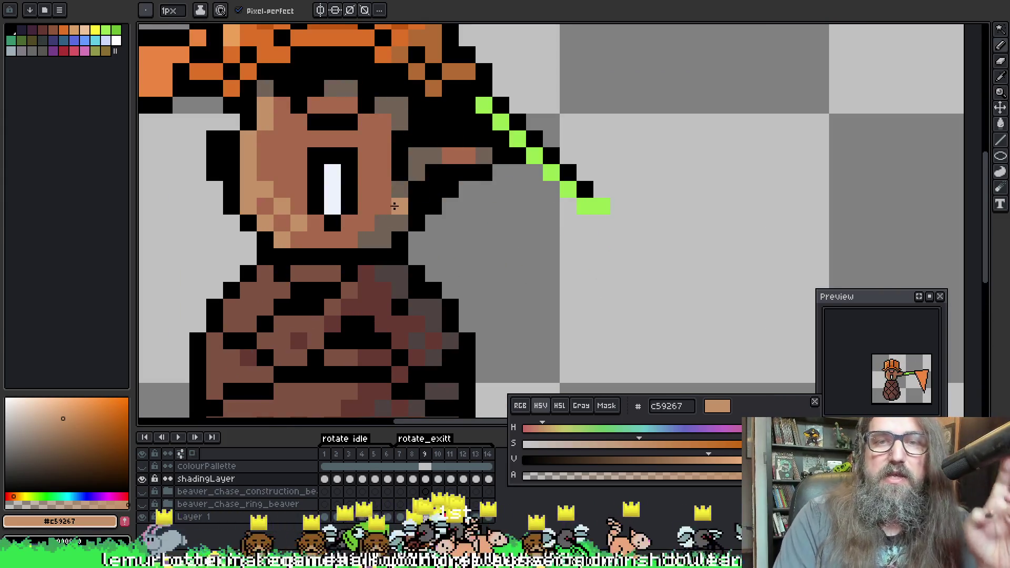
{"action": "left_click", "coordinate": [400, 195], "text": "alt"}
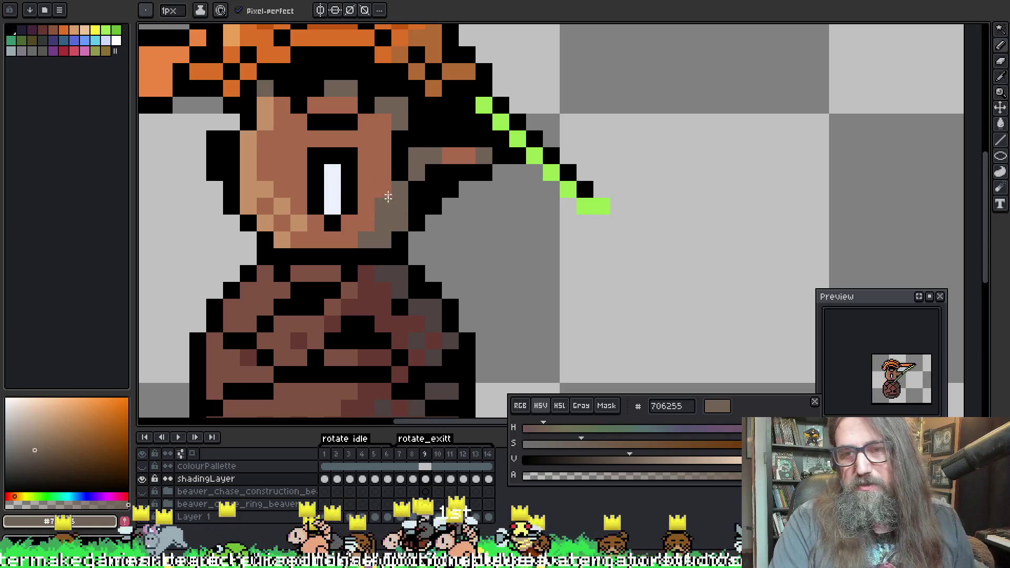
{"action": "scroll", "coordinate": [364, 51], "scroll_direction": "up", "scroll_amount": 5}
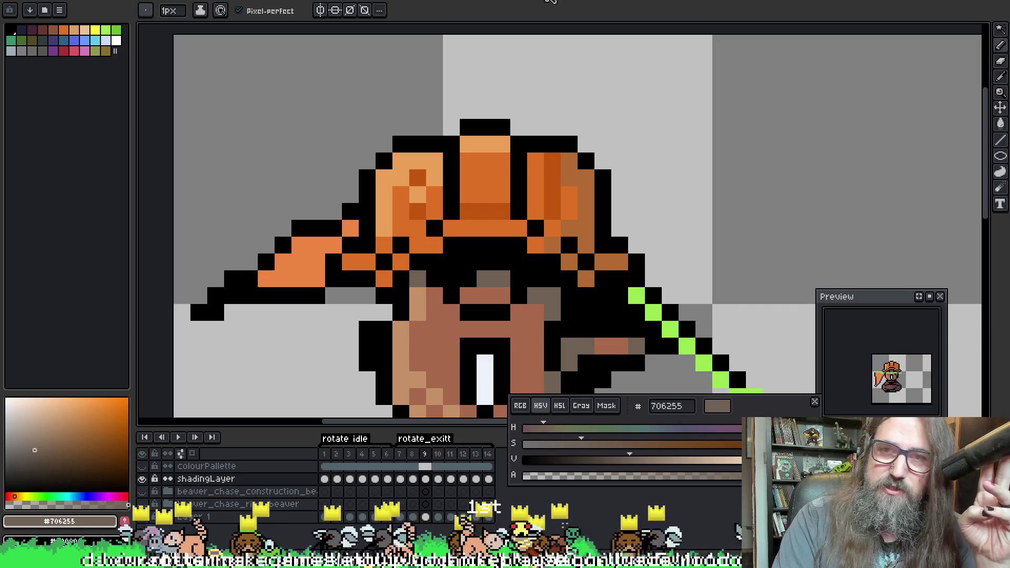
Look over the forest background and character scene documents, panning to the beaver and brown creature
{"action": "key", "text": "ctrl+Tab"}
{"action": "key", "text": "ctrl+Tab"}
{"action": "key", "text": "ctrl+Tab"}
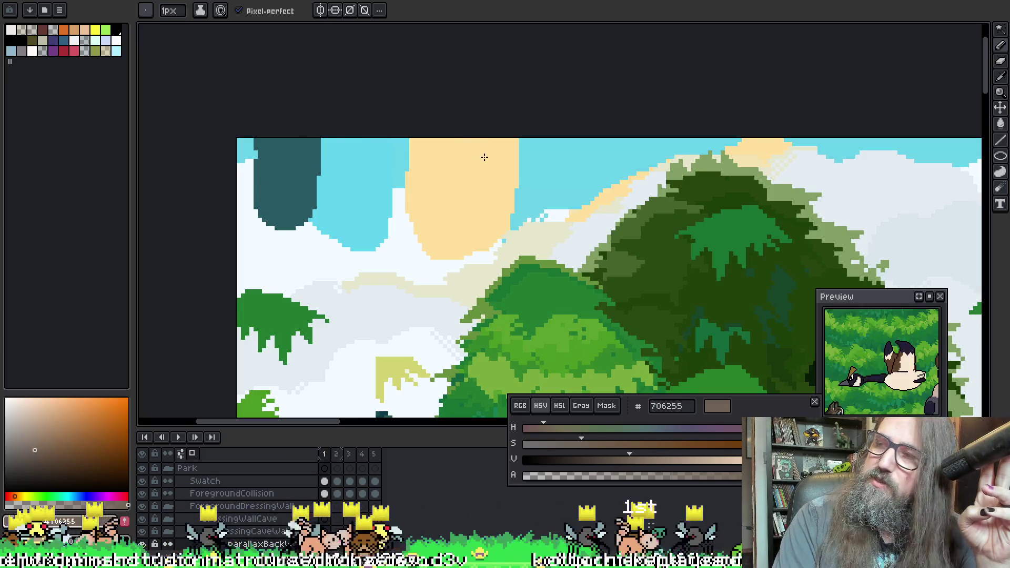
{"action": "key", "text": "ctrl+Tab"}
{"action": "key", "text": "ctrl+Tab"}
{"action": "left_click_drag", "start_coordinate": [480, 190], "coordinate": [265, 174]}
{"action": "scroll", "coordinate": [264, 174], "scroll_direction": "down", "scroll_amount": 2}
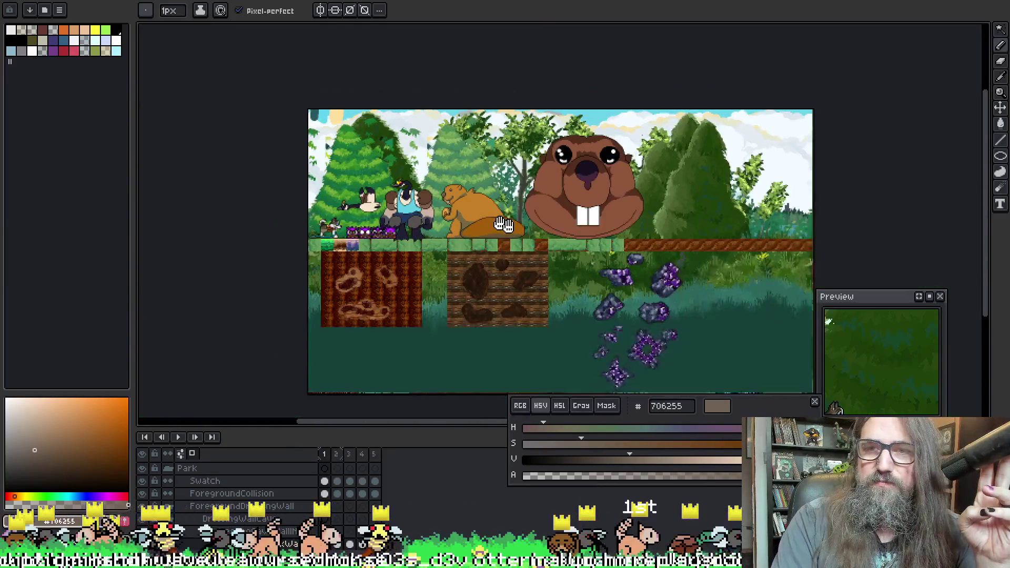
{"action": "scroll", "coordinate": [341, 168], "scroll_direction": "up", "scroll_amount": 4}
{"action": "left_click_drag", "start_coordinate": [404, 240], "coordinate": [535, 131]}
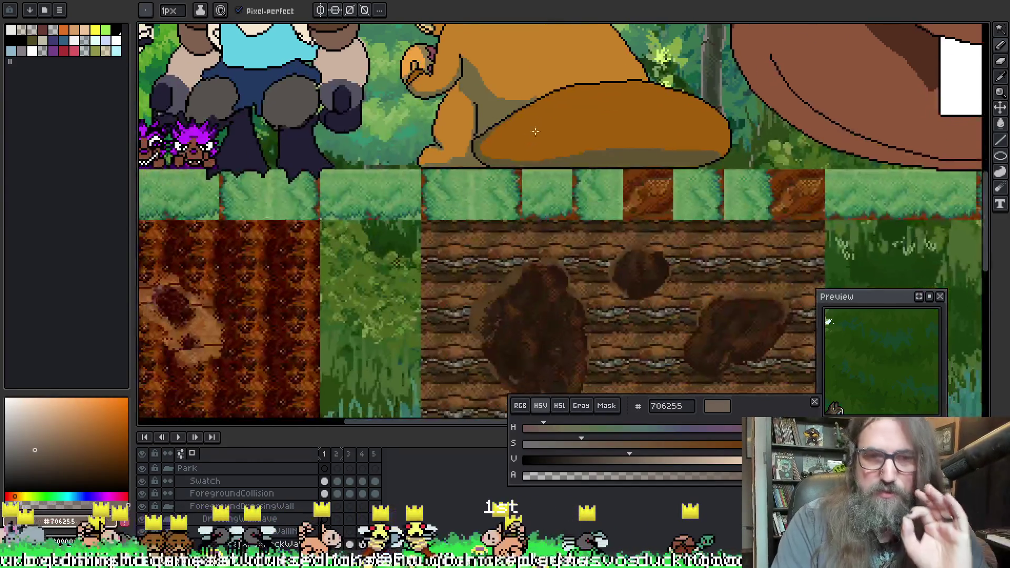
{"action": "scroll", "coordinate": [469, 165], "scroll_direction": "down", "scroll_amount": 3}
{"action": "key", "text": "ctrl+shift+Tab"}
{"action": "key", "text": "ctrl+shift+Tab"}
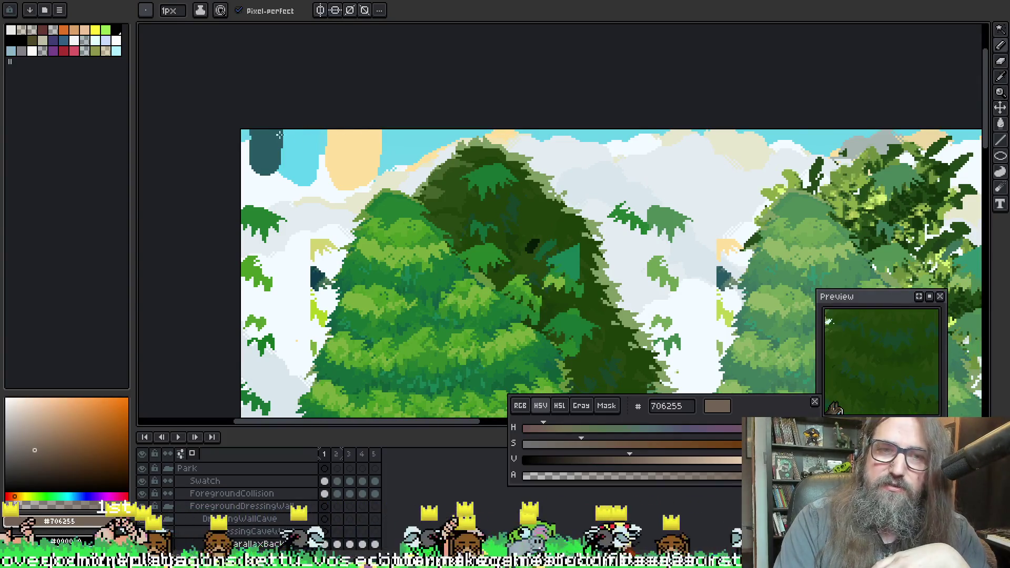
{"action": "key", "text": "ctrl+Tab"}
{"action": "scroll", "coordinate": [583, 212], "scroll_direction": "up", "scroll_amount": 2}
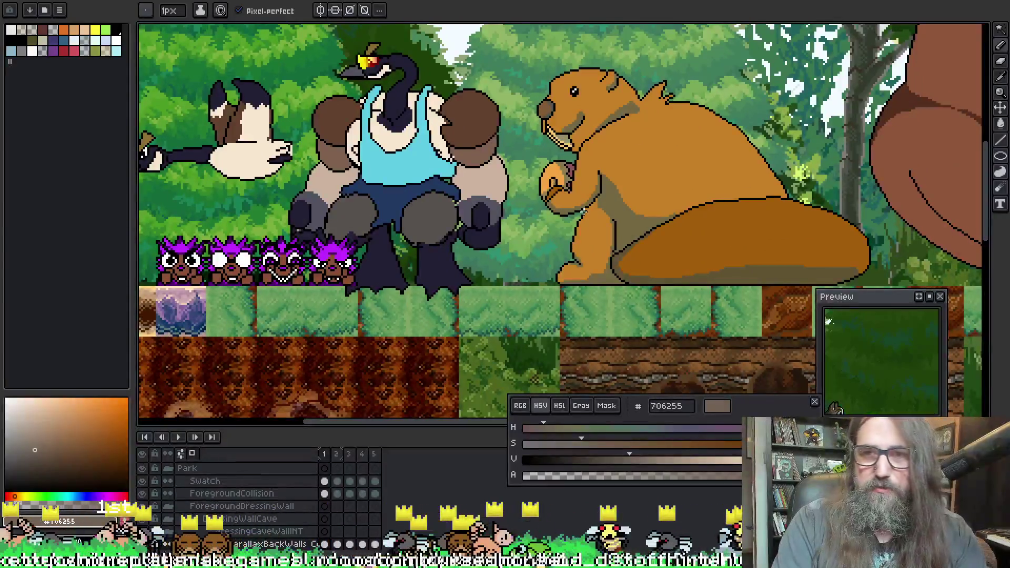
{"action": "left_click_drag", "start_coordinate": [733, 233], "coordinate": [547, 254]}
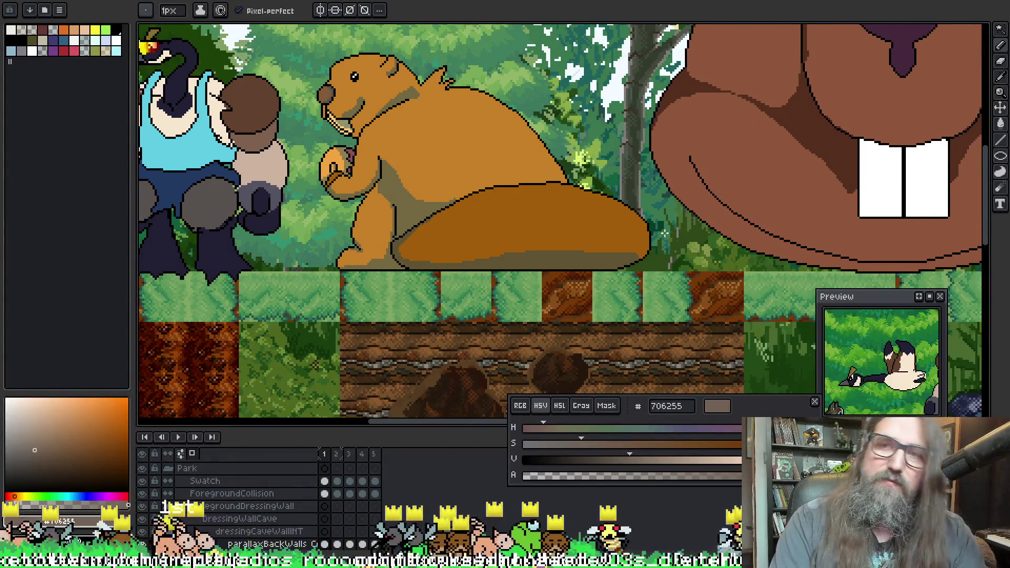
{"action": "scroll", "coordinate": [664, 233], "scroll_direction": "down", "scroll_amount": 3}
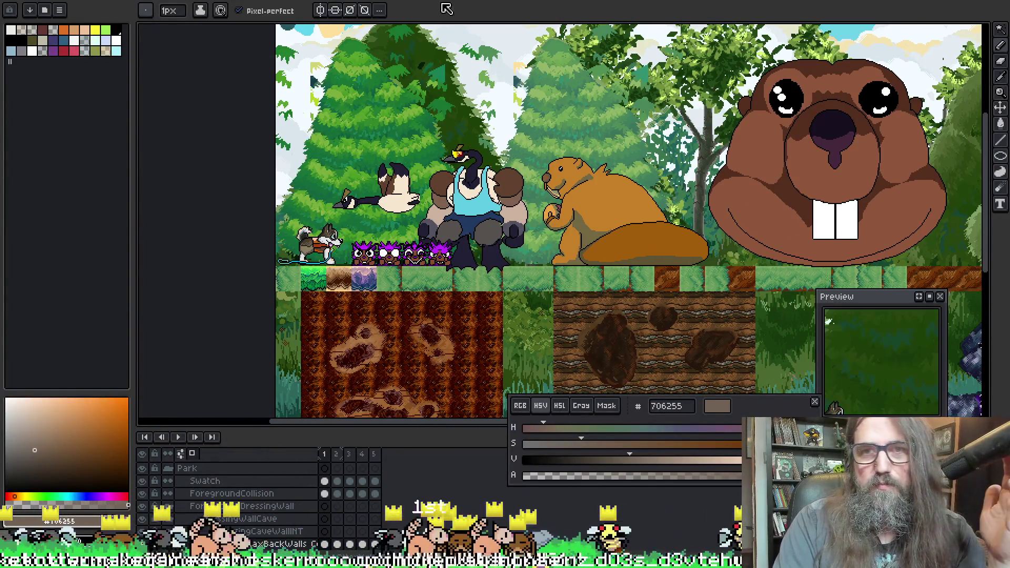
{"action": "key", "text": "ctrl+Tab"}
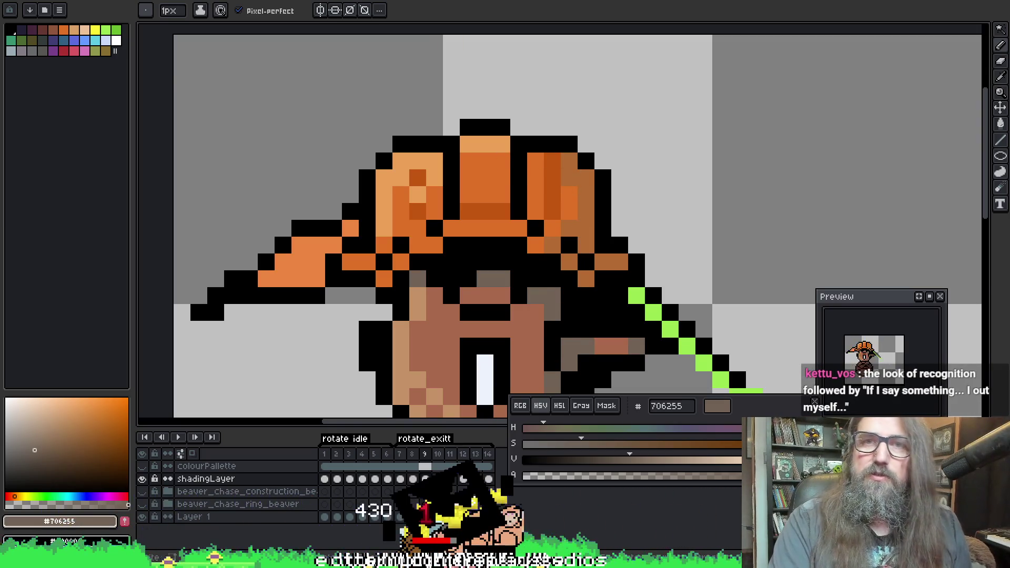
Eyedrop the dark teal 285963 from the forest level and return to the beaver's hat and face
{"action": "key", "text": "ctrl+Tab"}
{"action": "key", "text": "ctrl+Tab"}
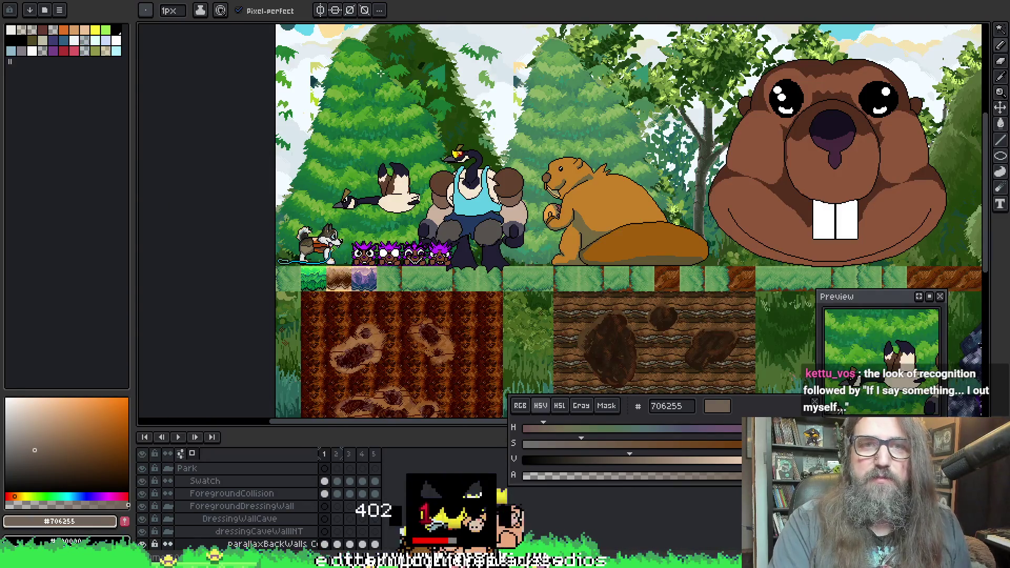
{"action": "scroll", "coordinate": [381, 74], "scroll_direction": "up", "scroll_amount": 4}
{"action": "left_click", "coordinate": [282, 230], "text": "alt"}
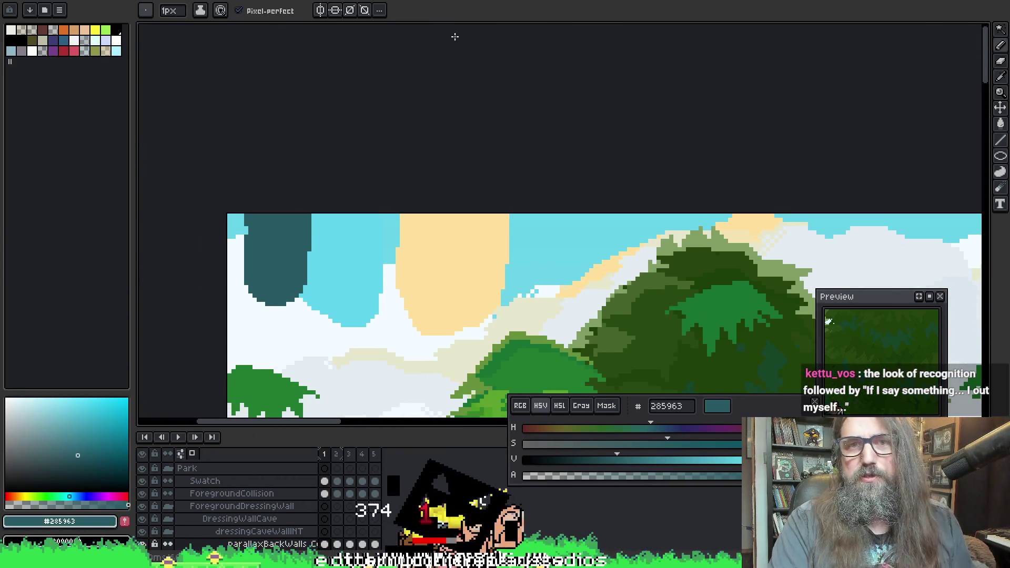
{"action": "key", "text": "ctrl+Tab"}
{"action": "left_click", "coordinate": [558, 198]}
{"action": "left_click_drag", "start_coordinate": [557, 197], "coordinate": [434, 142]}
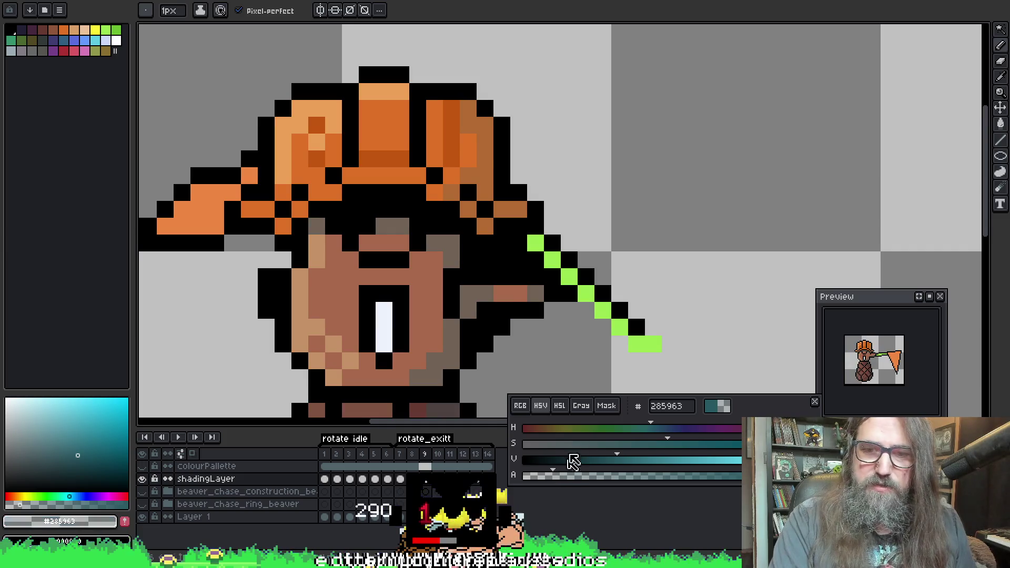
{"action": "scroll", "coordinate": [505, 133], "scroll_direction": "down", "scroll_amount": 3}
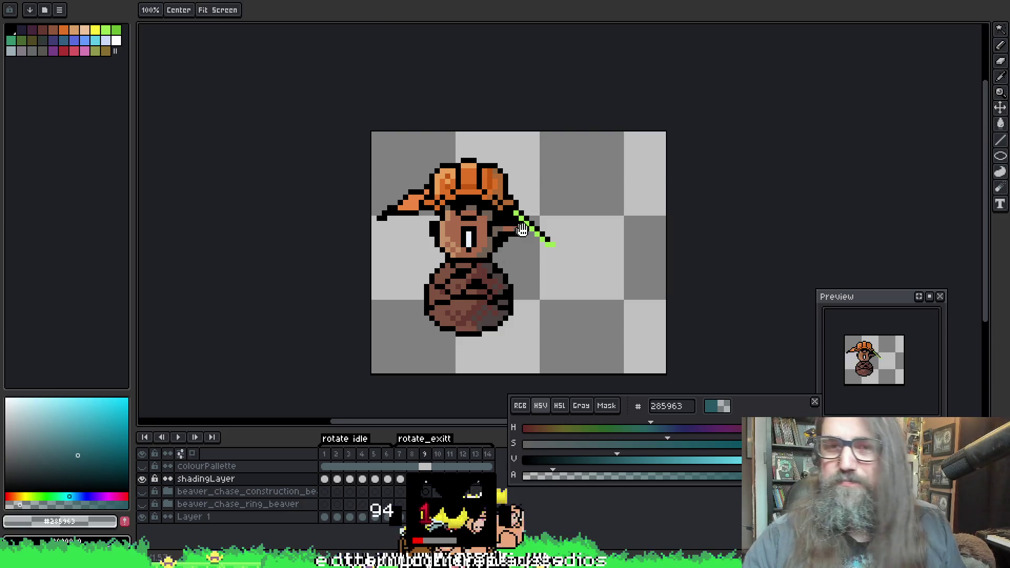
Centre the sprite, go to frame 10 and pick the light tan c59267 from the face
{"action": "scroll", "coordinate": [484, 164], "scroll_direction": "down", "scroll_amount": 3}
{"action": "scroll", "coordinate": [459, 167], "scroll_direction": "up", "scroll_amount": 4}
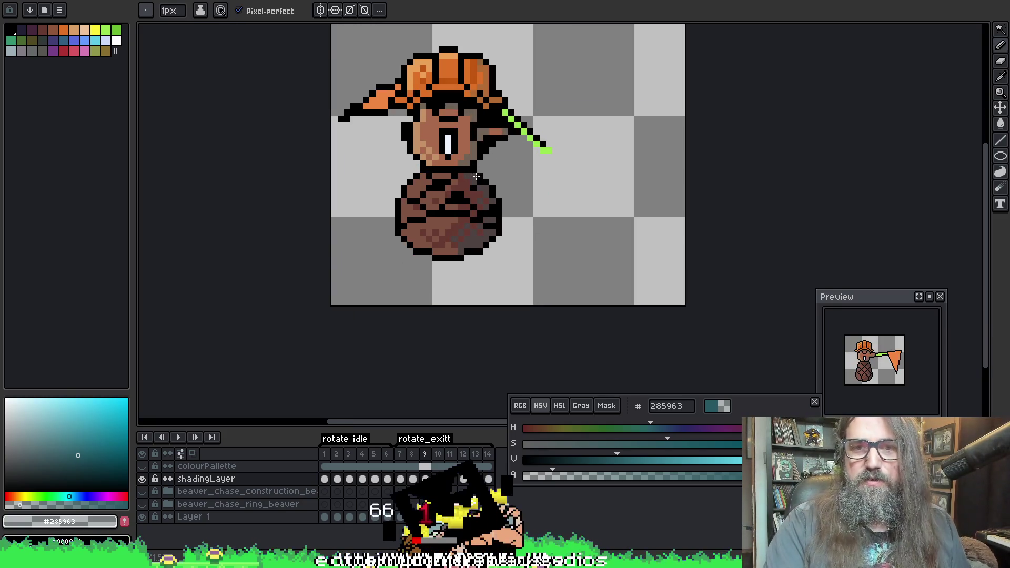
{"action": "scroll", "coordinate": [479, 166], "scroll_direction": "down", "scroll_amount": 4}
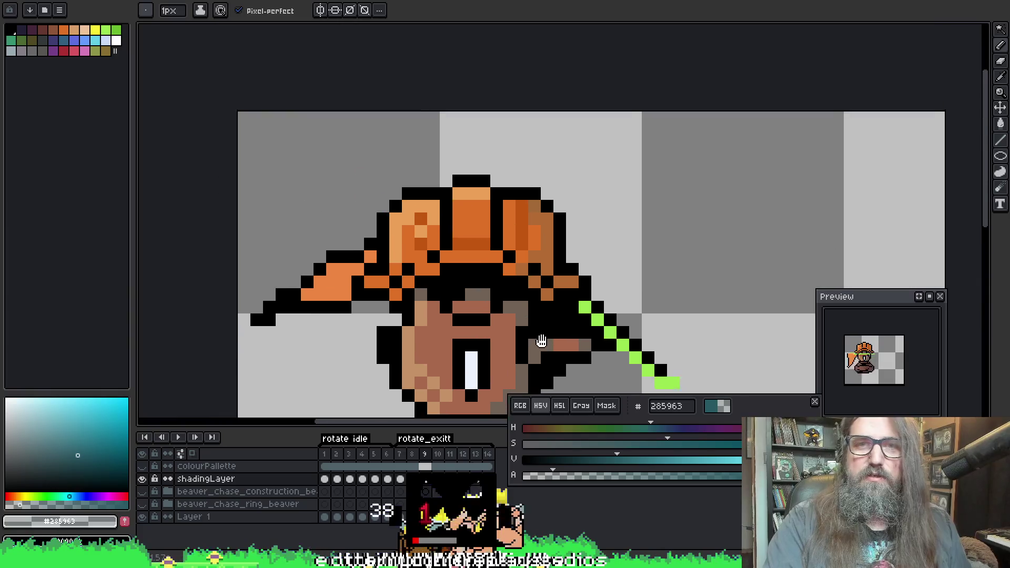
{"action": "mouse_move", "coordinate": [479, 159]}
{"action": "left_mouse_down"}
{"action": "mouse_move", "coordinate": [443, 133]}
{"action": "mouse_move", "coordinate": [434, 137]}
{"action": "left_mouse_up"}
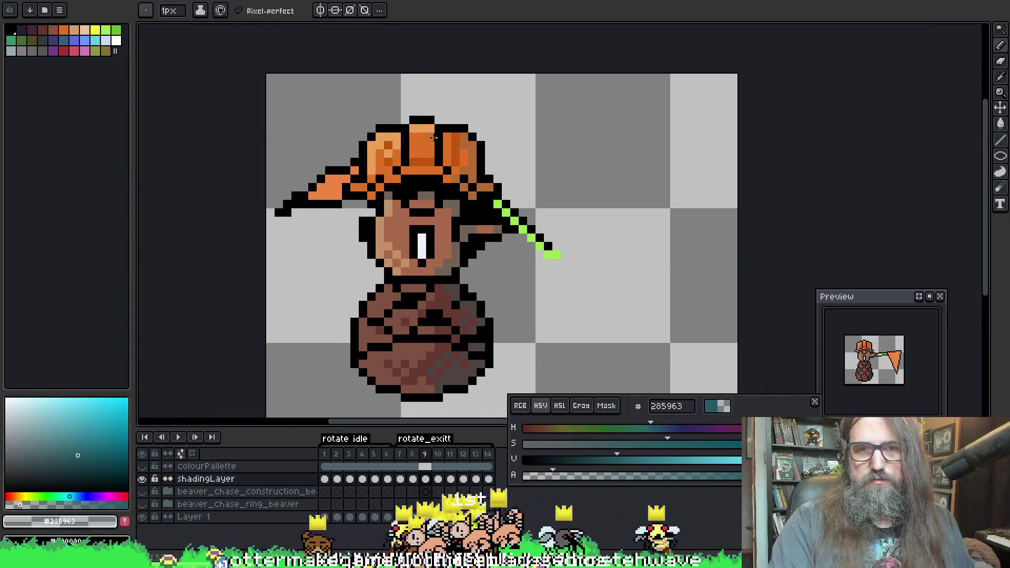
{"action": "key", "text": "period"}
{"action": "scroll", "coordinate": [399, 242], "scroll_direction": "up", "scroll_amount": 2}
{"action": "left_click", "coordinate": [377, 283], "text": "alt"}
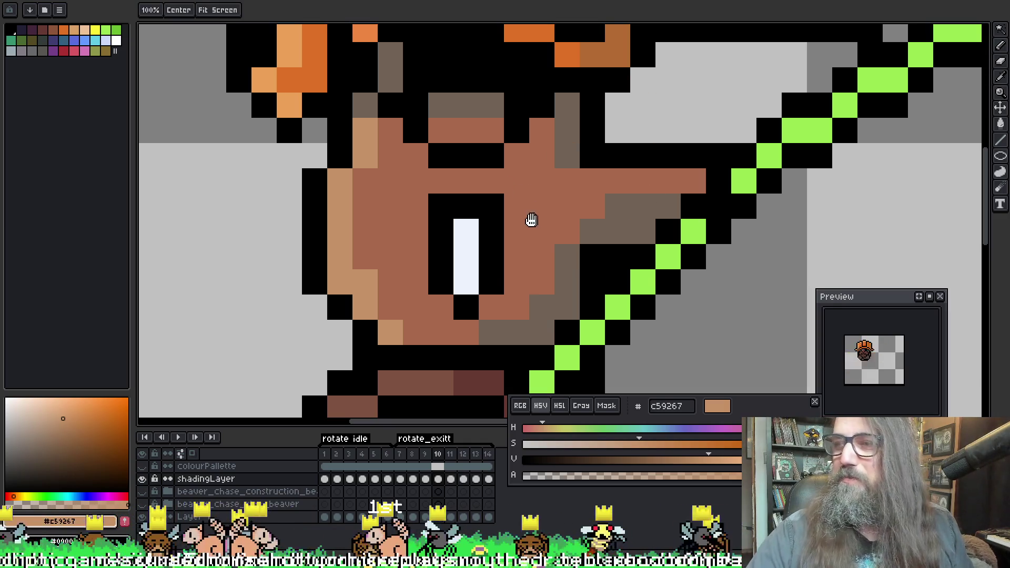
{"action": "left_click_drag", "start_coordinate": [530, 219], "coordinate": [542, 164]}
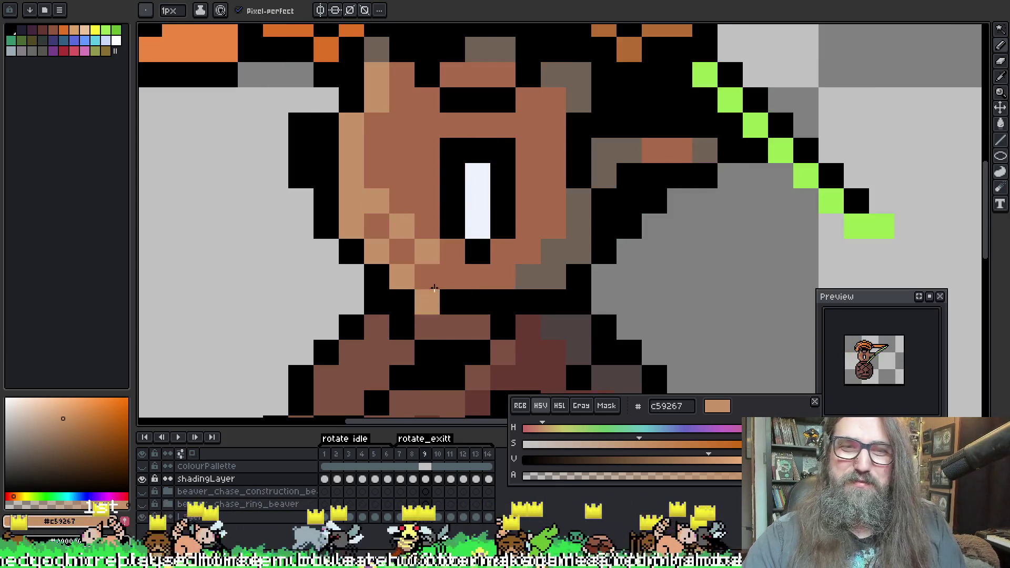
Paint light tan highlight pixels along the left cheek on frame 10, undoing one stray pixel
{"action": "key", "text": "Left"}
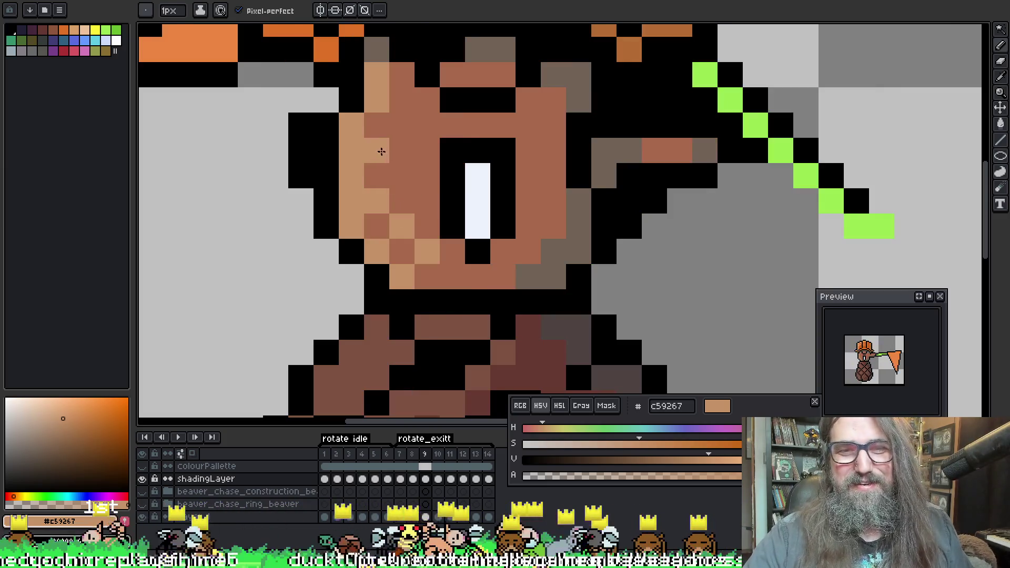
{"action": "left_click", "coordinate": [379, 151], "text": "alt"}
{"action": "key", "text": "Left"}
{"action": "key", "text": "Right"}
{"action": "key", "text": "Right"}
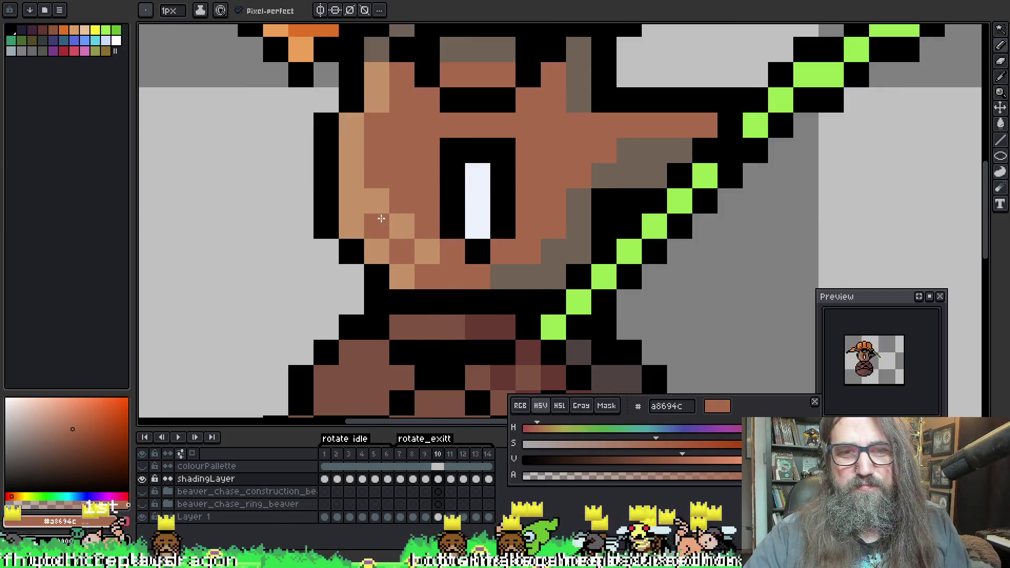
{"action": "left_click", "coordinate": [379, 197], "text": "alt"}
{"action": "left_click", "coordinate": [426, 147]}
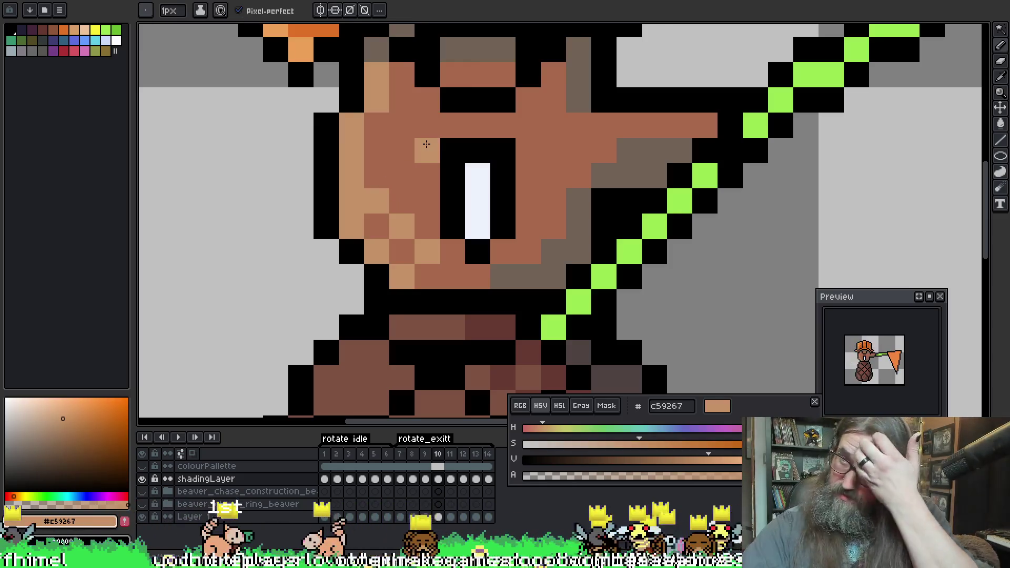
{"action": "key", "text": "ctrl+z"}
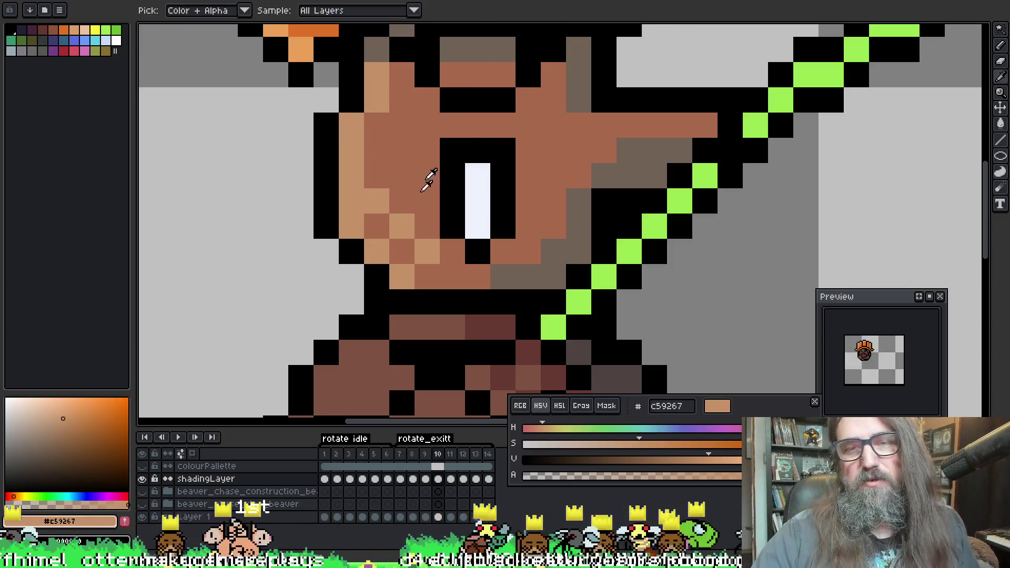
{"action": "left_click", "coordinate": [426, 167]}
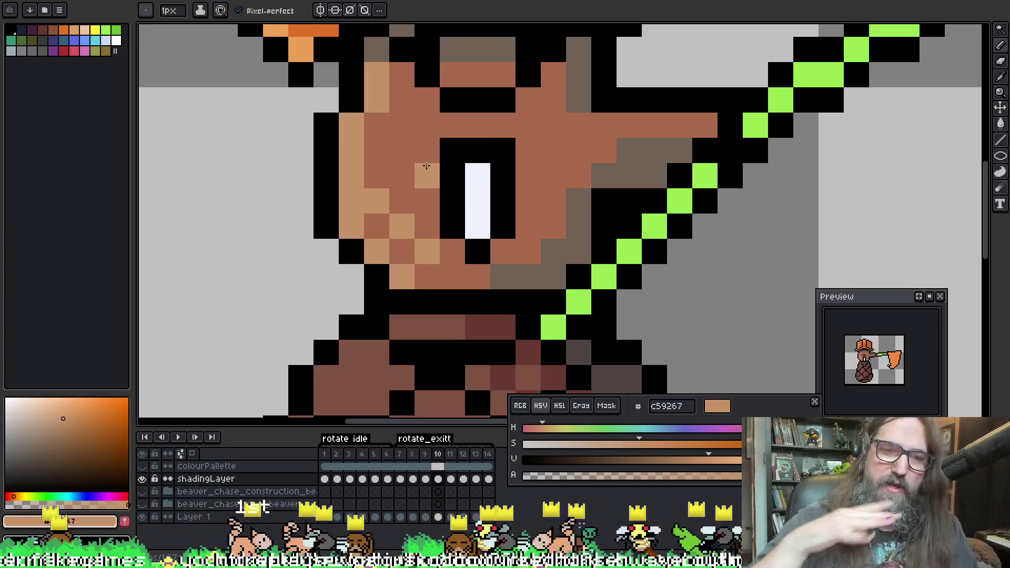
{"action": "key", "text": "alt"}
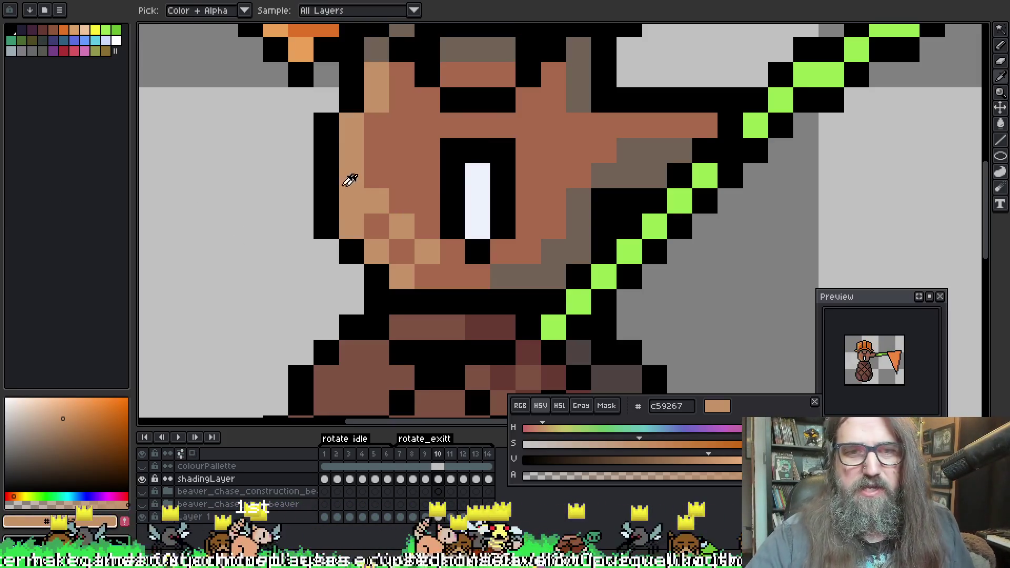
{"action": "left_click", "coordinate": [320, 190]}
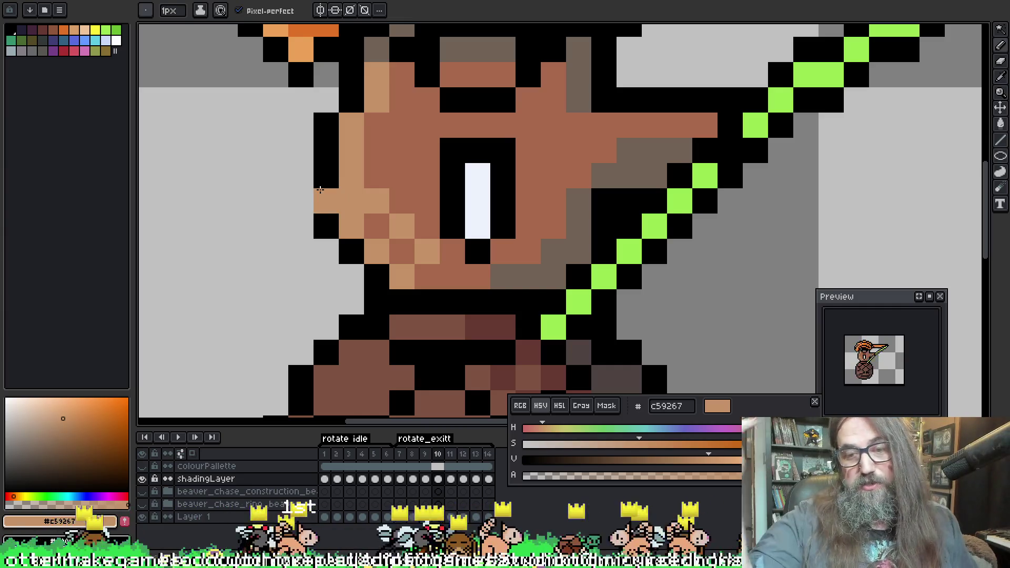
{"action": "key", "text": "Right"}
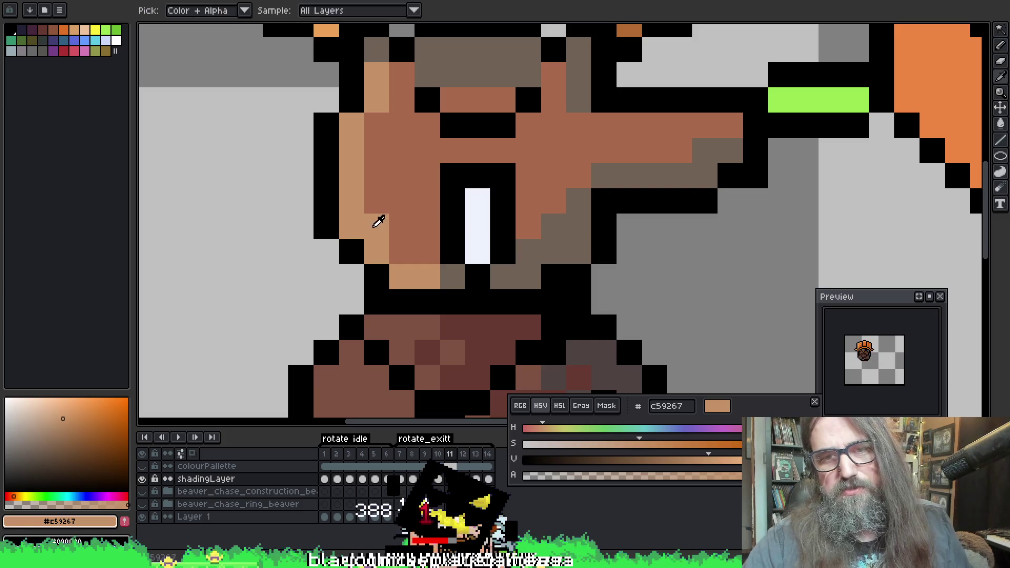
On frame 11, repaint a cheek pixel medium brown and add a light tan highlight
{"action": "left_click", "coordinate": [406, 158], "text": "alt"}
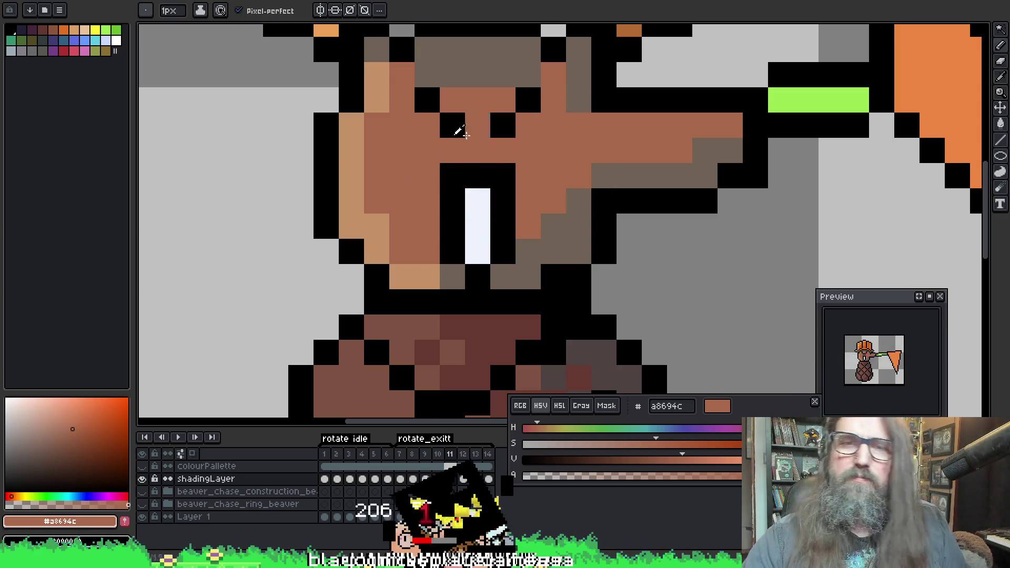
{"action": "scroll", "coordinate": [300, 165], "scroll_direction": "right", "scroll_amount": 2}
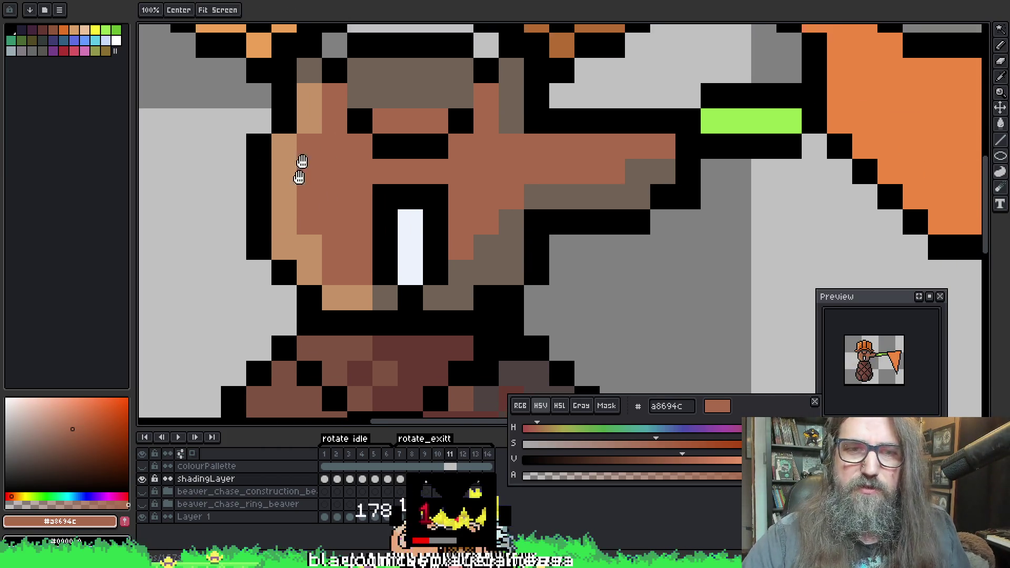
{"action": "left_click", "coordinate": [310, 262]}
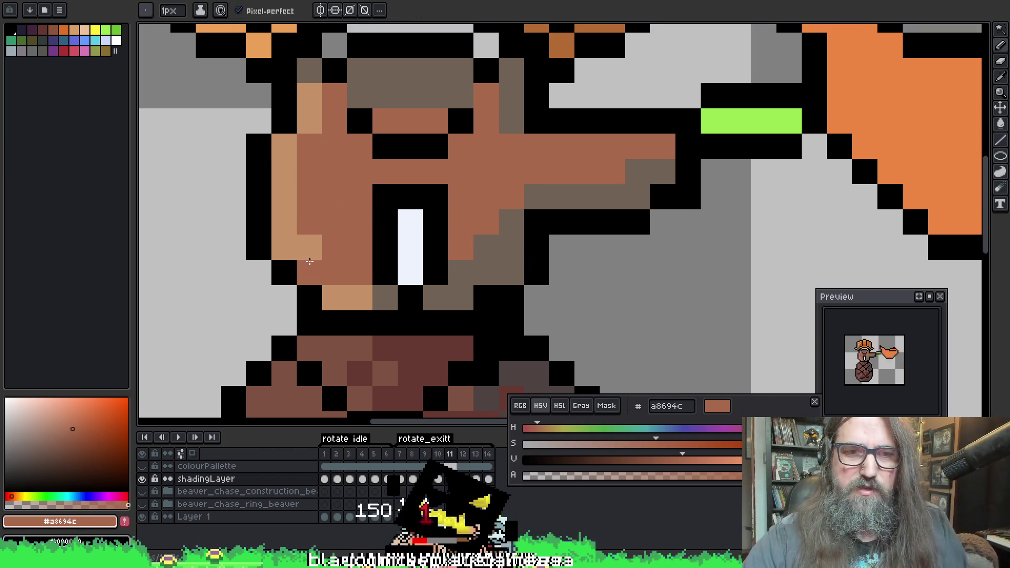
{"action": "scroll", "coordinate": [323, 226], "scroll_direction": "down", "scroll_amount": 2}
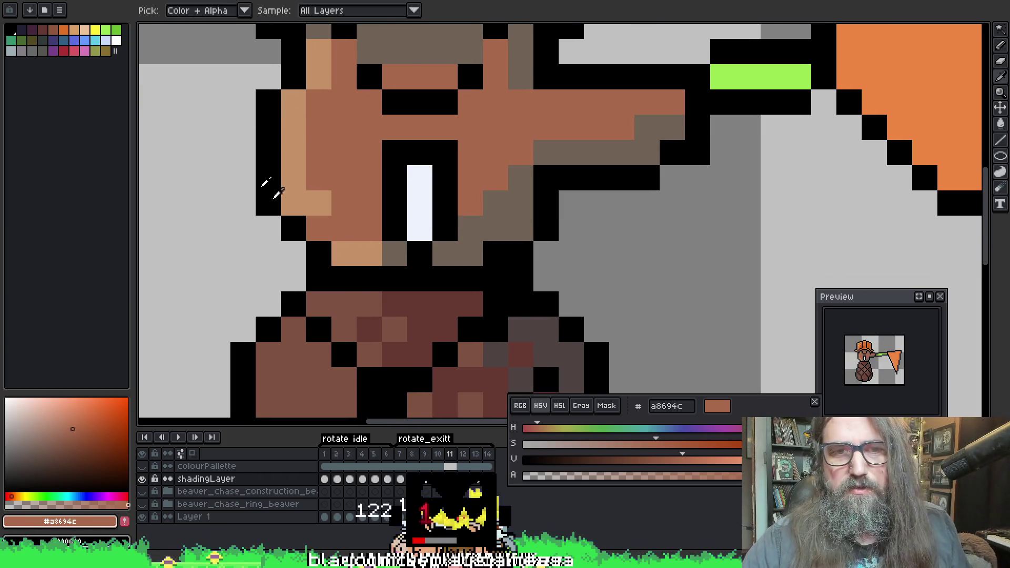
{"action": "left_click", "coordinate": [292, 192], "text": "alt"}
{"action": "left_click", "coordinate": [289, 187]}
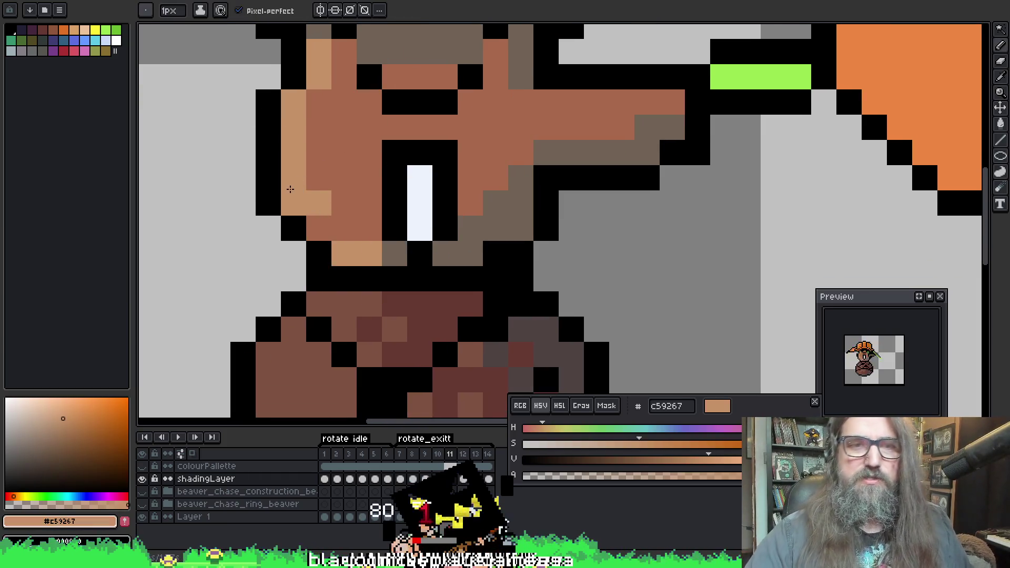
{"action": "key", "text": "Right"}
{"action": "key", "text": "Left"}
On frame 13, repaint cheek pixels in medium brown and light tan, then save the sprite
{"action": "key", "text": "Right"}
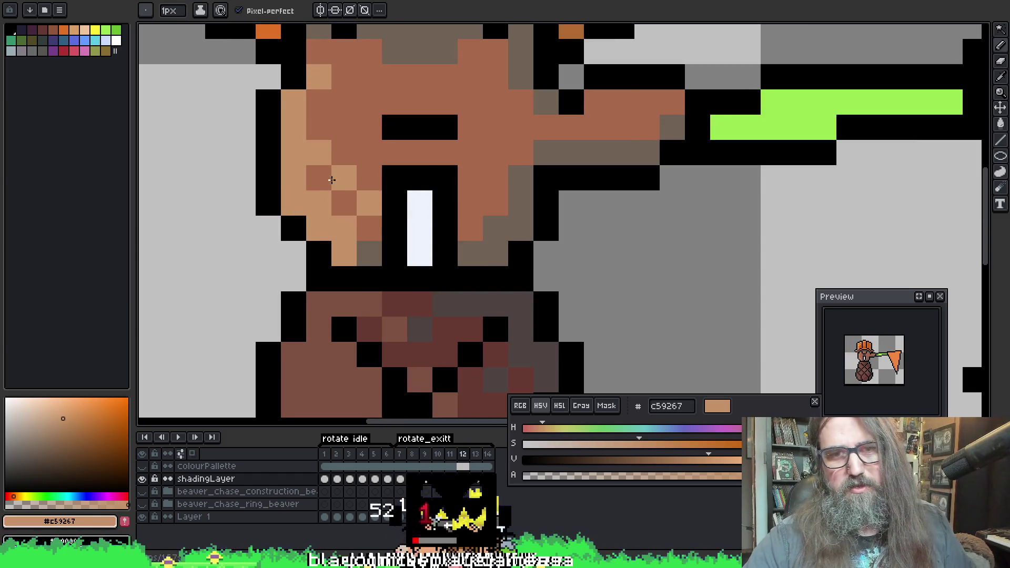
{"action": "key", "text": "Right"}
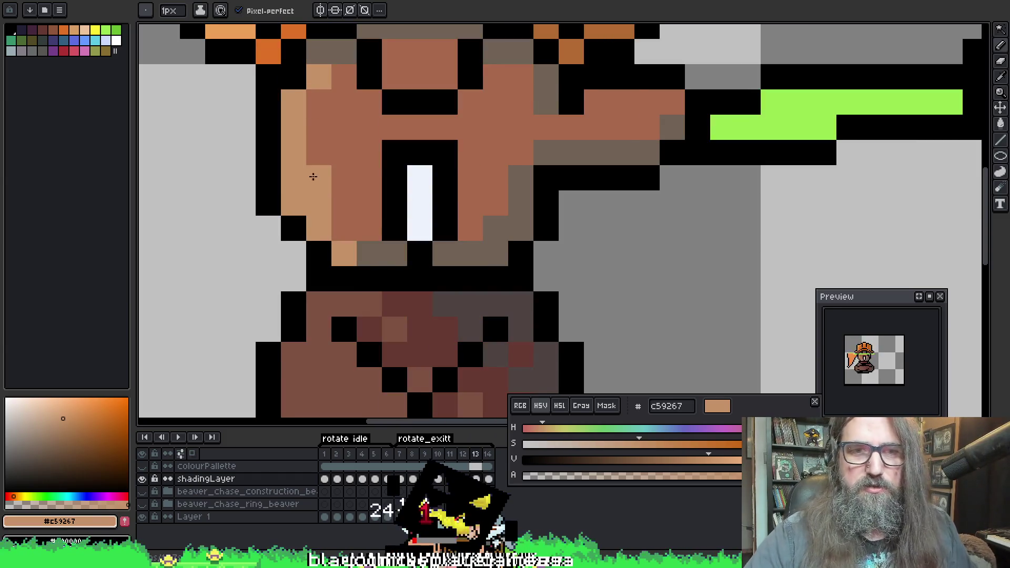
{"action": "left_click", "coordinate": [358, 222], "text": "alt"}
{"action": "left_click", "coordinate": [318, 206]}
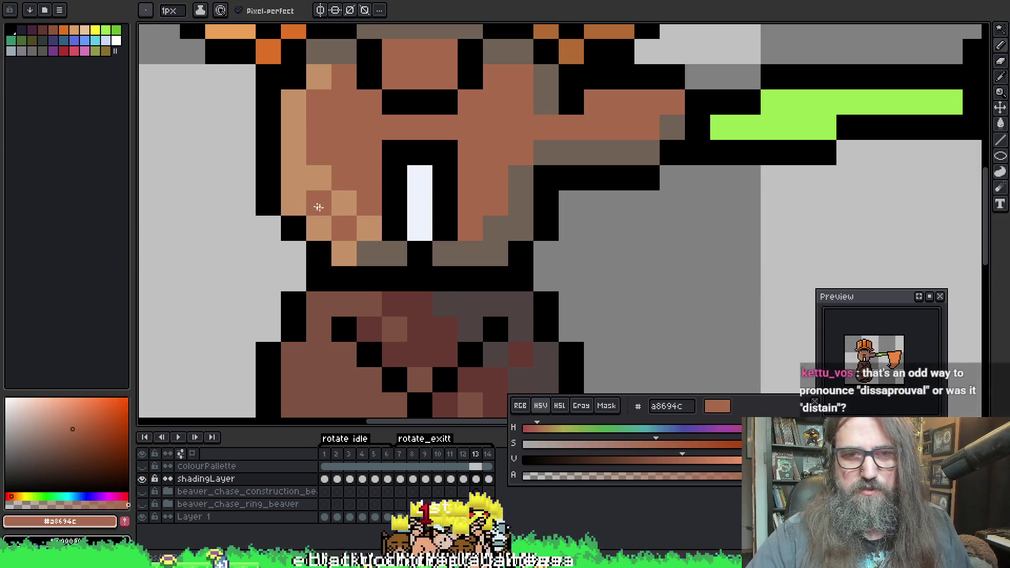
{"action": "left_click", "coordinate": [319, 178], "text": "alt"}
{"action": "left_click", "coordinate": [344, 203]}
{"action": "left_click", "coordinate": [402, 60]}
{"action": "key", "text": "ctrl+s"}
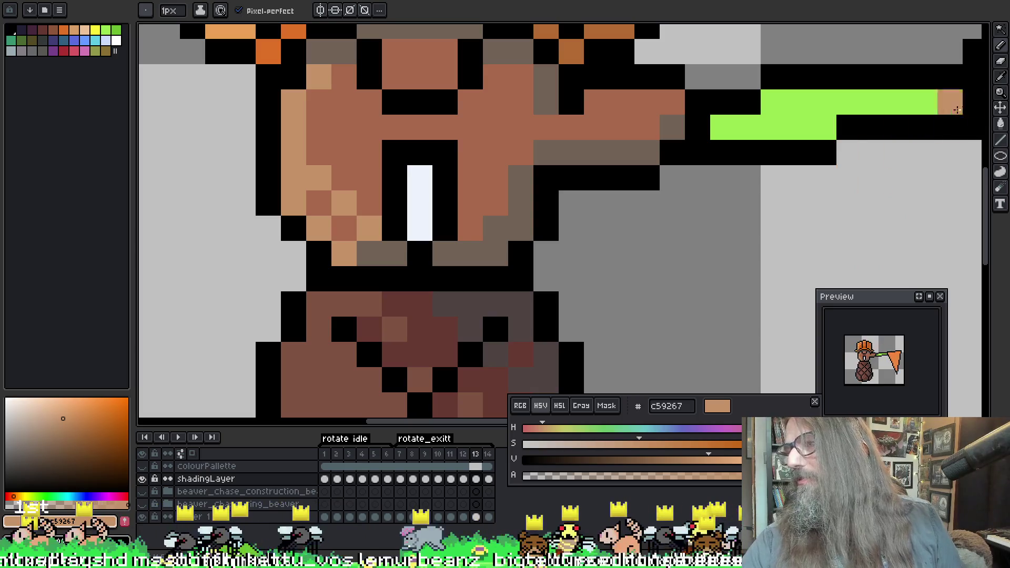
{"action": "left_click_drag", "start_coordinate": [584, 208], "coordinate": [634, 250]}
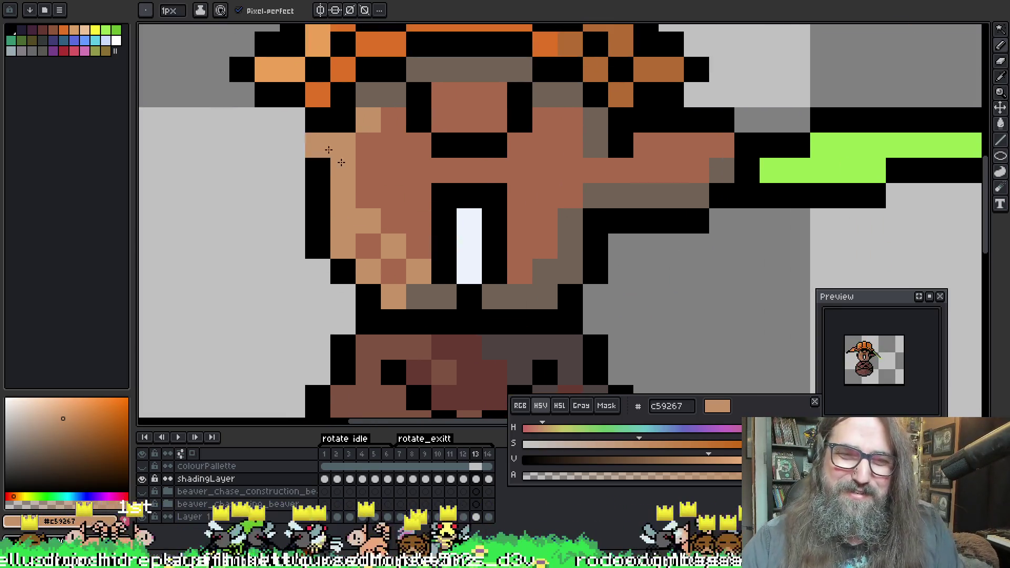
Lighten and darken lower cheek pixels on frame 14 with light tan and medium brown, then save
{"action": "key", "text": "Right"}
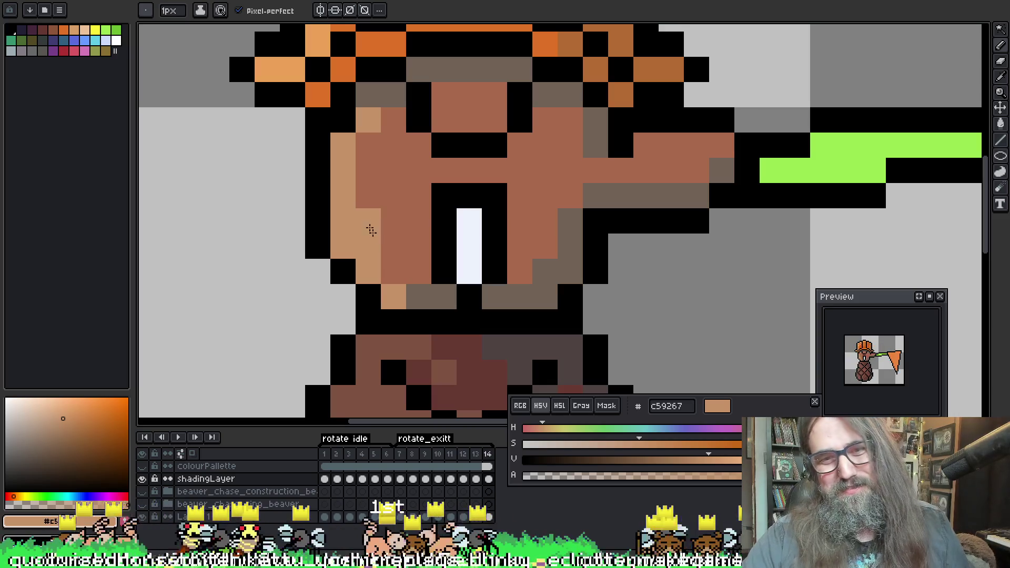
{"action": "left_click", "coordinate": [419, 271]}
{"action": "left_click", "coordinate": [387, 207], "text": "alt"}
{"action": "left_click", "coordinate": [368, 246]}
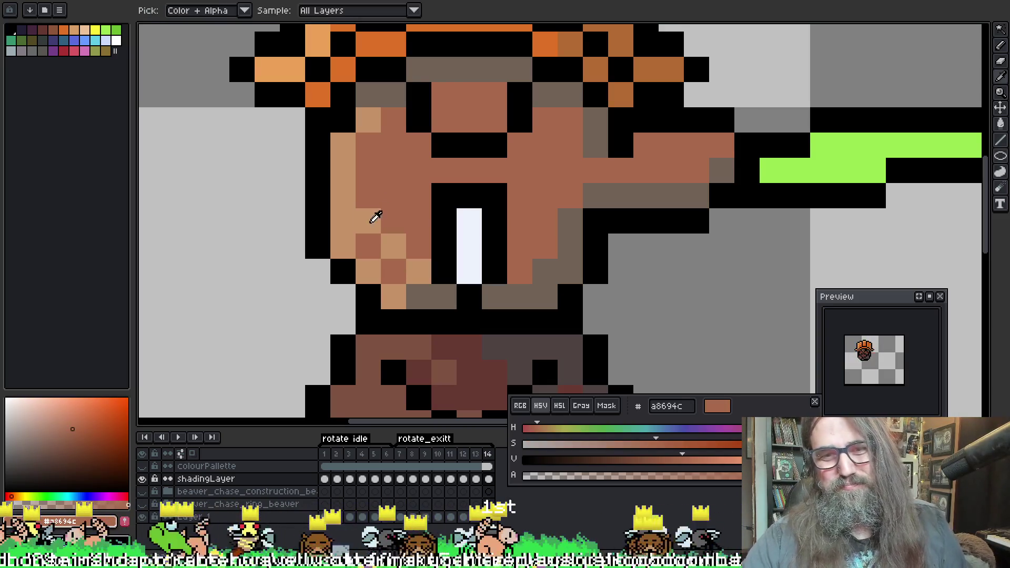
{"action": "left_click", "coordinate": [374, 219], "text": "alt"}
{"action": "key", "text": "Right"}
Add a light tan pixel beside the eye on frame 10
{"action": "key", "text": "Right"}
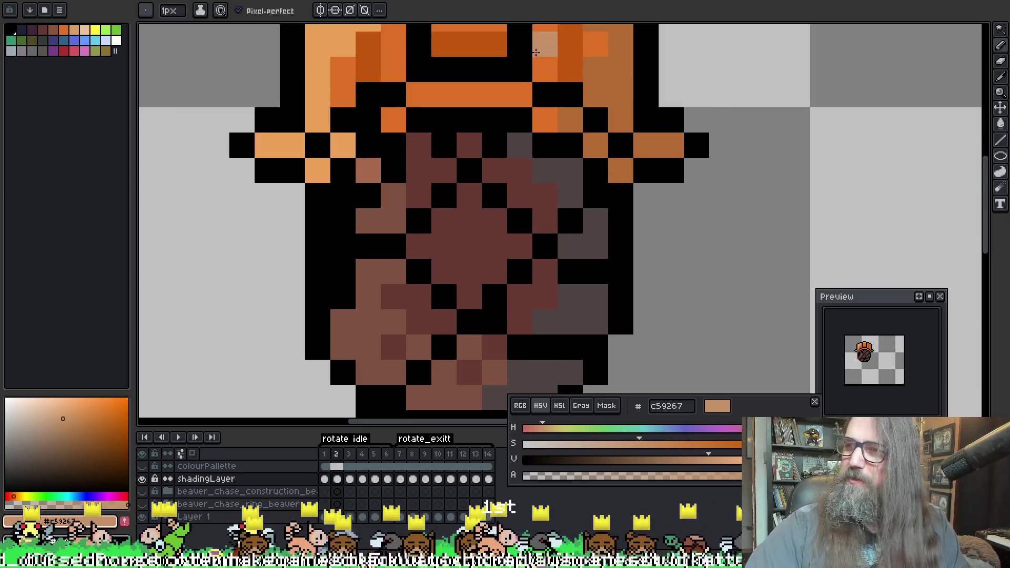
{"action": "key", "text": "ctrl+s"}
{"action": "key", "text": "Right"}
{"action": "key", "text": "Right"}
{"action": "key", "text": "Right"}
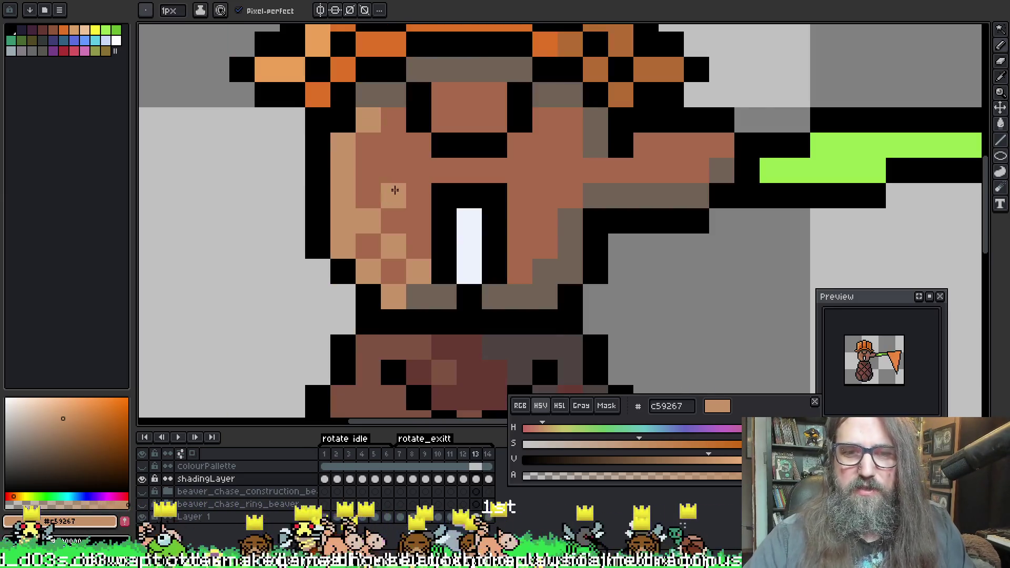
{"action": "key", "text": "Left"}
{"action": "key", "text": "Left"}
{"action": "key", "text": "Right"}
{"action": "key", "text": "Right"}
{"action": "left_click", "coordinate": [466, 174]}
{"action": "key", "text": "Right"}
{"action": "key", "text": "Left"}
{"action": "key", "text": "Left"}
{"action": "key", "text": "Left"}
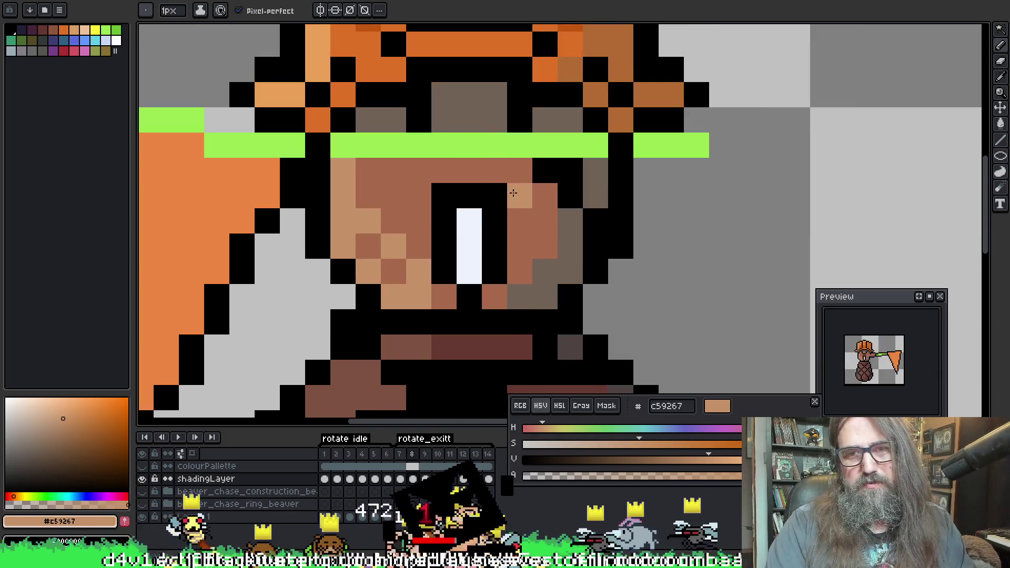
{"action": "key", "text": "Right"}
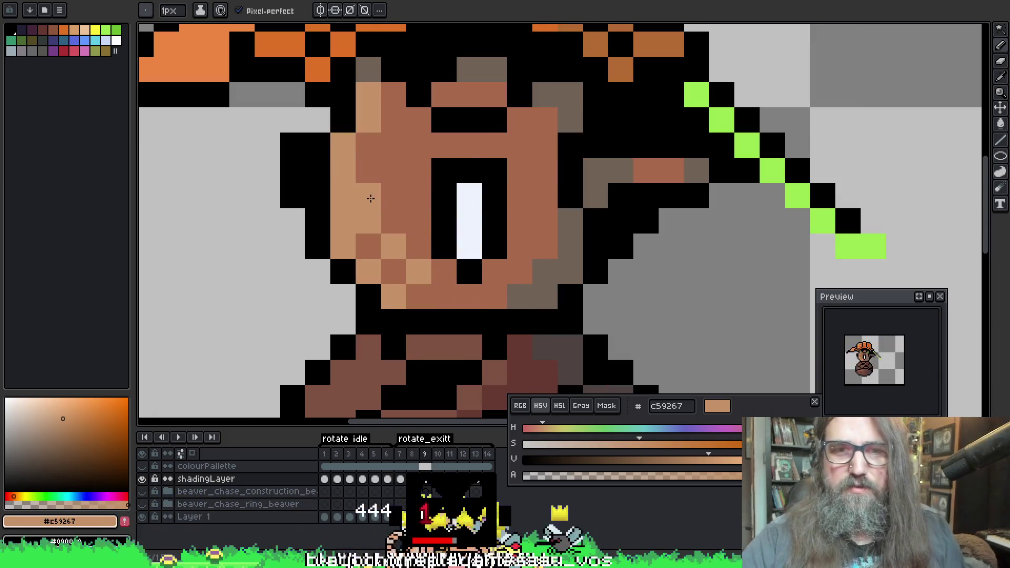
Shade frame 9's cheek around the eye with medium brown and light tan pixels
{"action": "left_click", "coordinate": [368, 242], "text": "alt"}
{"action": "left_click", "coordinate": [368, 226]}
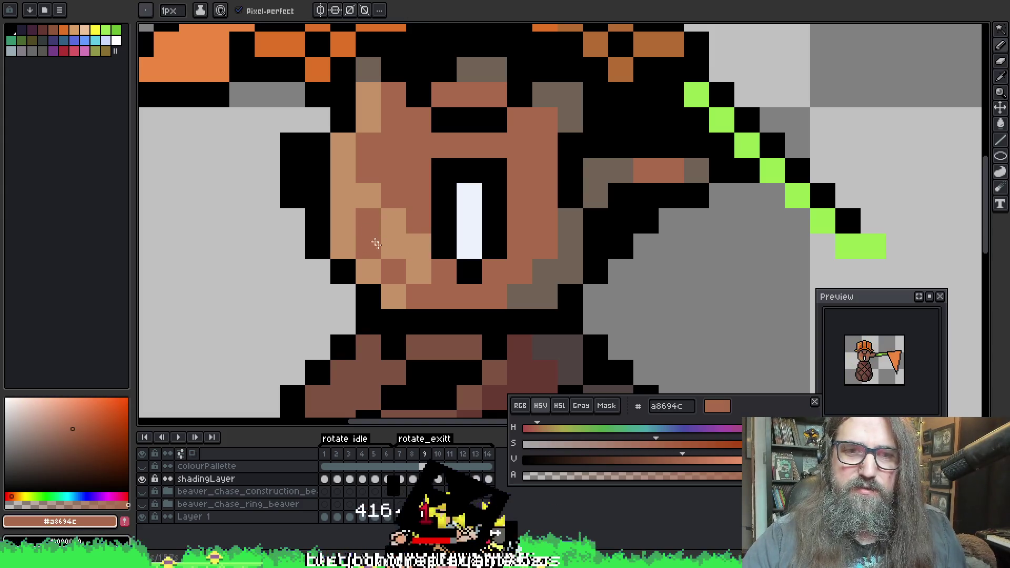
{"action": "left_click", "coordinate": [393, 246]}
{"action": "left_click", "coordinate": [372, 261], "text": "alt"}
{"action": "left_click", "coordinate": [371, 244]}
{"action": "left_click", "coordinate": [393, 272]}
{"action": "left_click", "coordinate": [409, 286], "text": "alt"}
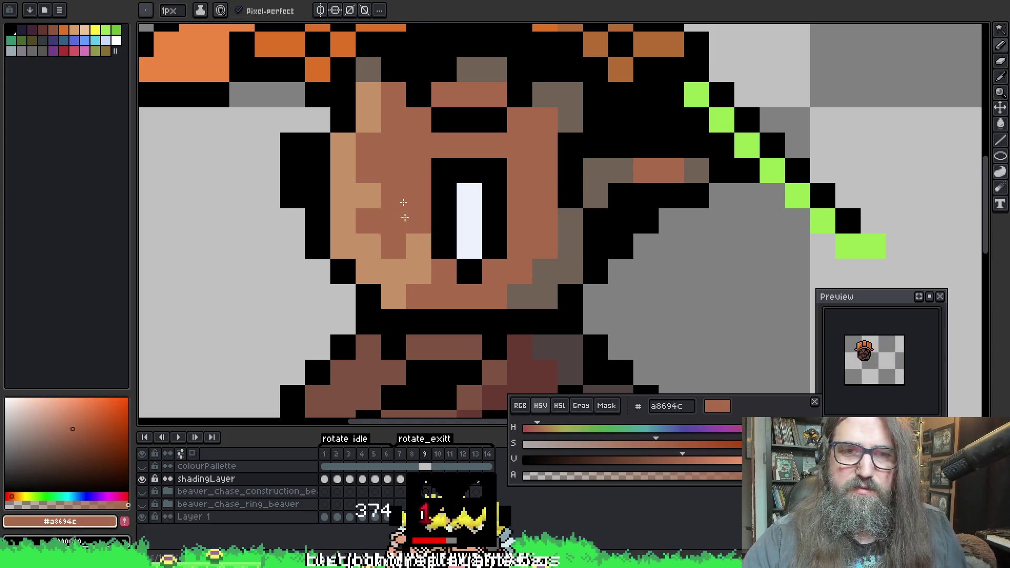
{"action": "key", "text": "Right"}
{"action": "key", "text": "Left"}
{"action": "key", "text": "Right"}
{"action": "key", "text": "Right"}
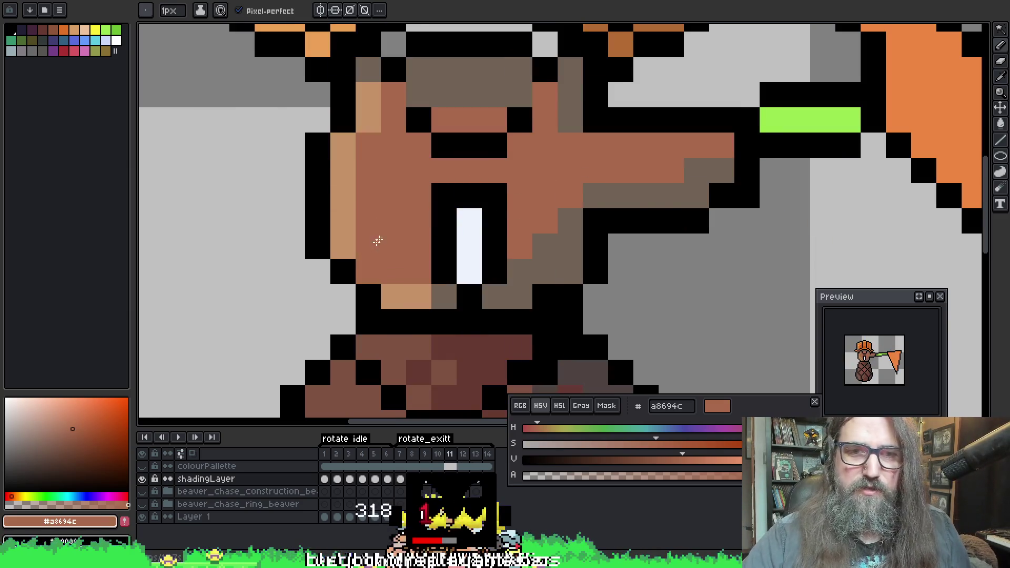
Pick light tan and flip between frames 10, 11 and 12 to compare the face shading
{"action": "left_click", "coordinate": [343, 237], "text": "alt"}
{"action": "key", "text": "Left"}
{"action": "key", "text": "Right"}
{"action": "key", "text": "Right"}
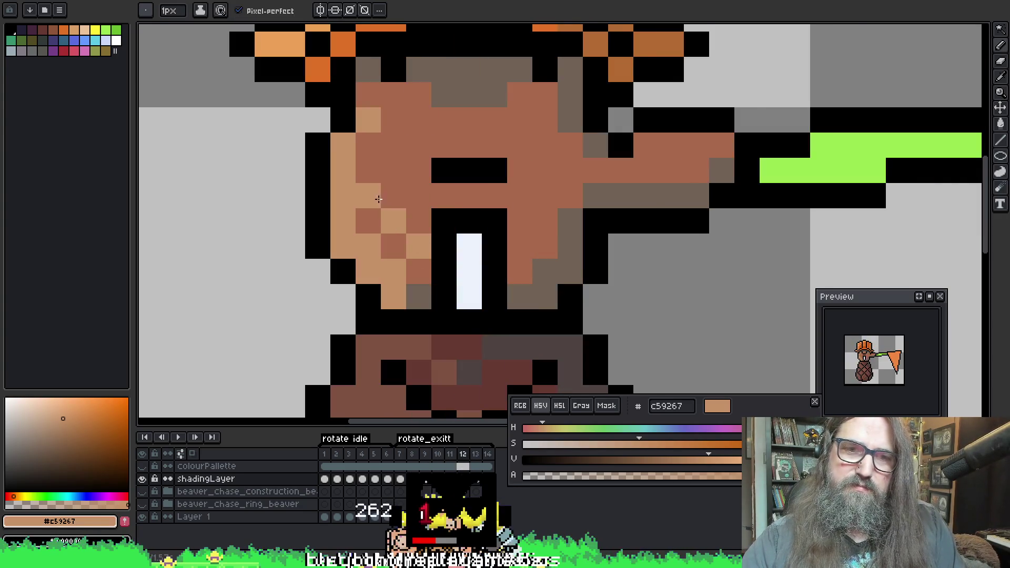
{"action": "key", "text": "Right"}
{"action": "key", "text": "Left"}
{"action": "key", "text": "Left"}
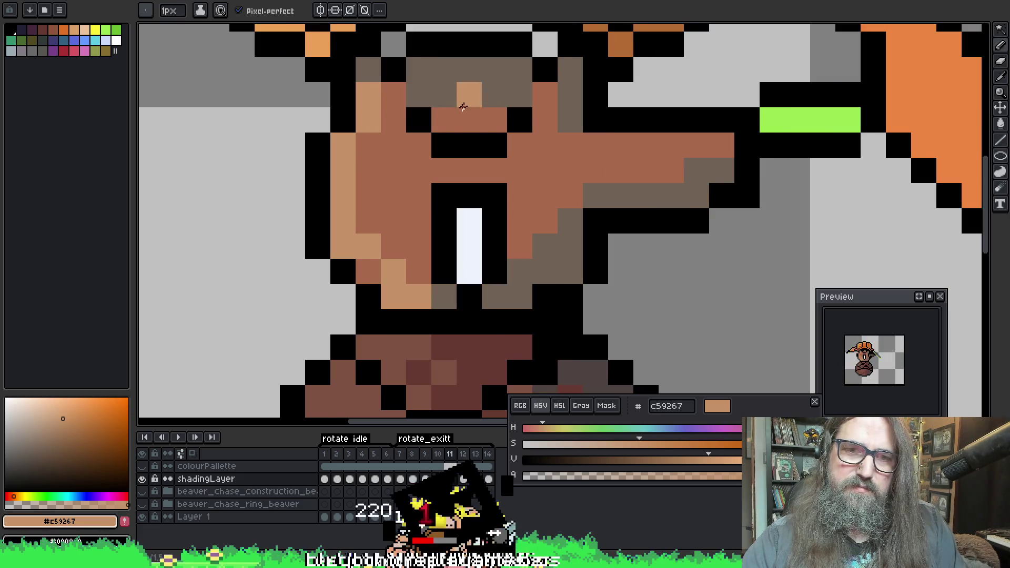
{"action": "key", "text": "Left"}
{"action": "key", "text": "Right"}
{"action": "key", "text": "Left"}
{"action": "key", "text": "Right"}
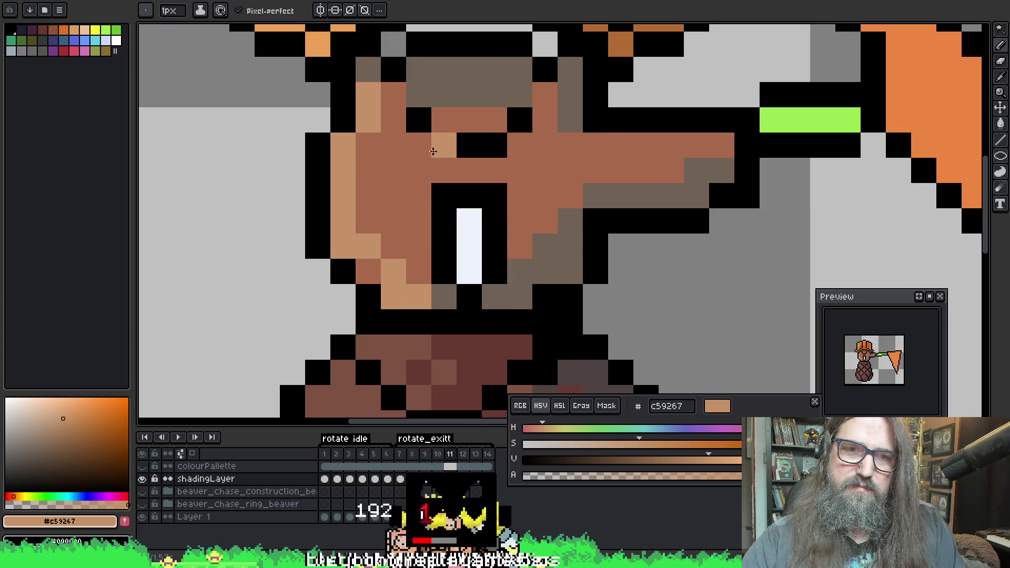
{"action": "key", "text": "Right"}
{"action": "key", "text": "Left"}
{"action": "key", "text": "Right"}
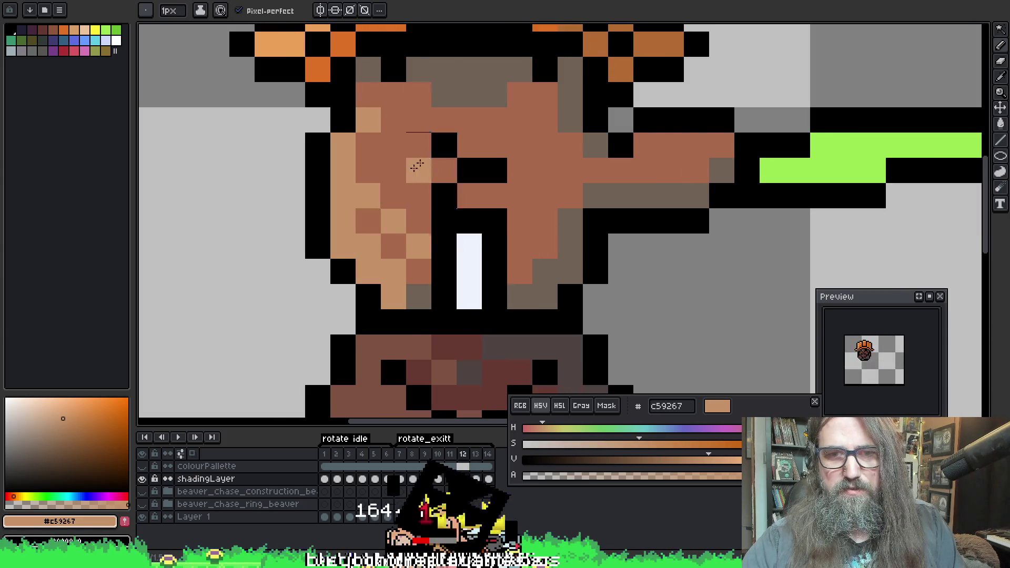
{"action": "key", "text": "Left"}
{"action": "key", "text": "Right"}
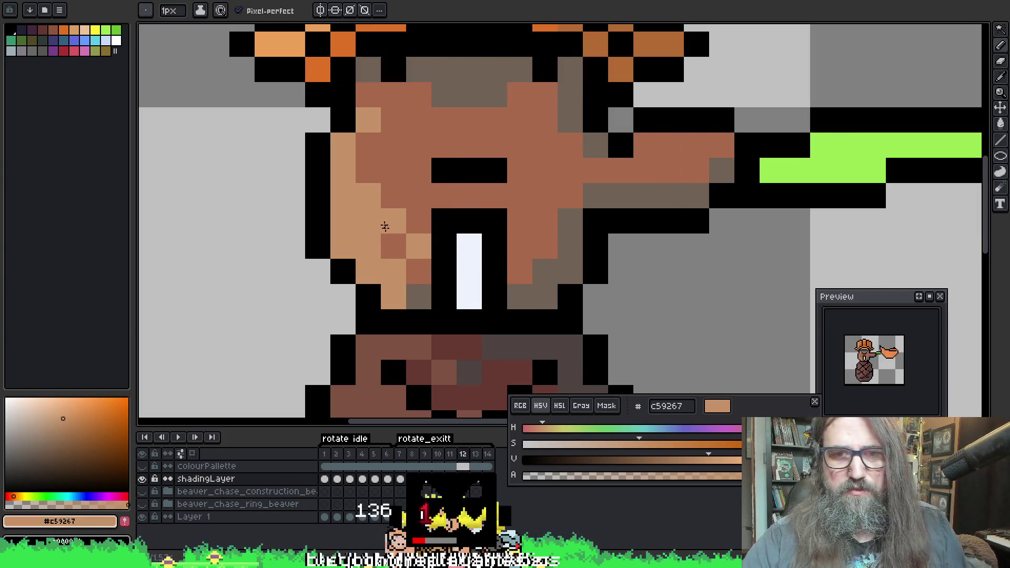
Paint light tan and mid brown shading pixels on frame 12's face and save
{"action": "left_click", "coordinate": [371, 196], "text": "alt"}
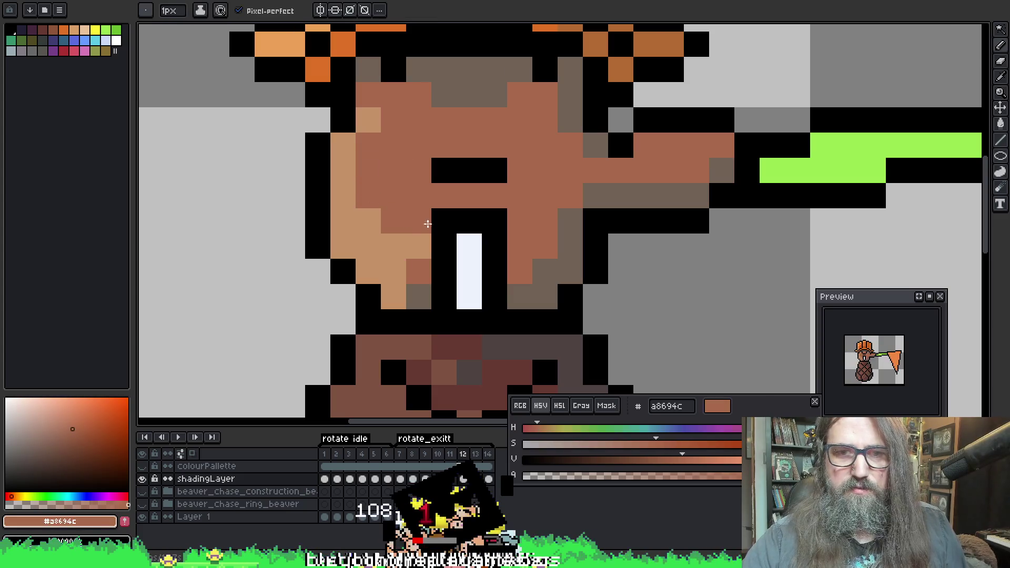
{"action": "left_click", "coordinate": [394, 244], "text": "alt"}
{"action": "left_click", "coordinate": [412, 268]}
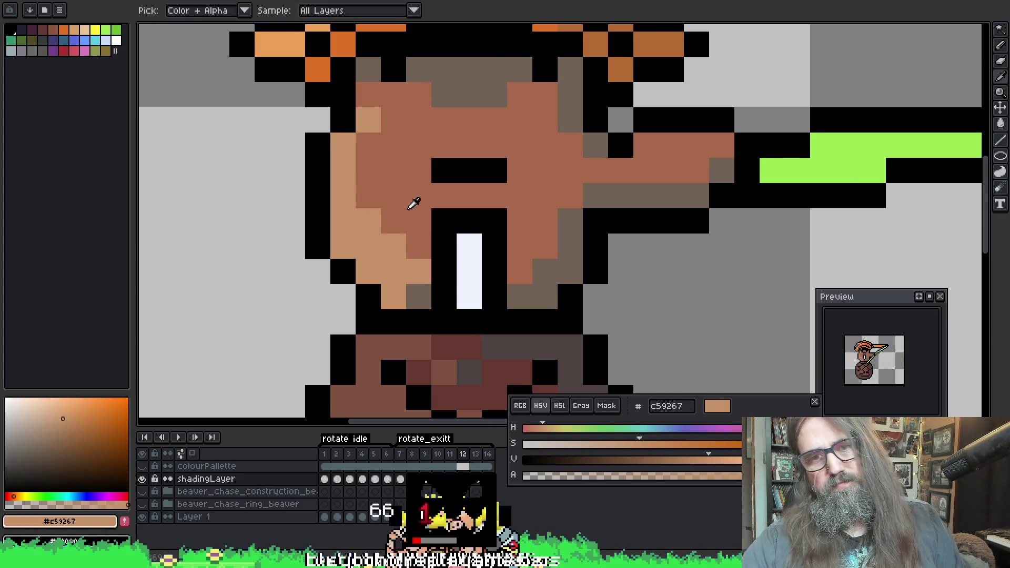
{"action": "left_click", "coordinate": [412, 203], "text": "alt"}
{"action": "left_click", "coordinate": [365, 241]}
{"action": "key", "text": "ctrl+s"}
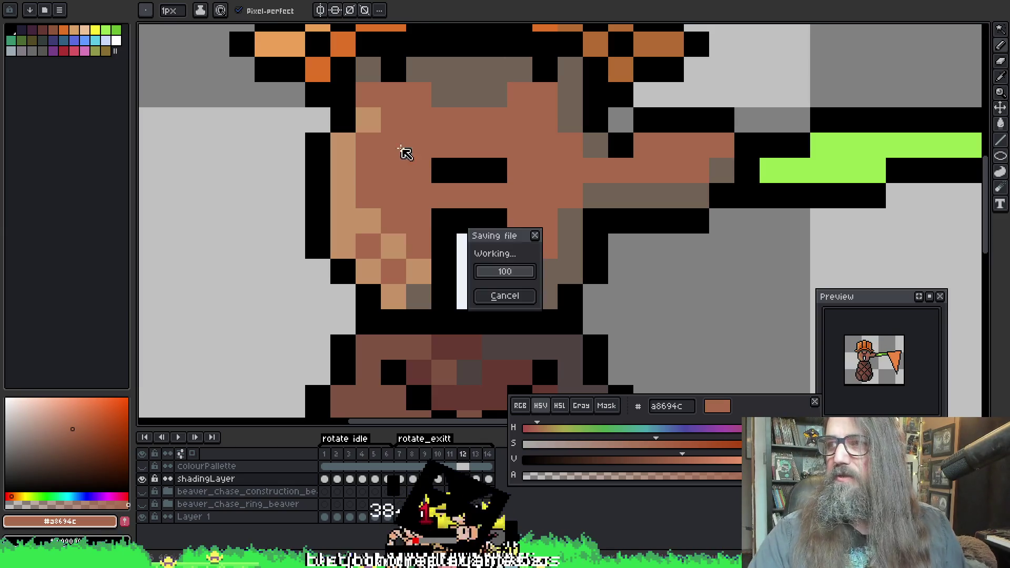
Play the animation to review the face shading, stopping on frame 7
{"action": "key", "text": "period"}
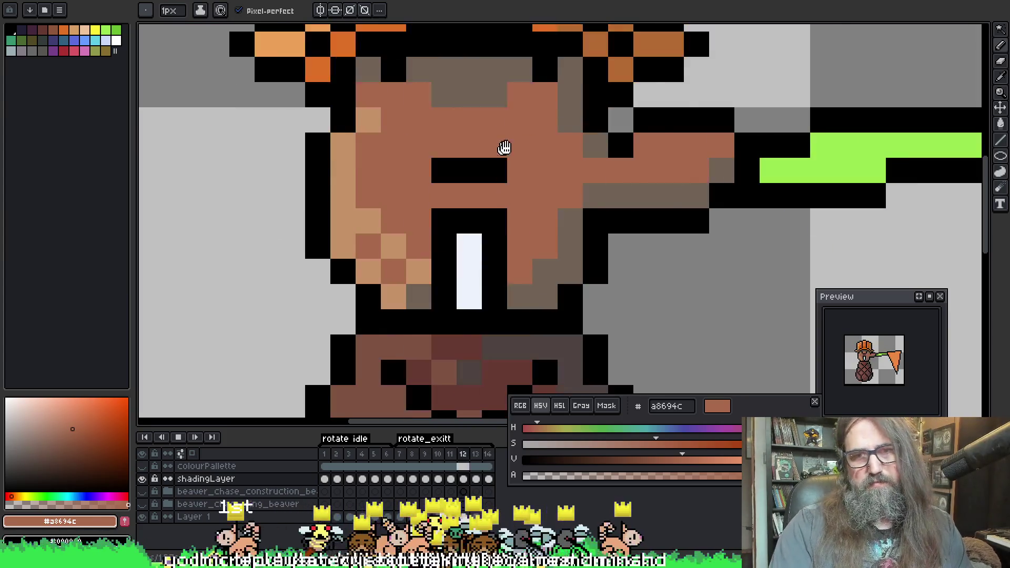
{"action": "scroll", "coordinate": [503, 151], "scroll_direction": "down", "scroll_amount": 2}
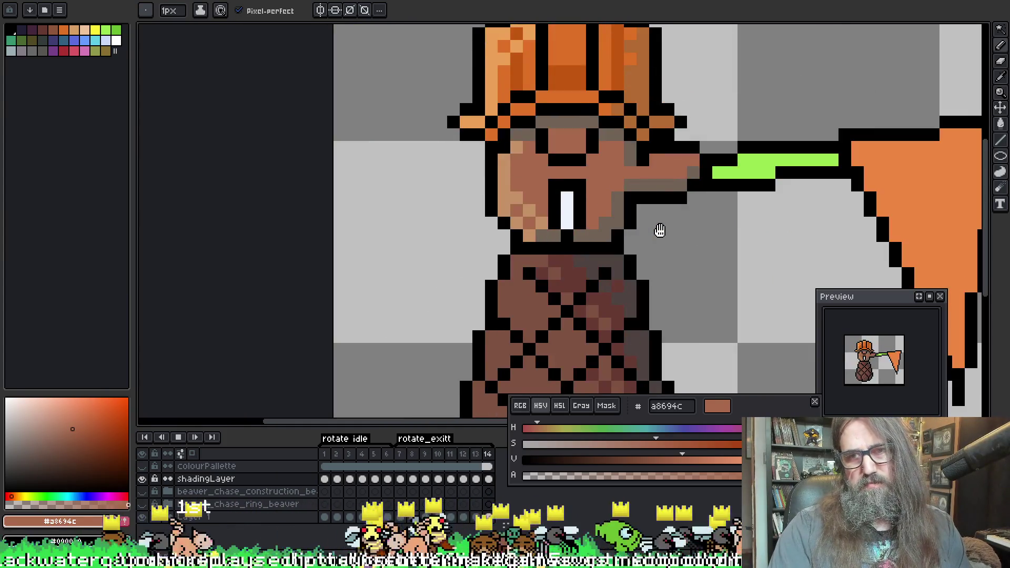
{"action": "left_click", "coordinate": [659, 231]}
{"action": "key", "text": "Return"}
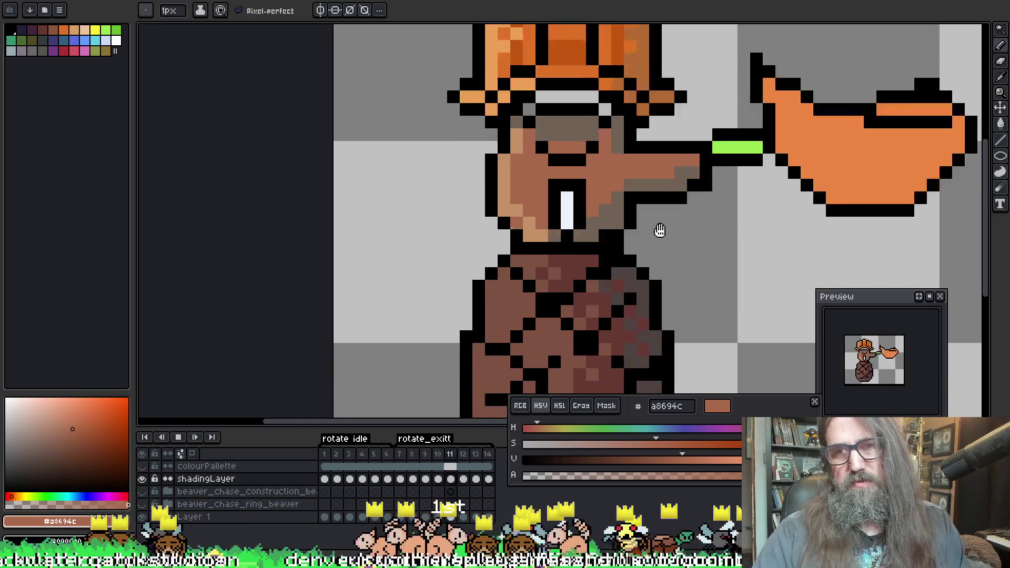
{"action": "scroll", "coordinate": [653, 303], "scroll_direction": "down", "scroll_amount": 2}
{"action": "left_click_drag", "start_coordinate": [653, 304], "coordinate": [570, 325]}
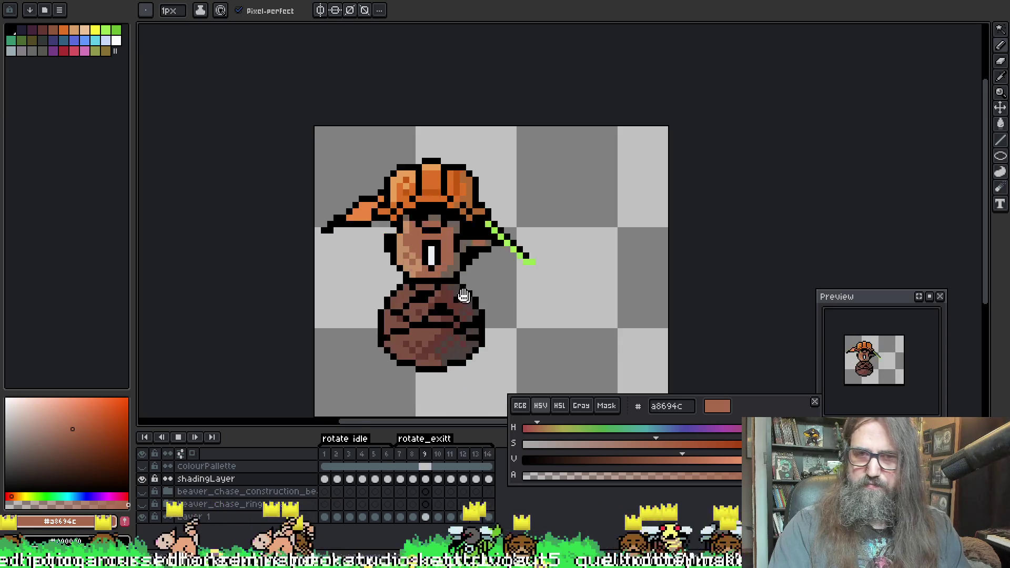
{"action": "scroll", "coordinate": [507, 287], "scroll_direction": "down", "scroll_amount": 6}
{"action": "scroll", "coordinate": [507, 287], "scroll_direction": "up", "scroll_amount": 2}
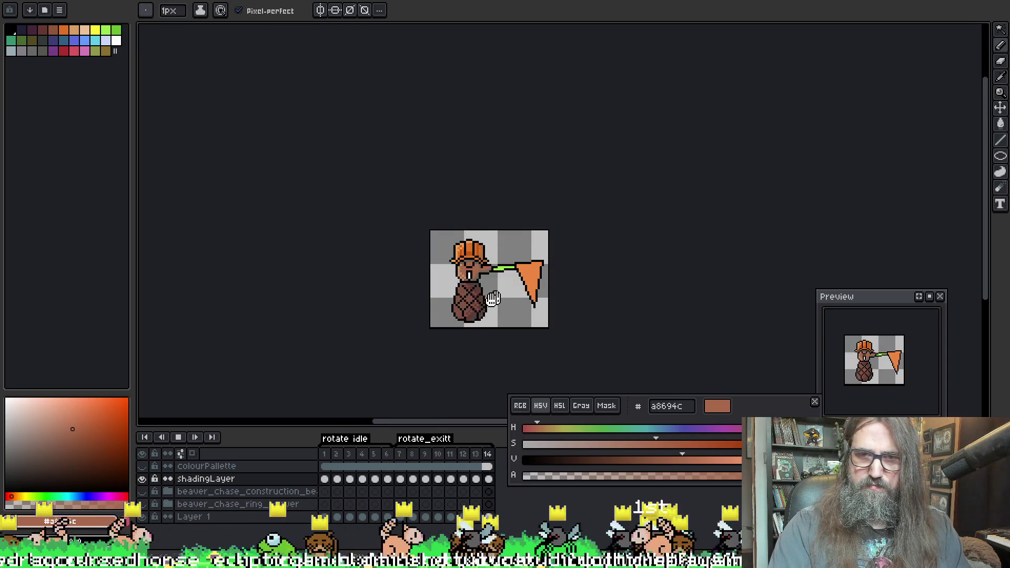
{"action": "scroll", "coordinate": [407, 280], "scroll_direction": "up", "scroll_amount": 1}
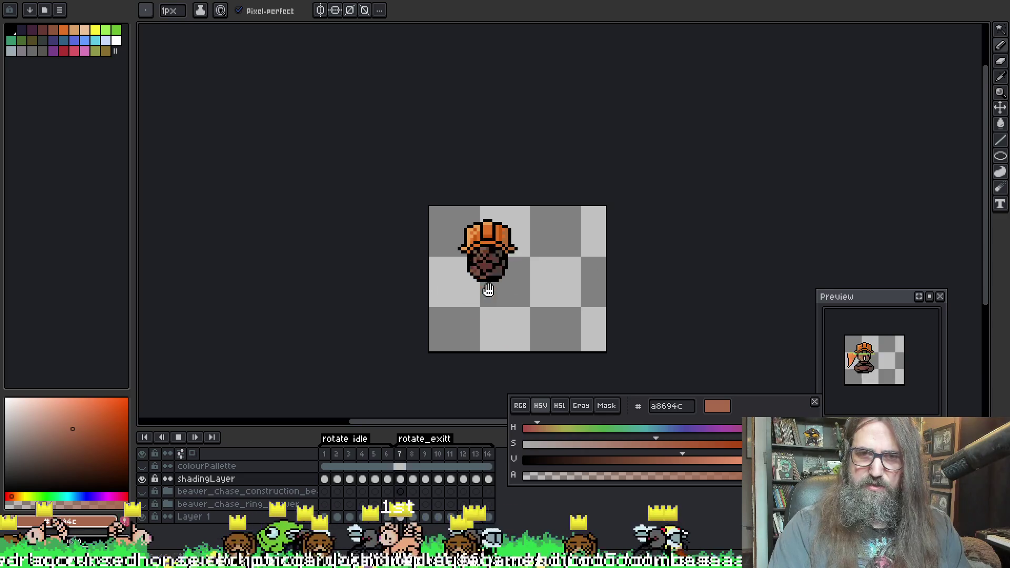
{"action": "key", "text": "Return"}
{"action": "scroll", "coordinate": [484, 282], "scroll_direction": "up", "scroll_amount": 5}
Add a brown shading pixel beside the eye on frame 8, then step through frames 9 to 12
{"action": "key", "text": "Right"}
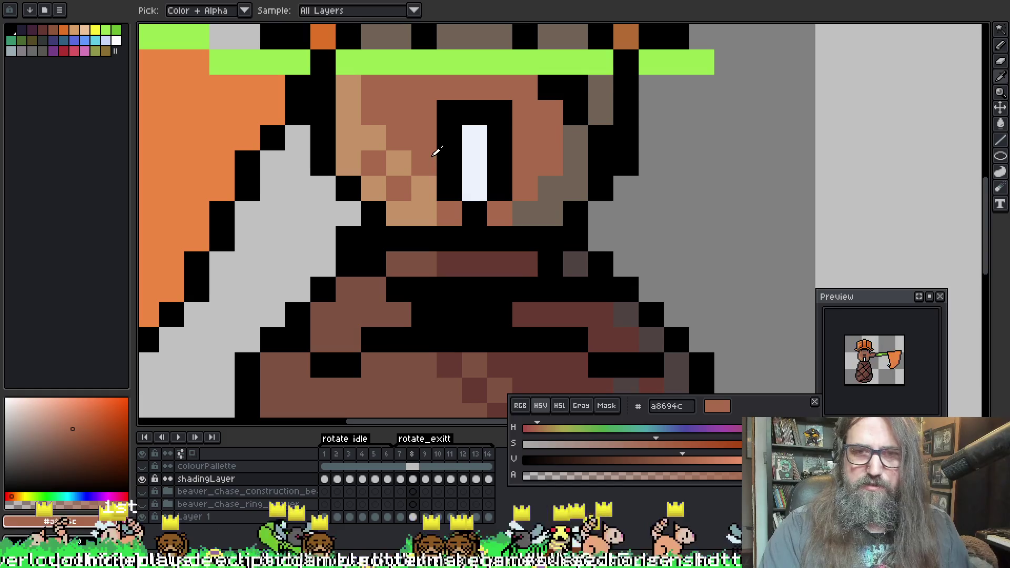
{"action": "left_click", "coordinate": [426, 180]}
{"action": "key", "text": "Right"}
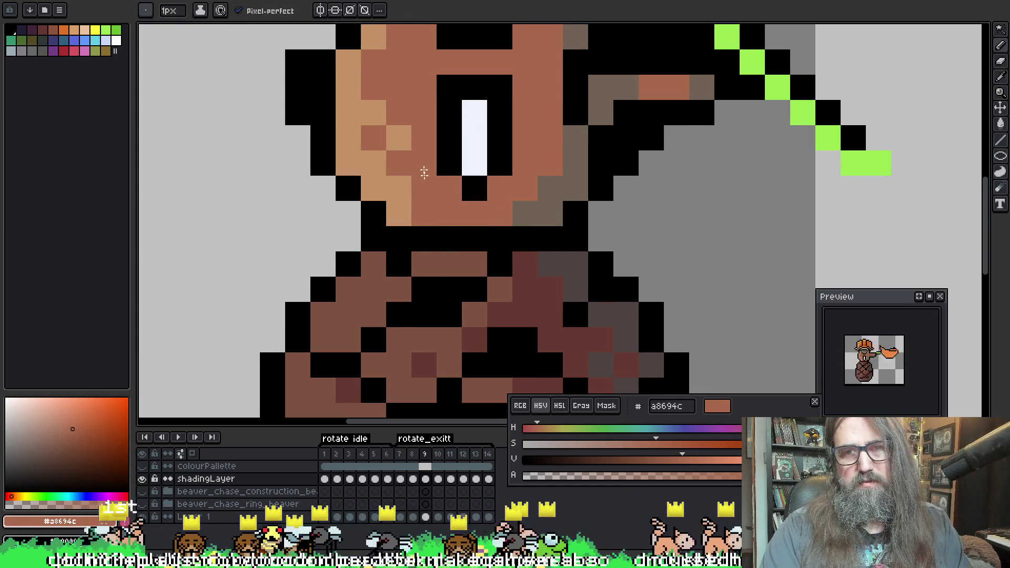
{"action": "key", "text": "Right"}
{"action": "key", "text": "Right"}
{"action": "key", "text": "Right"}
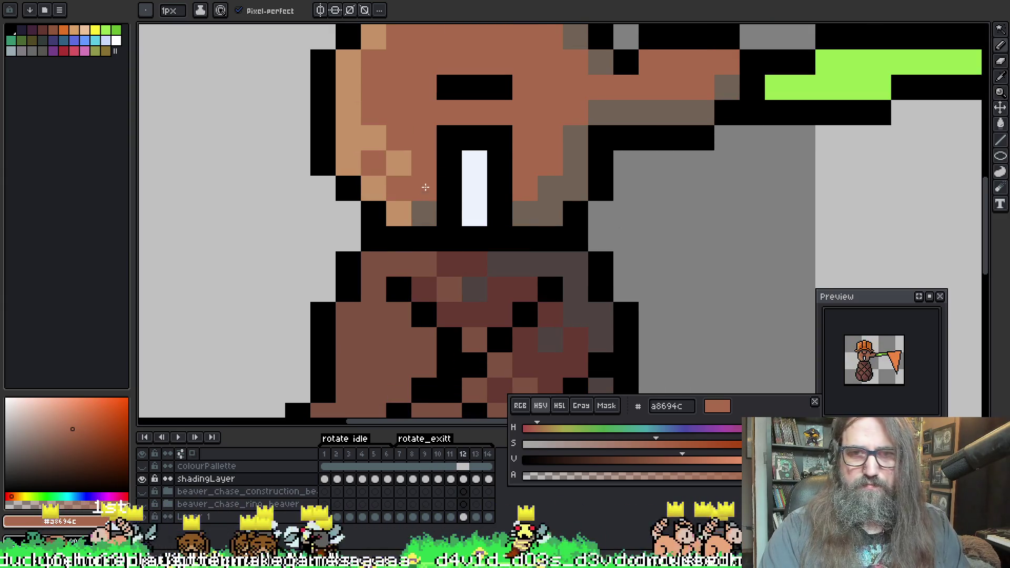
{"action": "key", "text": "Right"}
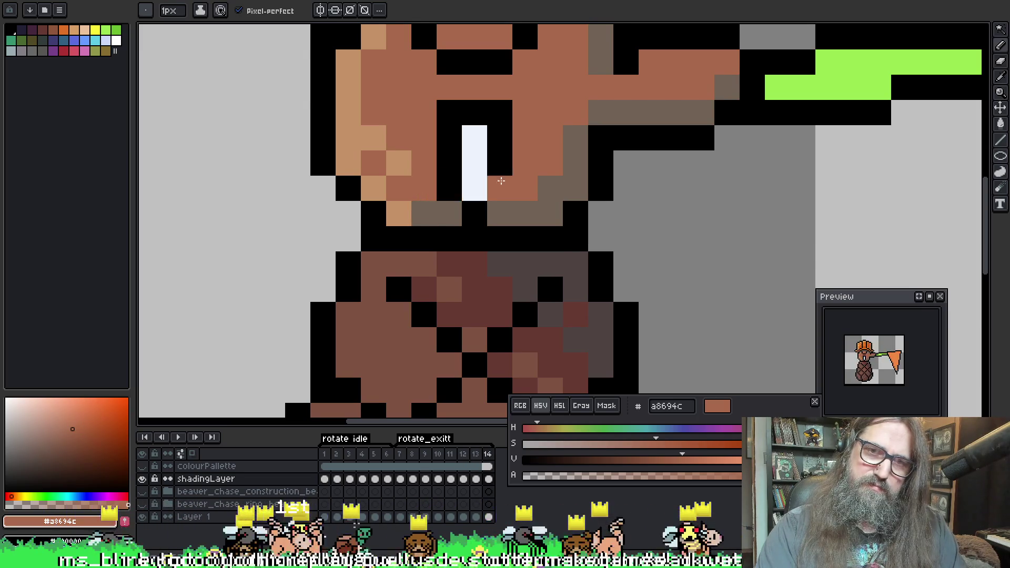
{"action": "scroll", "coordinate": [501, 180], "scroll_direction": "down", "scroll_amount": 5}
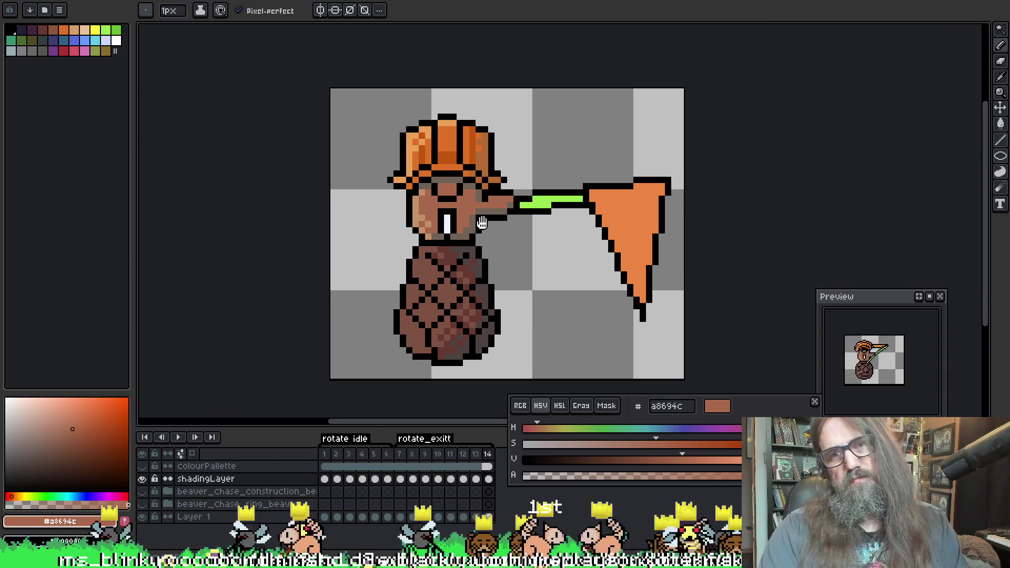
{"action": "key", "text": "Return"}
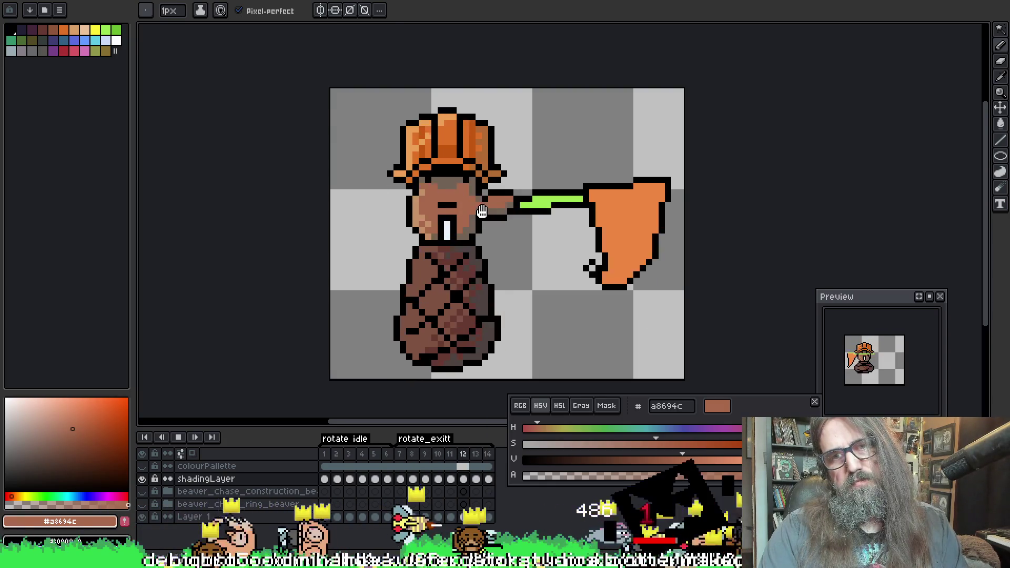
{"action": "scroll", "coordinate": [482, 211], "scroll_direction": "down", "scroll_amount": 2}
{"action": "scroll", "coordinate": [593, 188], "scroll_direction": "down", "scroll_amount": 3}
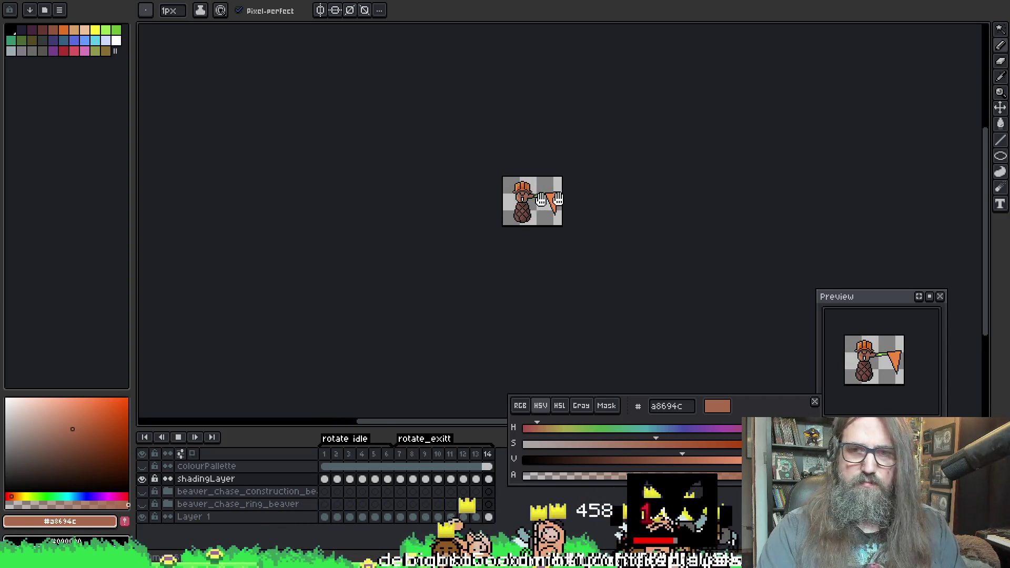
{"action": "scroll", "coordinate": [558, 199], "scroll_direction": "up", "scroll_amount": 2}
{"action": "scroll", "coordinate": [437, 214], "scroll_direction": "up", "scroll_amount": 1}
{"action": "left_click_drag", "start_coordinate": [298, 231], "coordinate": [379, 214]}
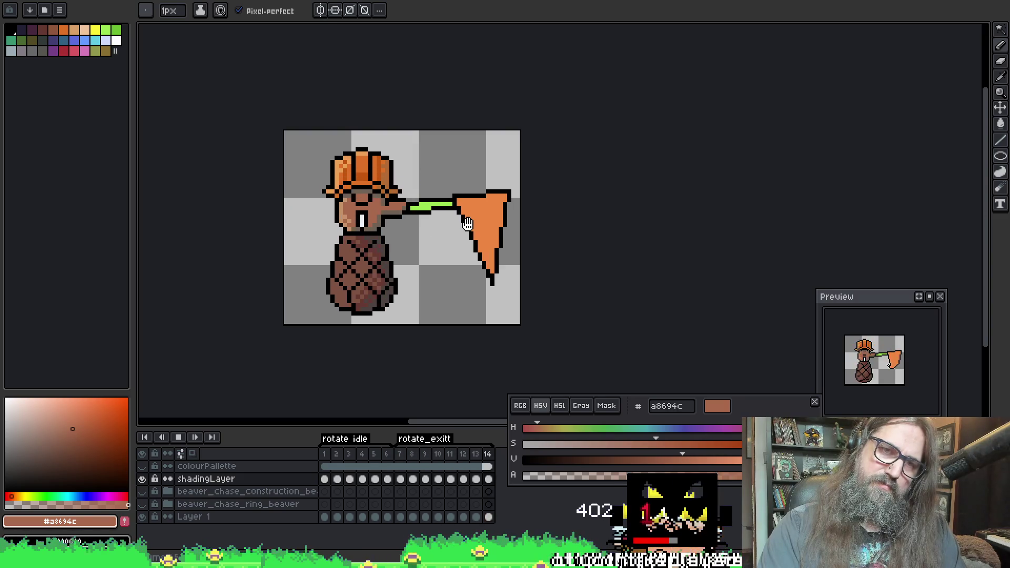
{"action": "scroll", "coordinate": [468, 223], "scroll_direction": "down", "scroll_amount": 2}
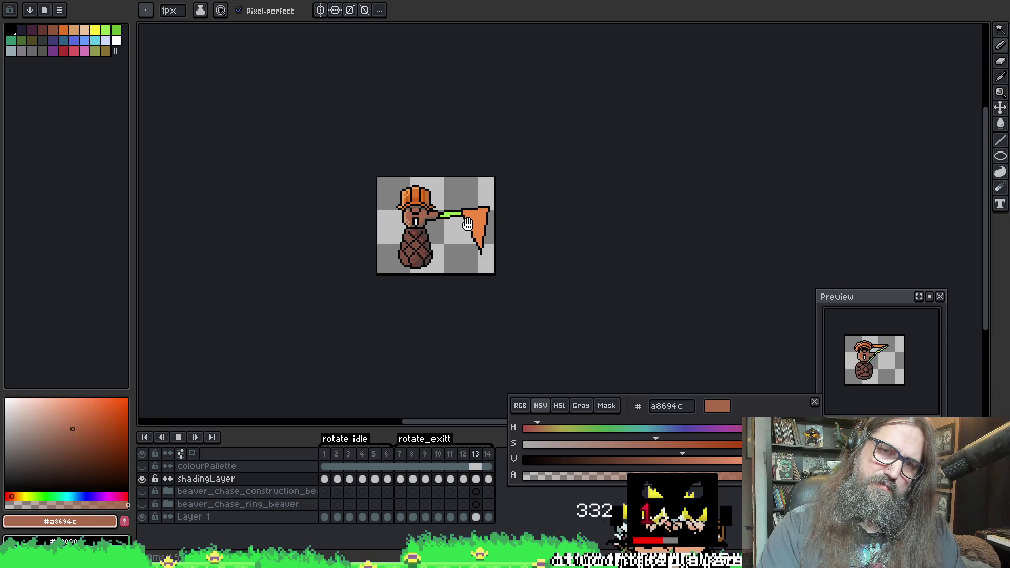
{"action": "scroll", "coordinate": [446, 226], "scroll_direction": "up", "scroll_amount": 2}
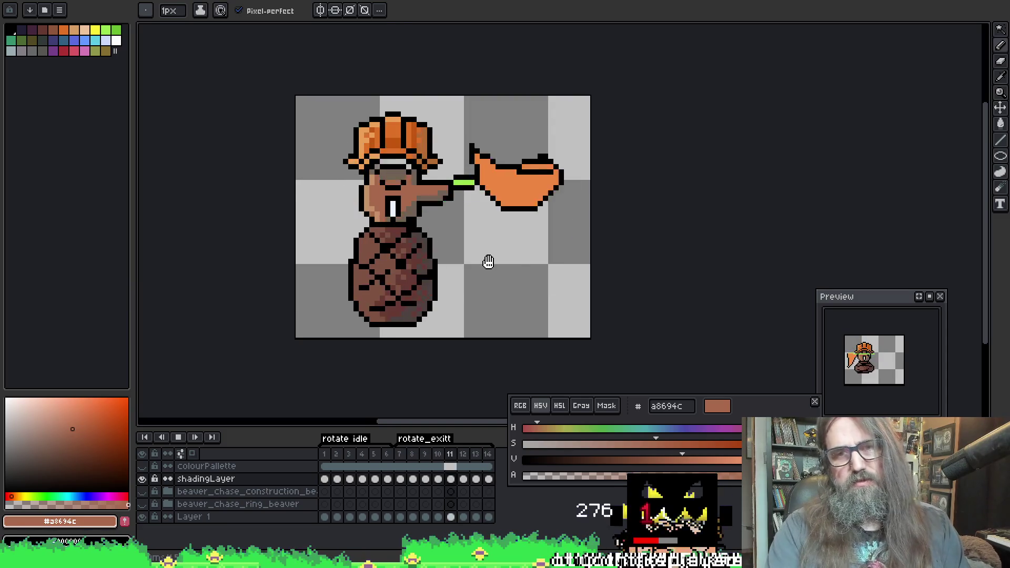
{"action": "scroll", "coordinate": [542, 251], "scroll_direction": "down", "scroll_amount": 1}
{"action": "scroll", "coordinate": [526, 257], "scroll_direction": "down", "scroll_amount": 1}
{"action": "left_click_drag", "start_coordinate": [500, 252], "coordinate": [437, 225]}
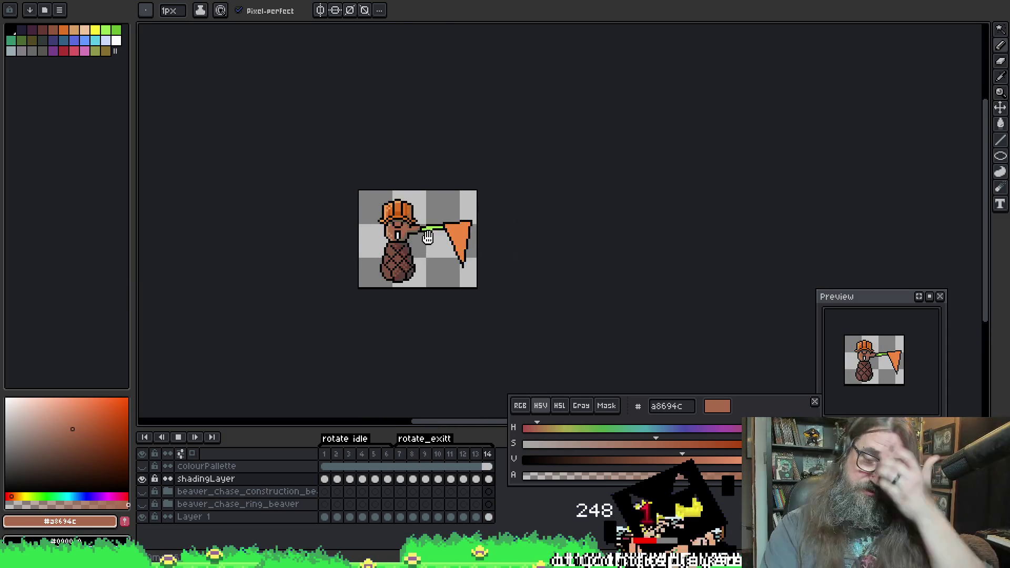
{"action": "scroll", "coordinate": [427, 205], "scroll_direction": "down", "scroll_amount": 2}
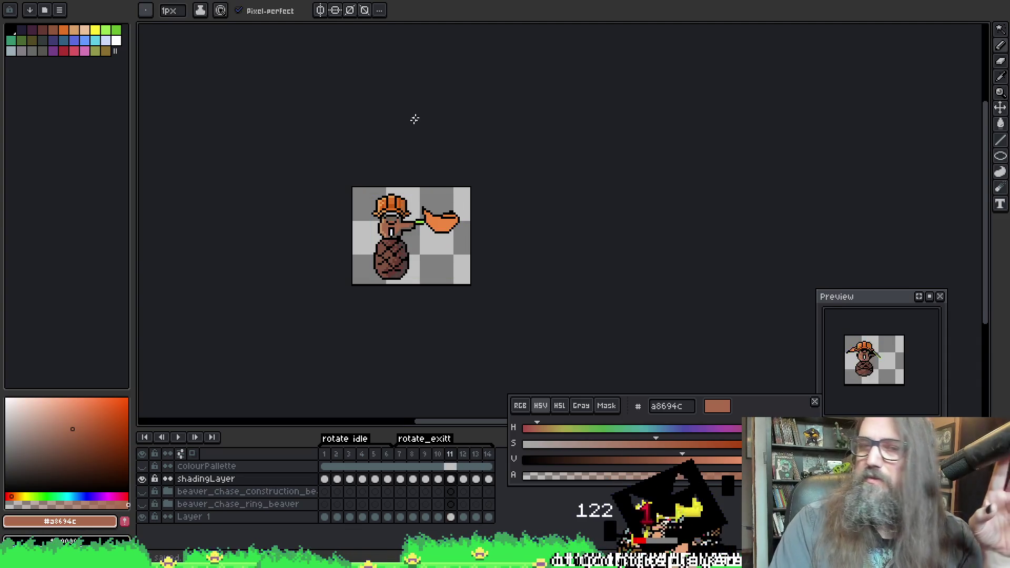
{"action": "scroll", "coordinate": [409, 193], "scroll_direction": "up", "scroll_amount": 3}
{"action": "scroll", "coordinate": [431, 158], "scroll_direction": "down", "scroll_amount": 1}
{"action": "scroll", "coordinate": [433, 160], "scroll_direction": "up", "scroll_amount": 2}
{"action": "mouse_move", "coordinate": [432, 160]}
{"action": "left_mouse_down"}
{"action": "mouse_move", "coordinate": [462, 180]}
{"action": "mouse_move", "coordinate": [477, 211]}
{"action": "left_mouse_up"}
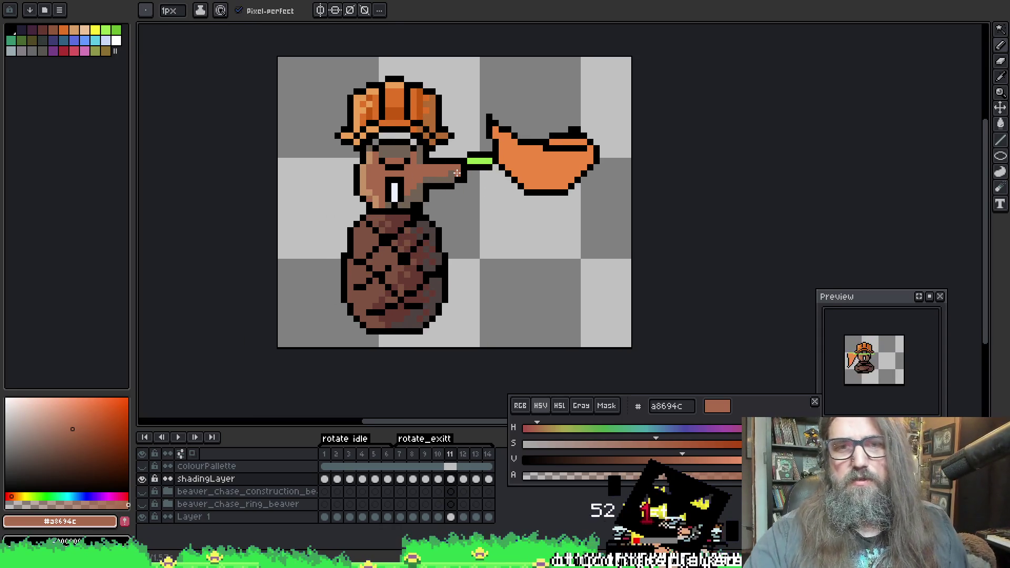
Play the swinging-net animation, saving once and panning the view while it runs
{"action": "left_click", "coordinate": [371, 176], "text": "alt"}
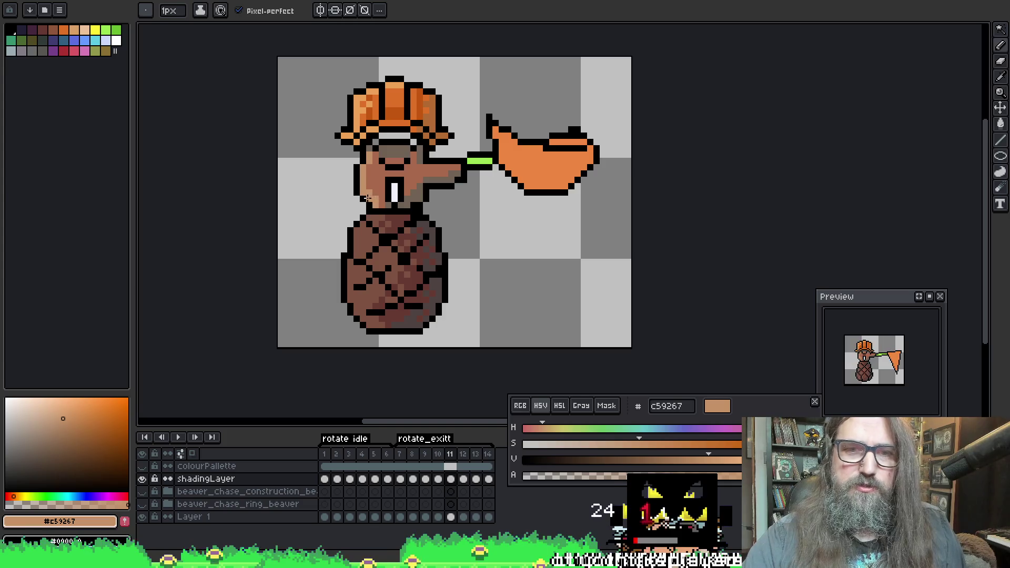
{"action": "key", "text": "Return"}
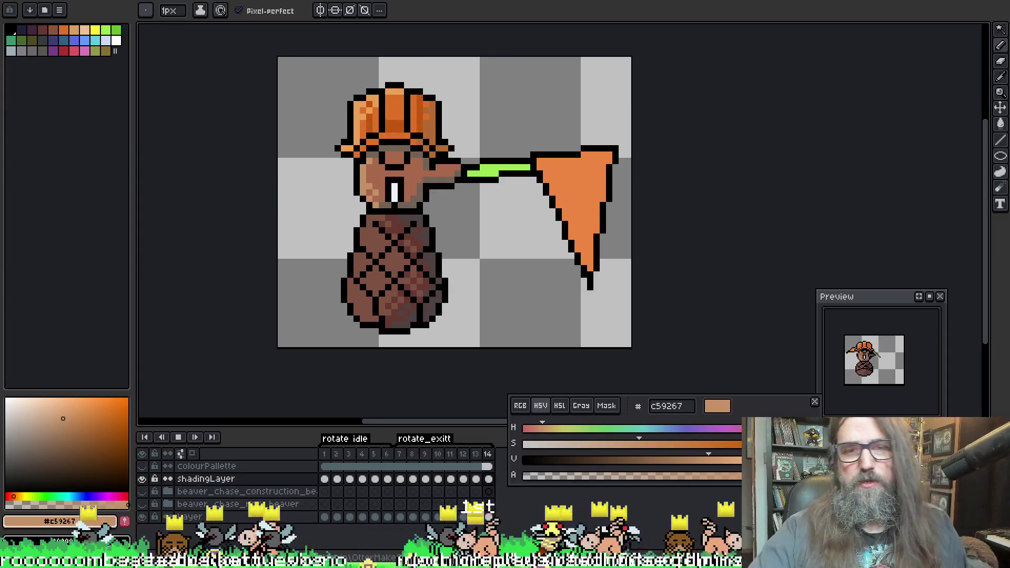
{"action": "key", "text": "ctrl+s"}
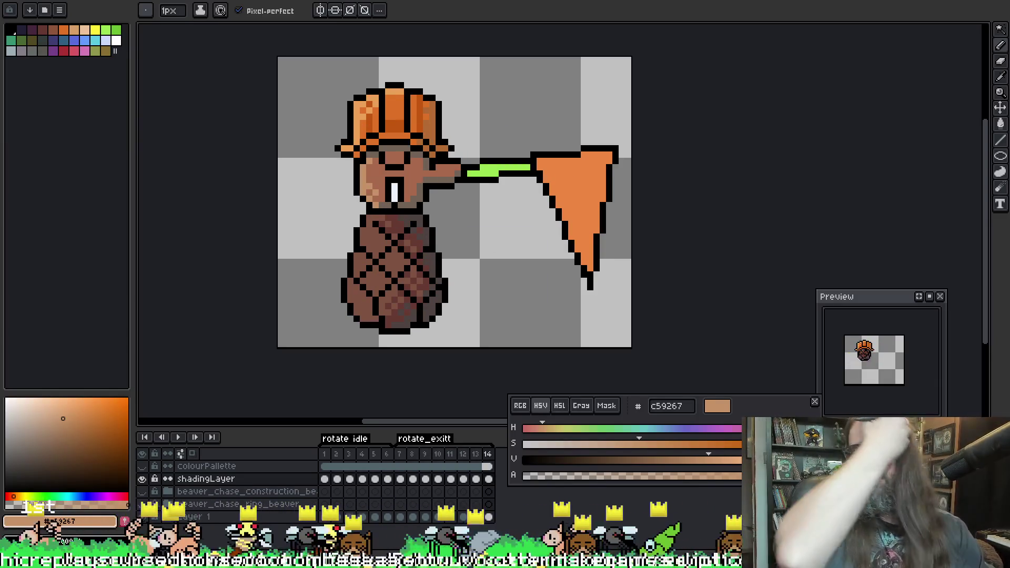
{"action": "key", "text": "Return"}
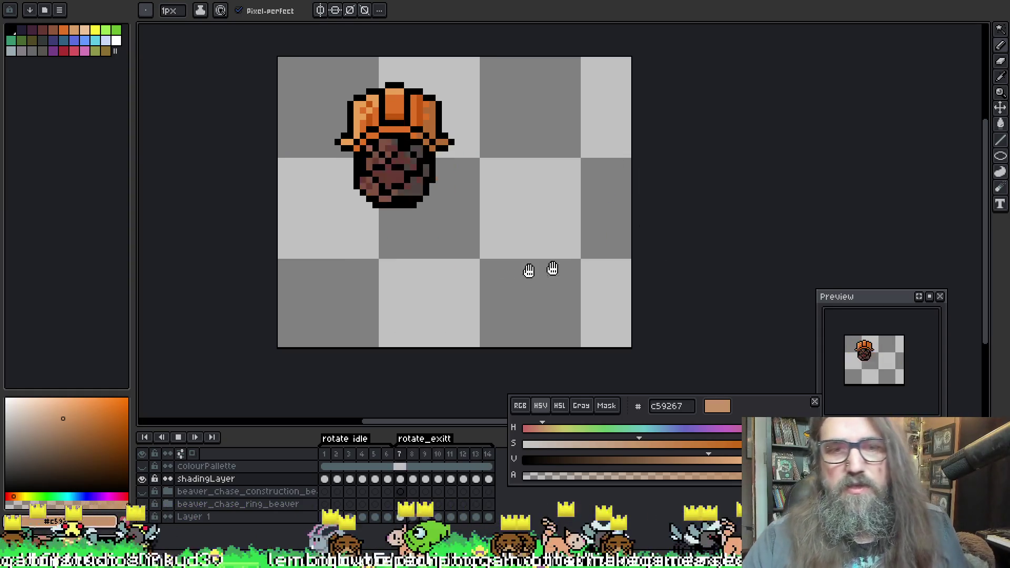
{"action": "left_click_drag", "start_coordinate": [473, 244], "coordinate": [543, 246]}
{"action": "key", "text": "Return"}
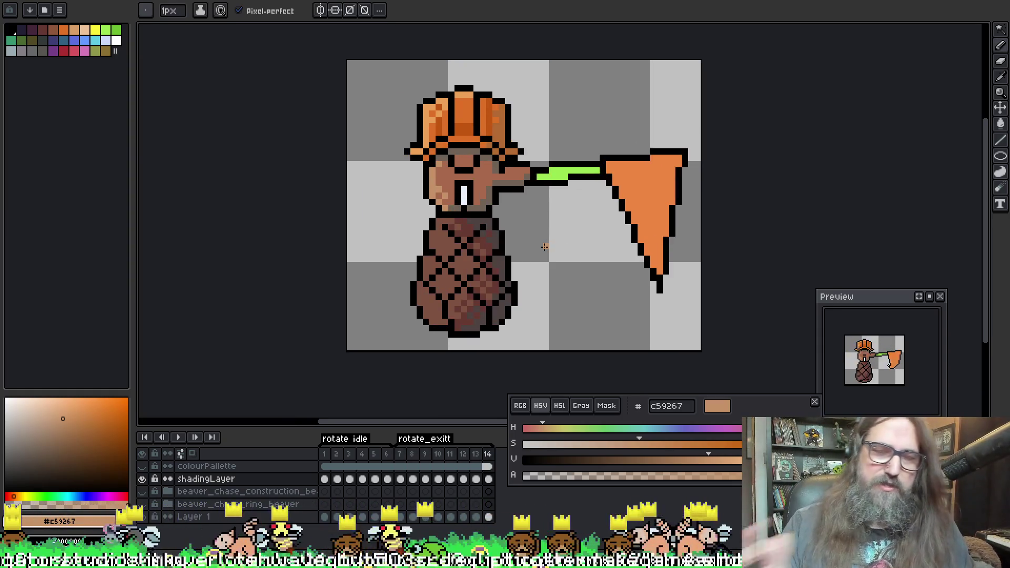
{"action": "key", "text": "Return"}
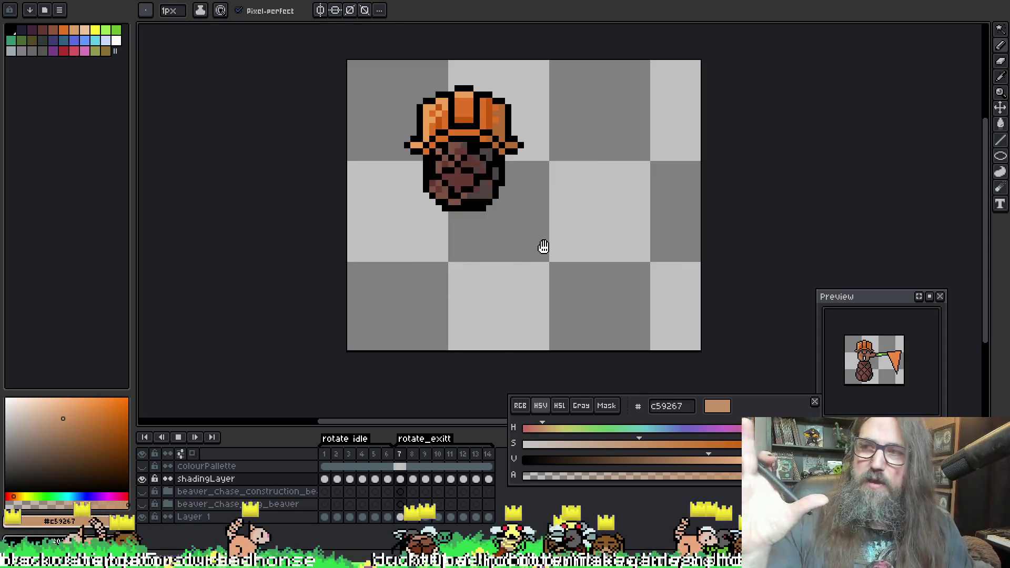
Zoom and pan around the playing beaver, save the sprite again and stop playback
{"action": "left_click_drag", "start_coordinate": [574, 254], "coordinate": [504, 272]}
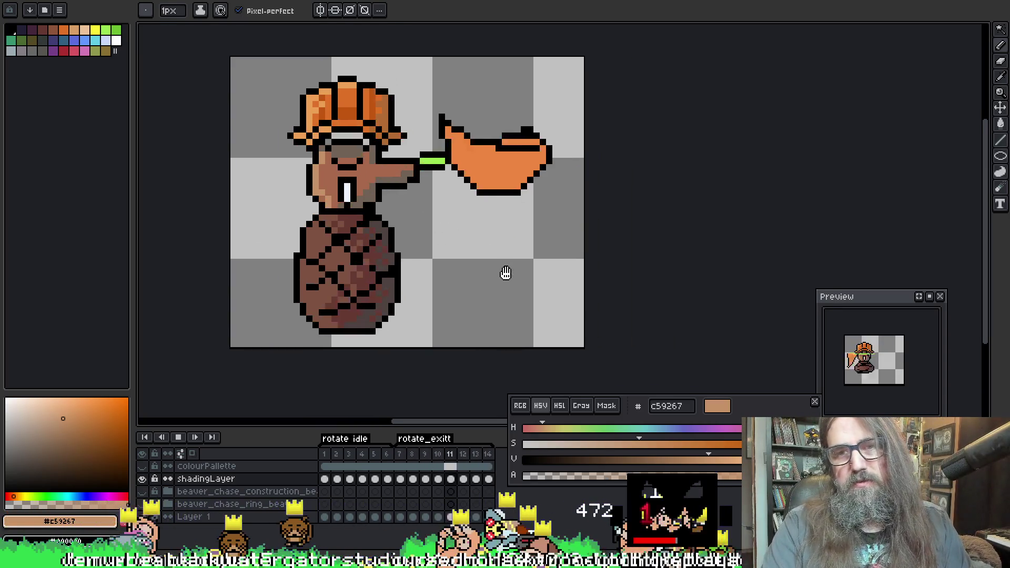
{"action": "scroll", "coordinate": [489, 260], "scroll_direction": "down", "scroll_amount": 1}
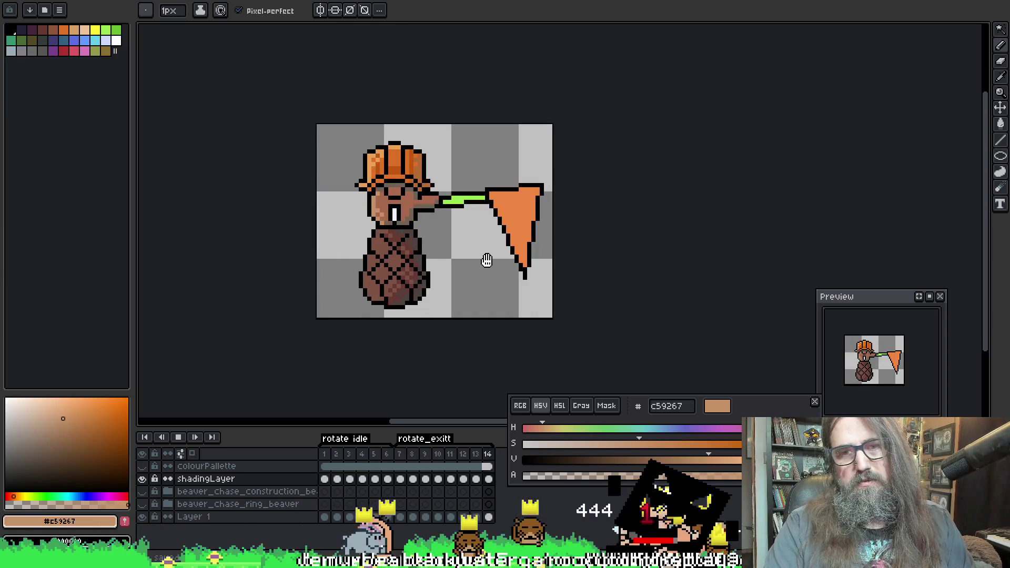
{"action": "scroll", "coordinate": [479, 264], "scroll_direction": "down", "scroll_amount": 1}
{"action": "scroll", "coordinate": [462, 272], "scroll_direction": "up", "scroll_amount": 1}
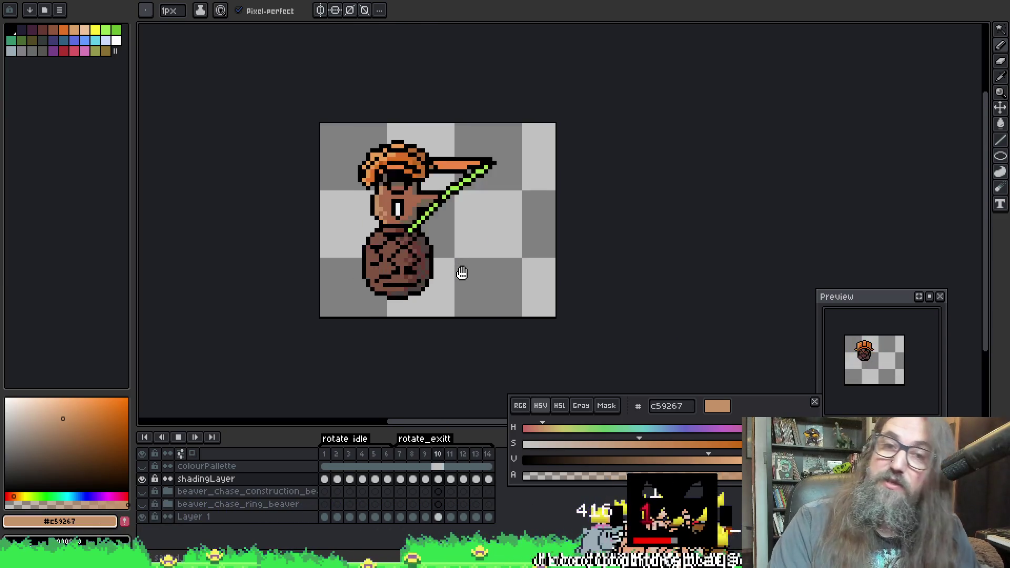
{"action": "scroll", "coordinate": [421, 263], "scroll_direction": "up", "scroll_amount": 2}
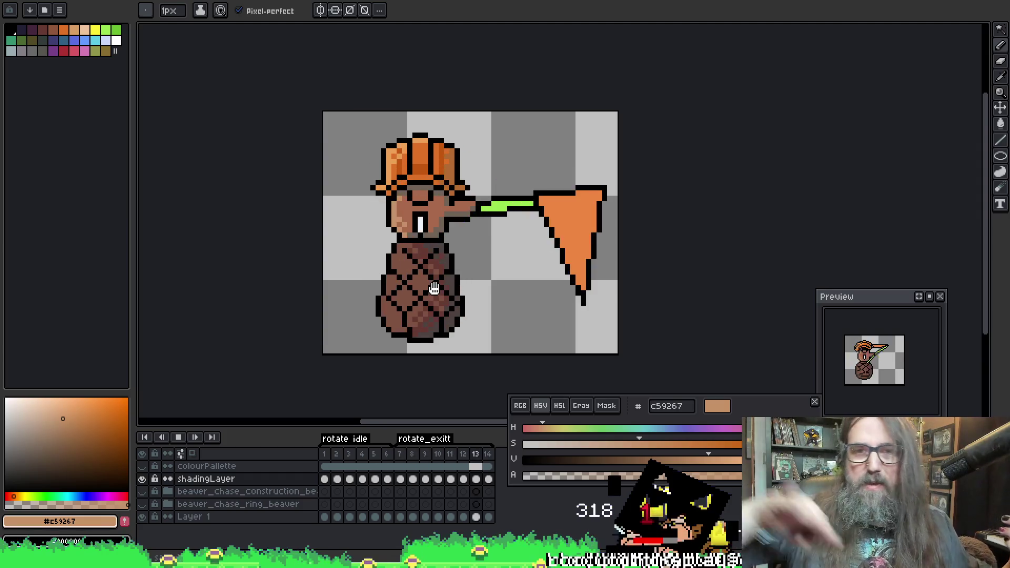
{"action": "key", "text": "ctrl+s"}
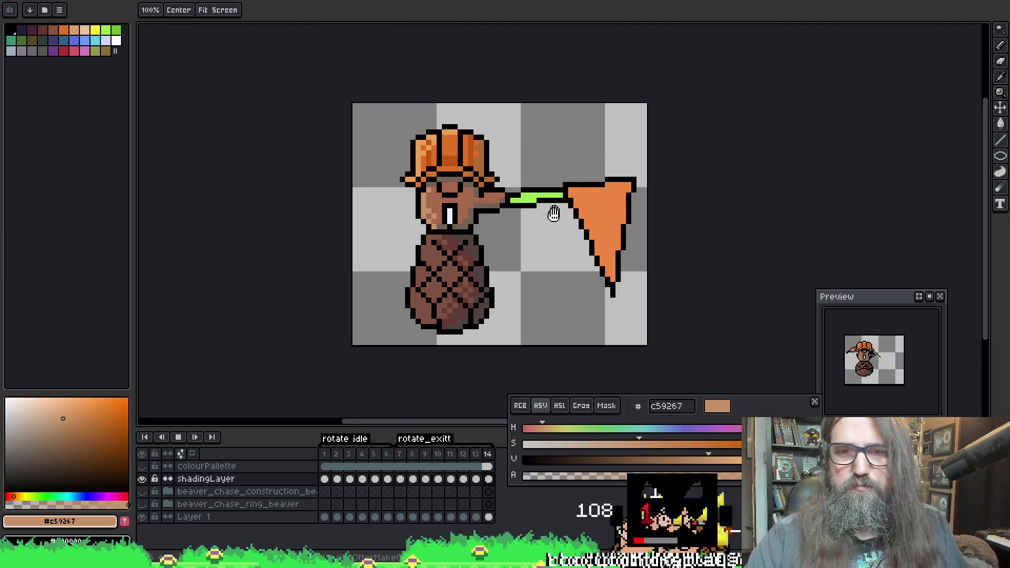
{"action": "key", "text": "Return"}
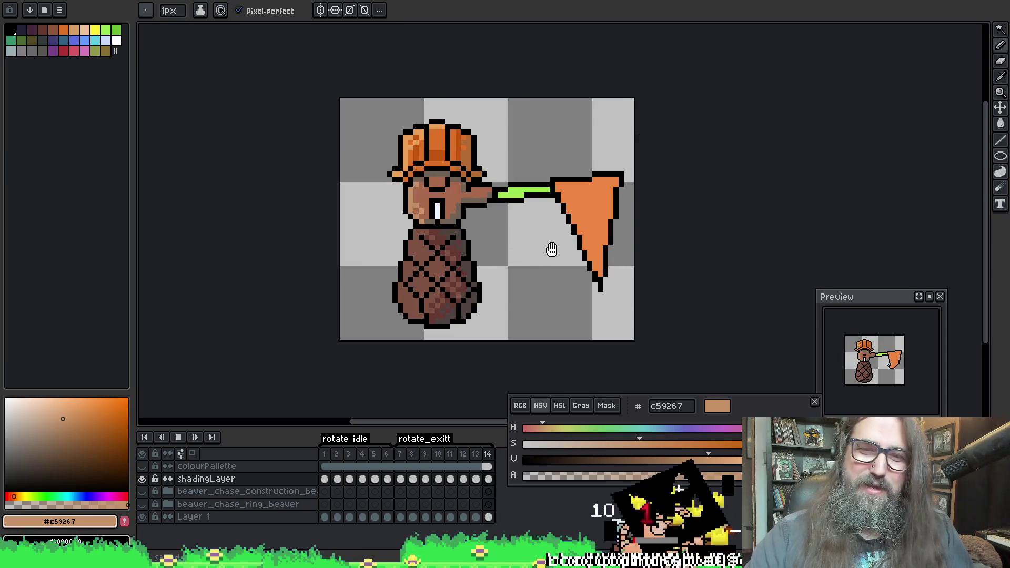
{"action": "left_click_drag", "start_coordinate": [577, 284], "coordinate": [620, 262]}
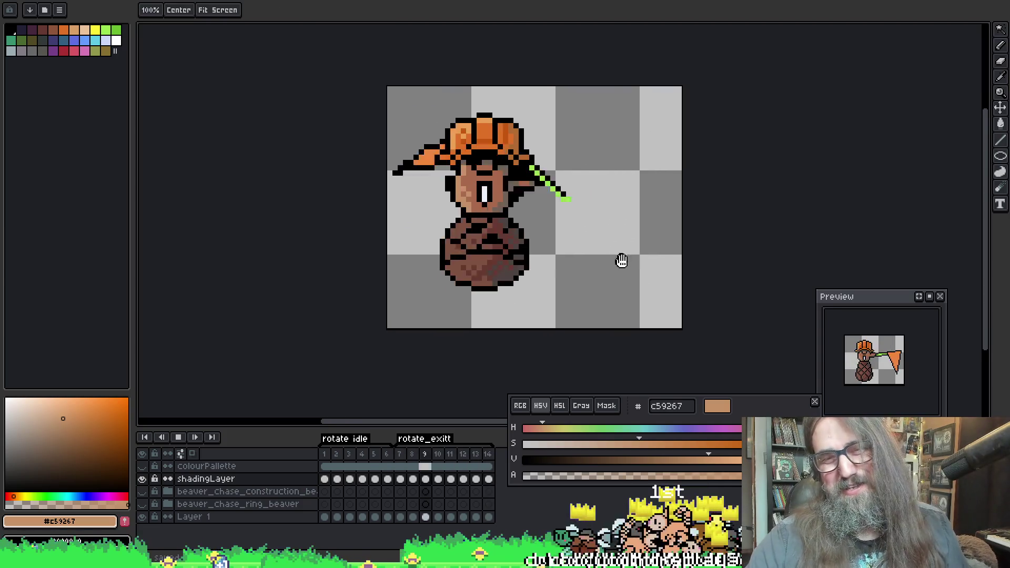
{"action": "left_click_drag", "start_coordinate": [590, 225], "coordinate": [594, 234]}
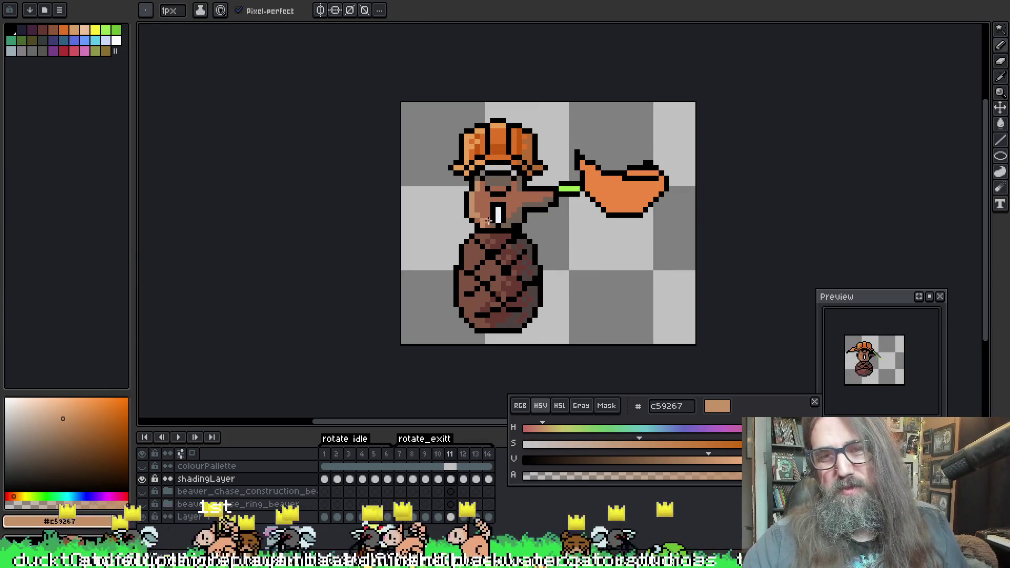
Play and stop the animation, compare swing frames 10 and 11, and sample the beaver's face brown
{"action": "key", "text": "Return"}
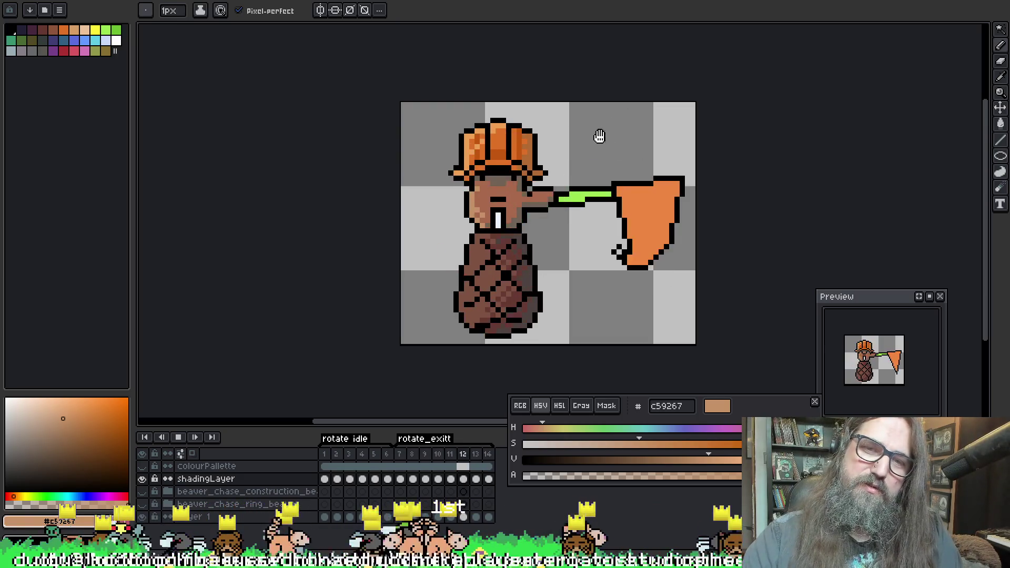
{"action": "key", "text": "Return"}
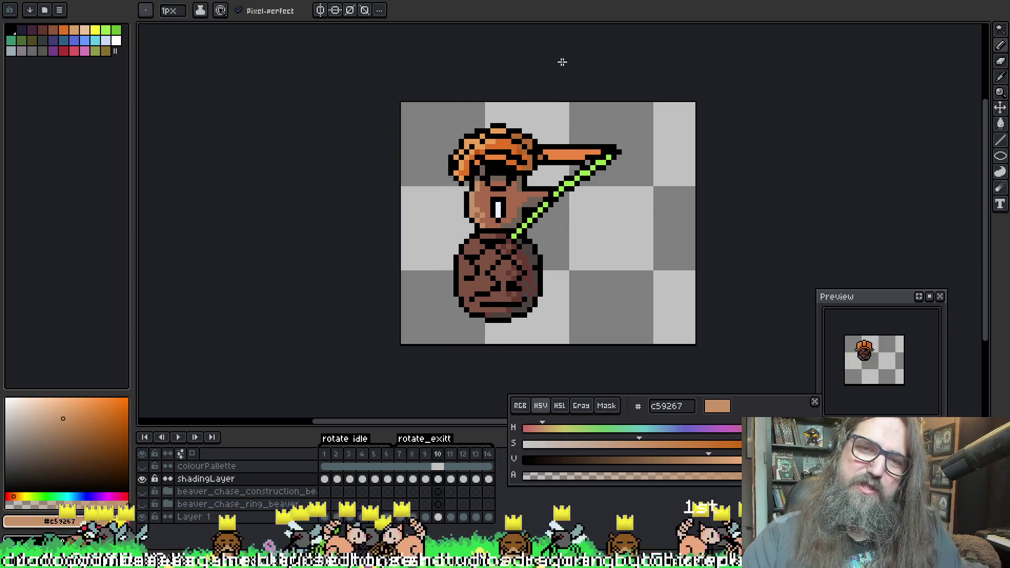
{"action": "key", "text": "Right"}
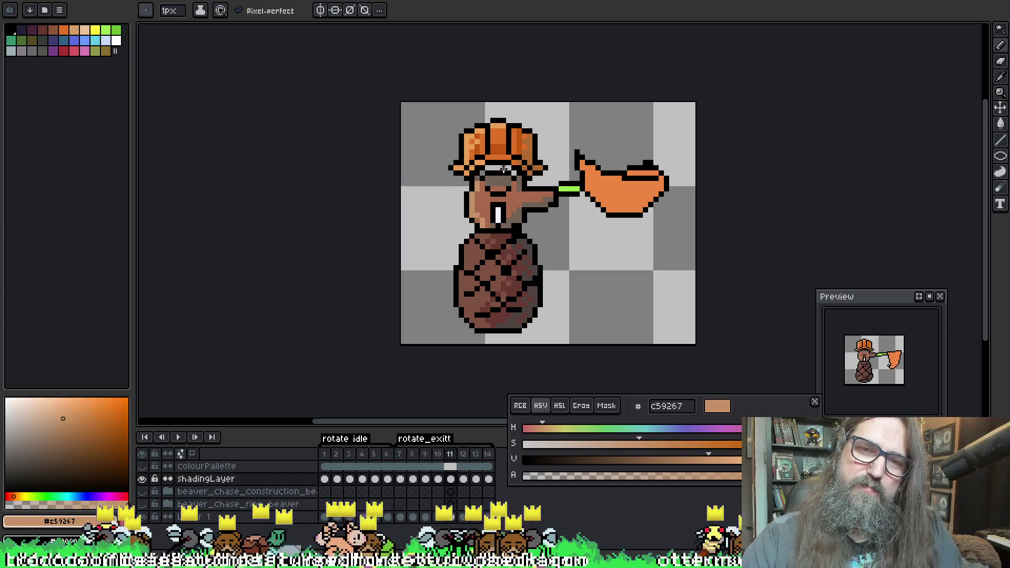
{"action": "key", "text": "Left"}
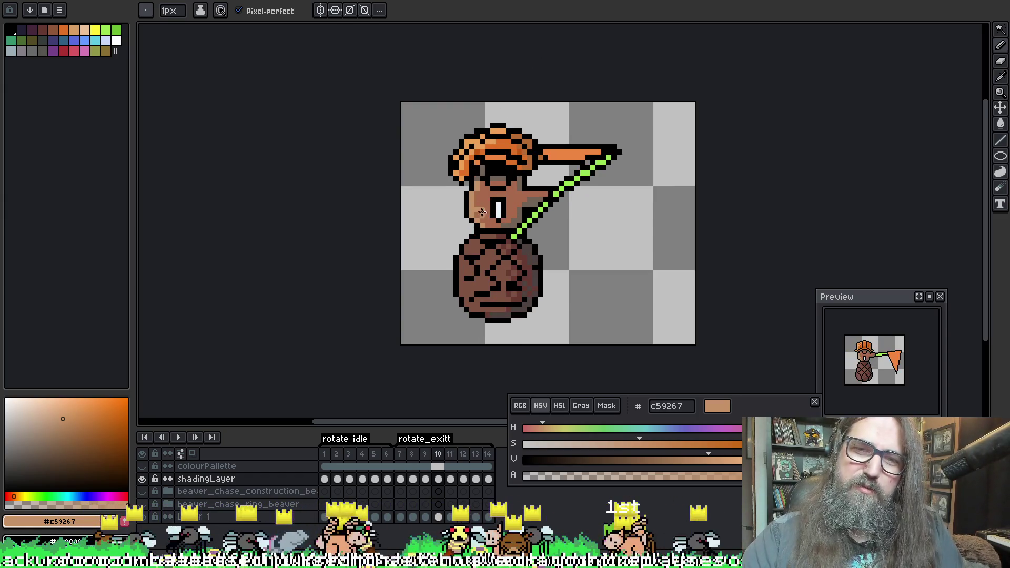
{"action": "key", "text": "Right"}
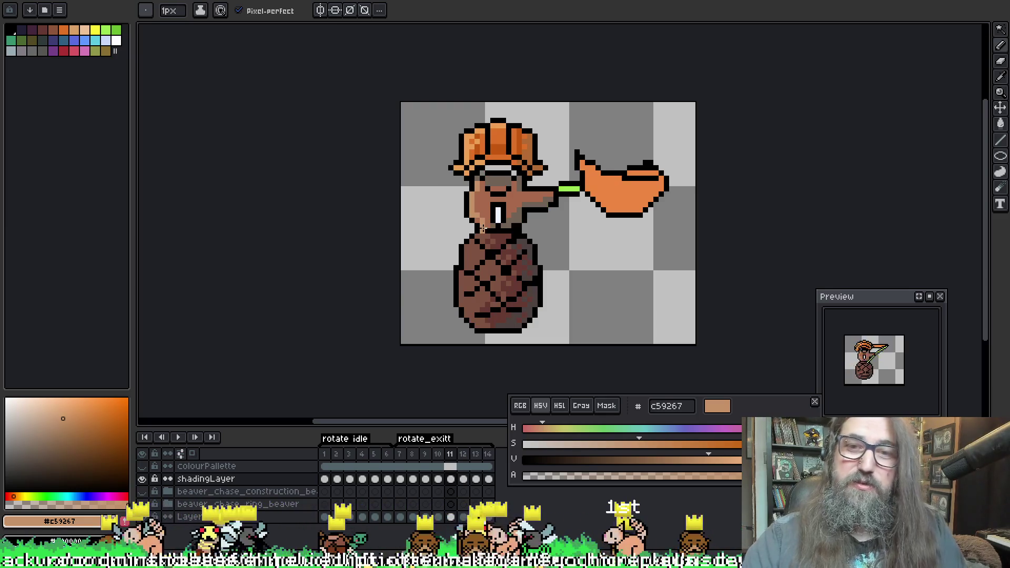
{"action": "left_click", "coordinate": [501, 206], "text": "alt"}
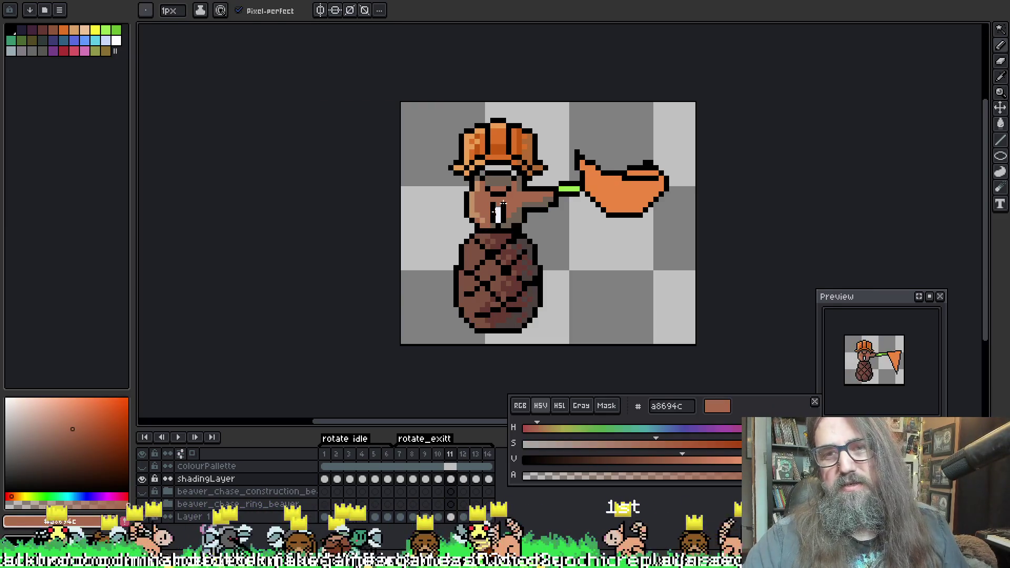
{"action": "key", "text": "Left"}
{"action": "key", "text": "Right"}
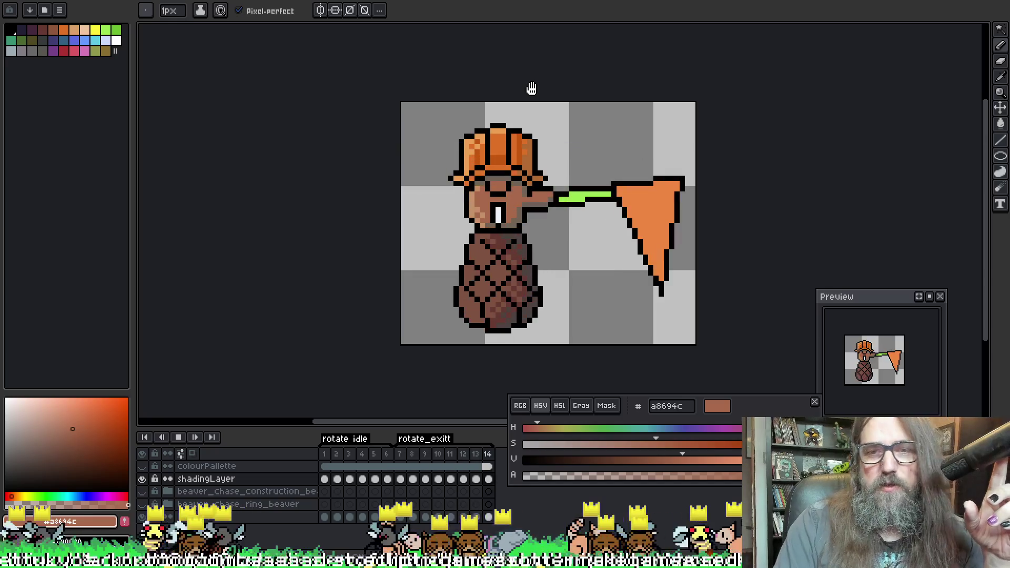
Replay the swing, stop on frame 8, and sample grey-brown 706255 from the beaver
{"action": "mouse_move", "coordinate": [531, 88]}
{"action": "left_mouse_down"}
{"action": "mouse_move", "coordinate": [542, 176]}
{"action": "mouse_move", "coordinate": [499, 153]}
{"action": "mouse_move", "coordinate": [402, 181]}
{"action": "left_mouse_up"}
{"action": "scroll", "coordinate": [498, 153], "scroll_direction": "down", "scroll_amount": 1}
{"action": "scroll", "coordinate": [402, 180], "scroll_direction": "up", "scroll_amount": 2}
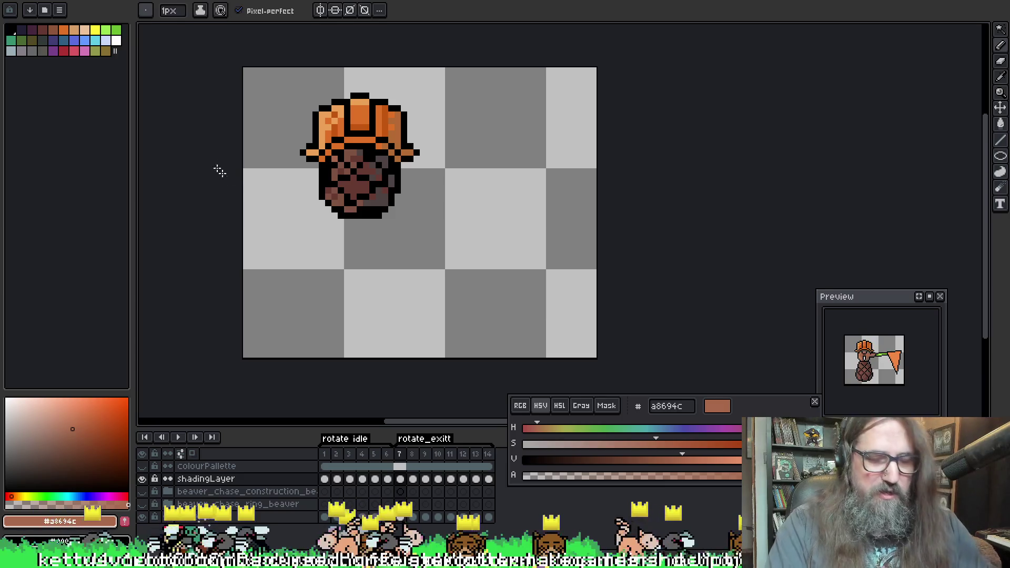
{"action": "left_click_drag", "start_coordinate": [359, 188], "coordinate": [381, 211]}
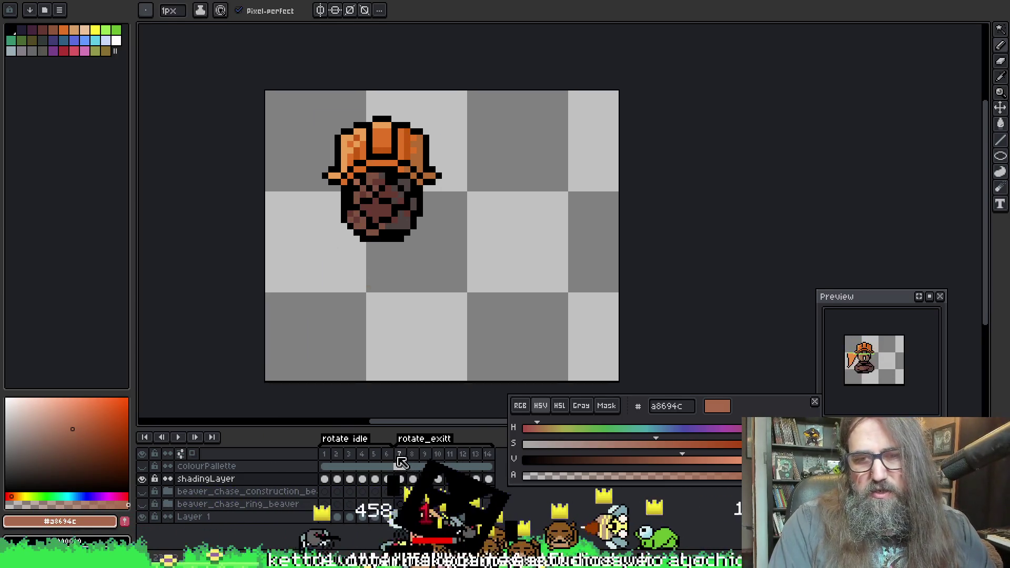
{"action": "key", "text": "Return"}
{"action": "scroll", "coordinate": [429, 294], "scroll_direction": "down", "scroll_amount": 1}
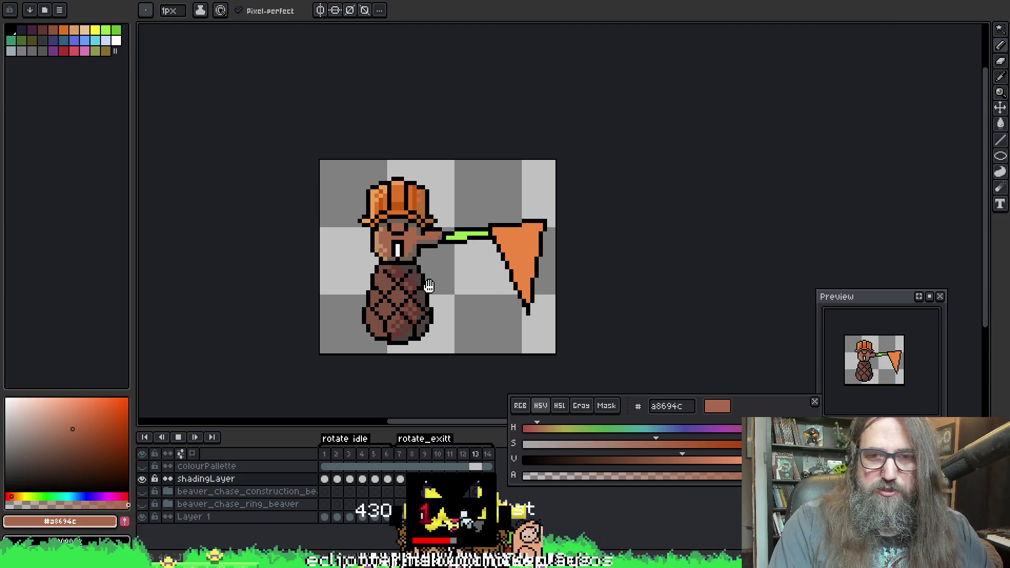
{"action": "scroll", "coordinate": [410, 263], "scroll_direction": "up", "scroll_amount": 1}
{"action": "scroll", "coordinate": [405, 270], "scroll_direction": "down", "scroll_amount": 1}
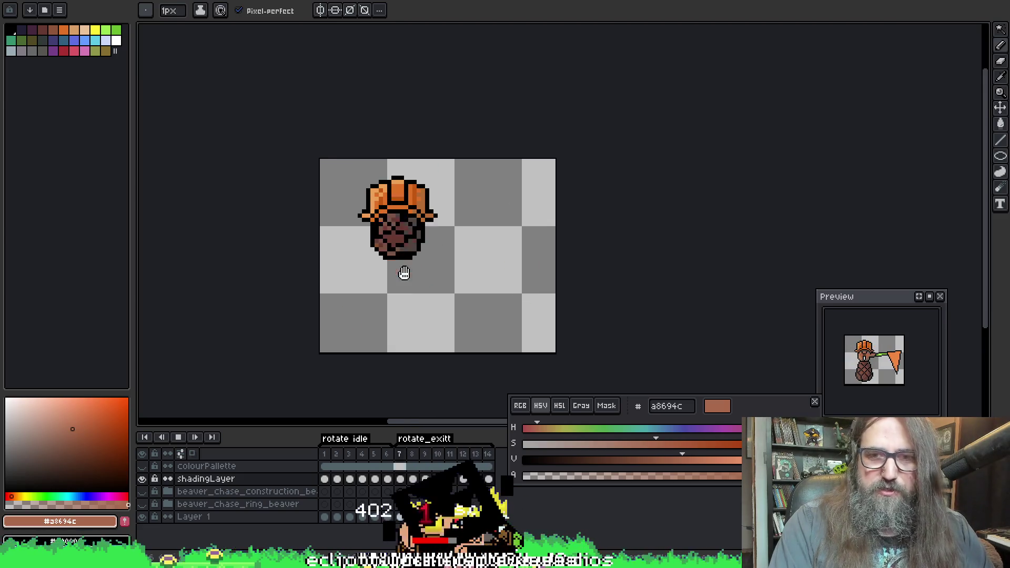
{"action": "scroll", "coordinate": [406, 270], "scroll_direction": "up", "scroll_amount": 3}
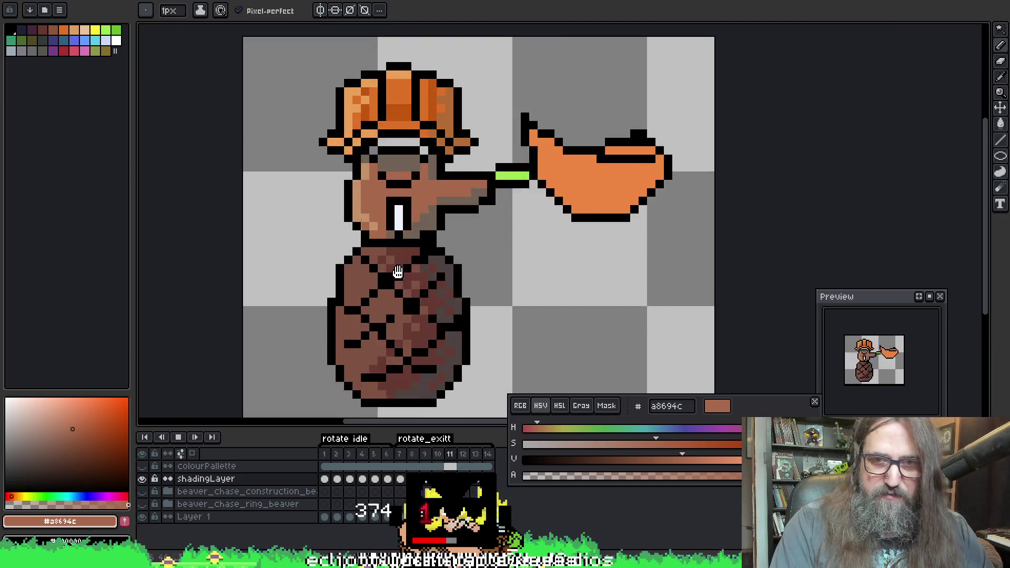
{"action": "key", "text": "Return"}
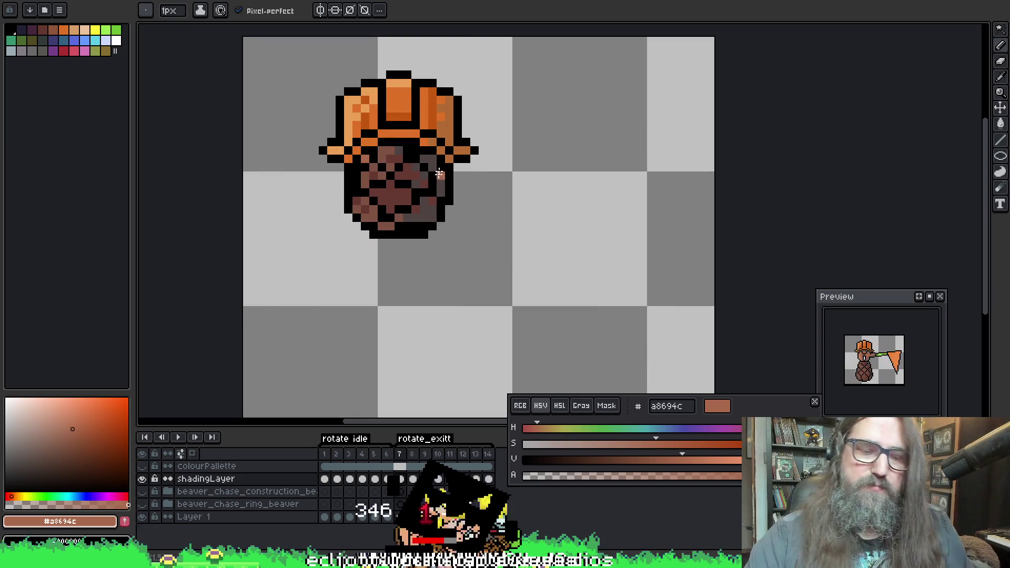
{"action": "key", "text": "Right"}
{"action": "left_click", "coordinate": [433, 224], "text": "alt"}
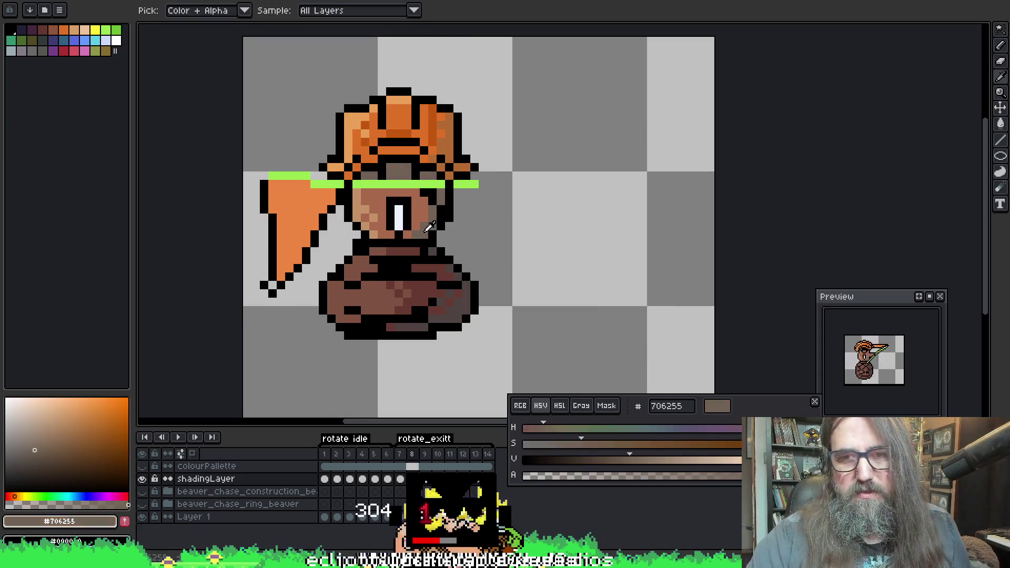
Compare frames 7 and 8, then play and stop the net-swinging animation
{"action": "key", "text": "Left"}
{"action": "key", "text": "Right"}
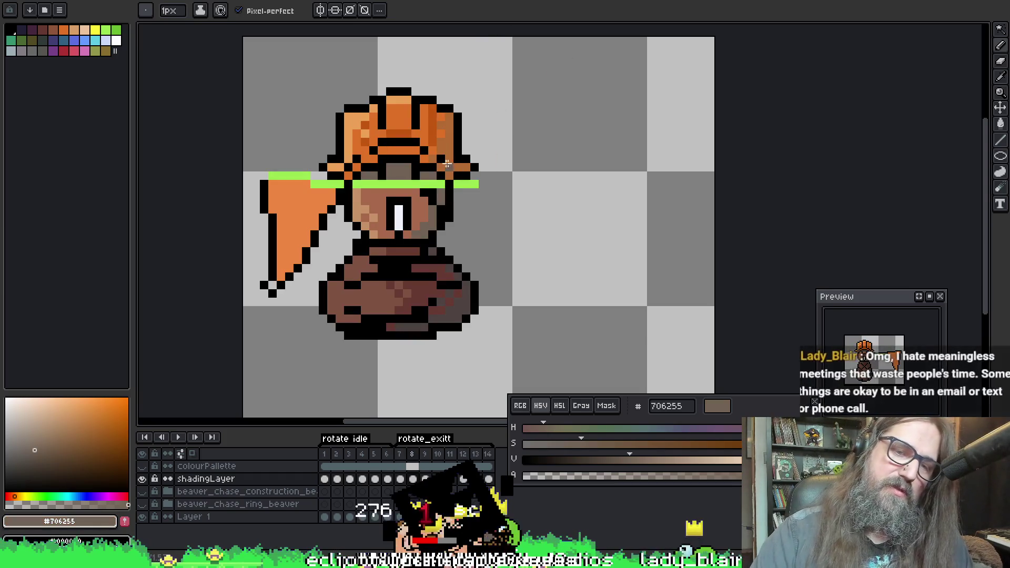
{"action": "key", "text": "Left"}
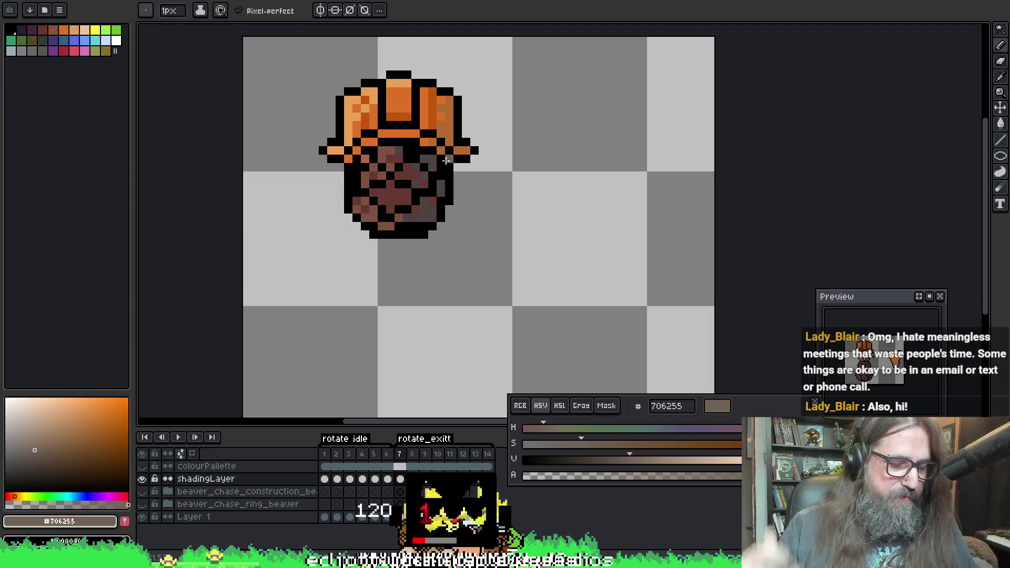
{"action": "key", "text": "Return"}
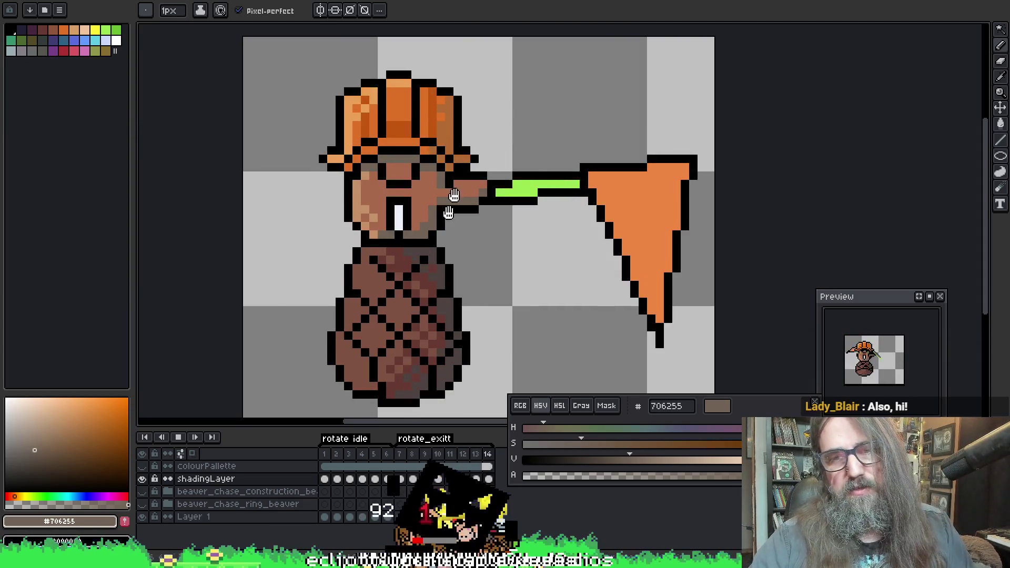
{"action": "key", "text": "Return"}
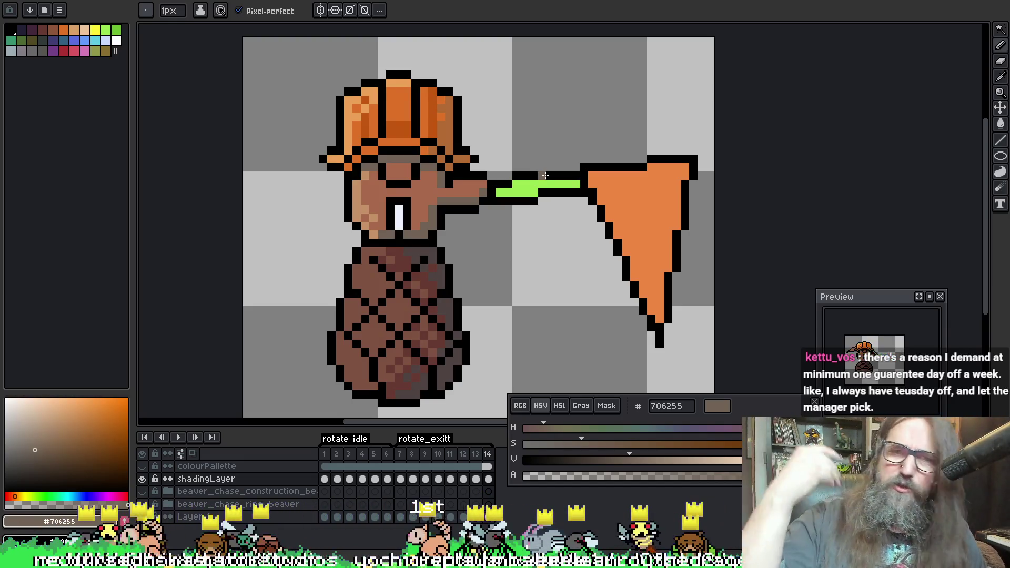
{"action": "key", "text": "Return"}
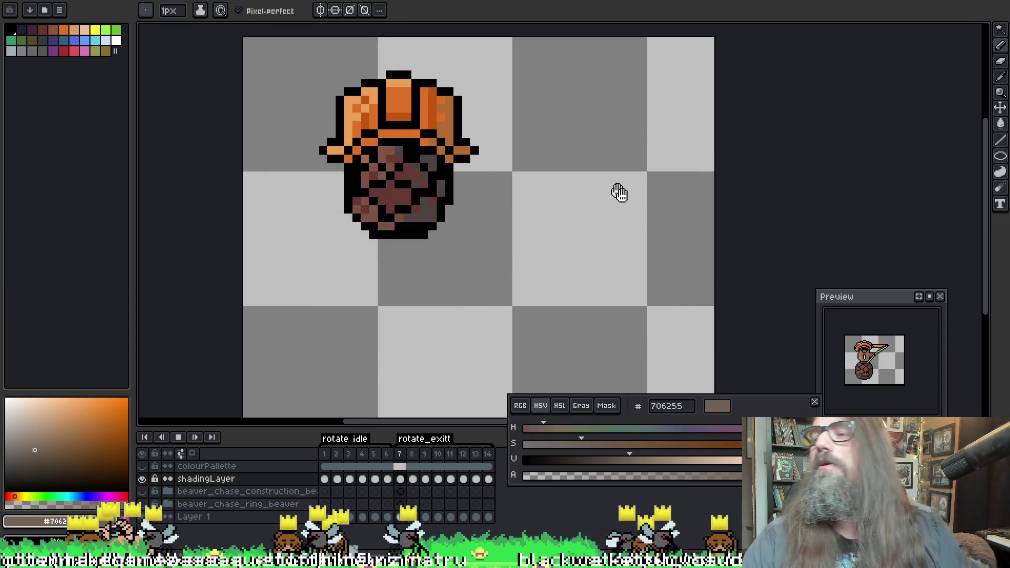
{"action": "key", "text": "h"}
{"action": "key", "text": "ctrl+s"}
{"action": "key", "text": "b"}
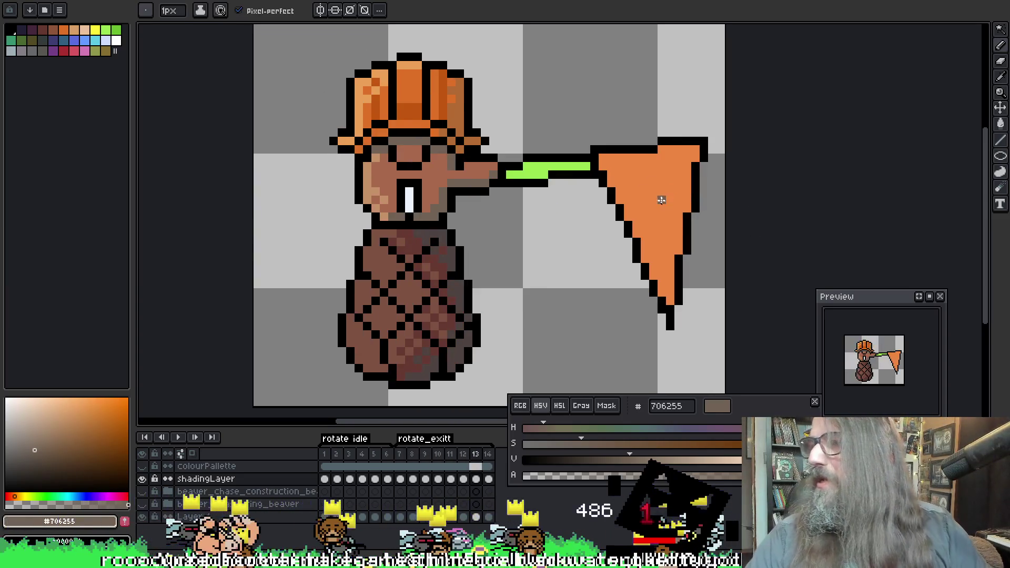
{"action": "key", "text": "Return"}
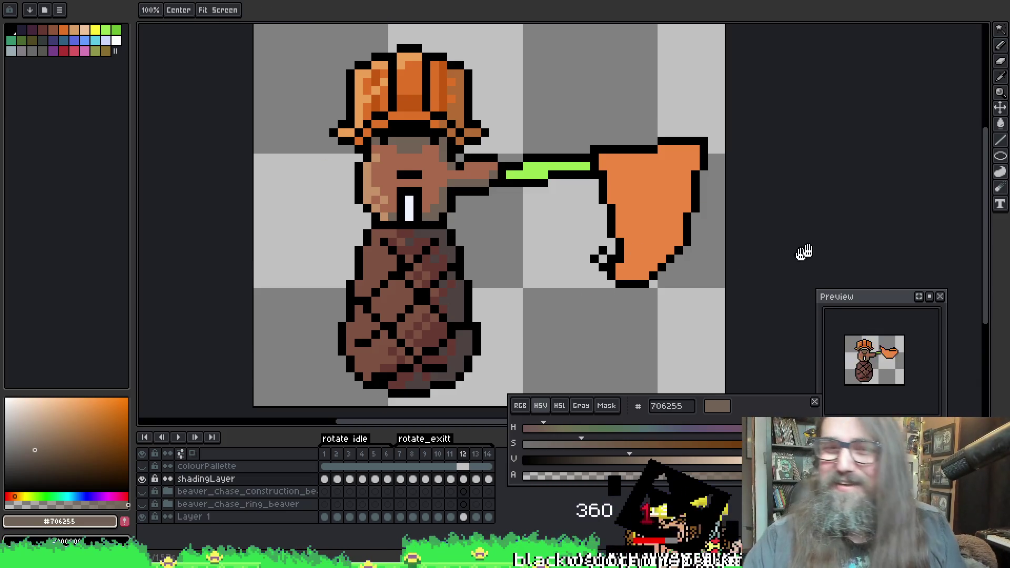
Replay the animation, stop on frame 13, and switch to the float_idle sunglasses beaver sprite
{"action": "key", "text": "Return"}
{"action": "left_click_drag", "start_coordinate": [724, 178], "coordinate": [698, 185]}
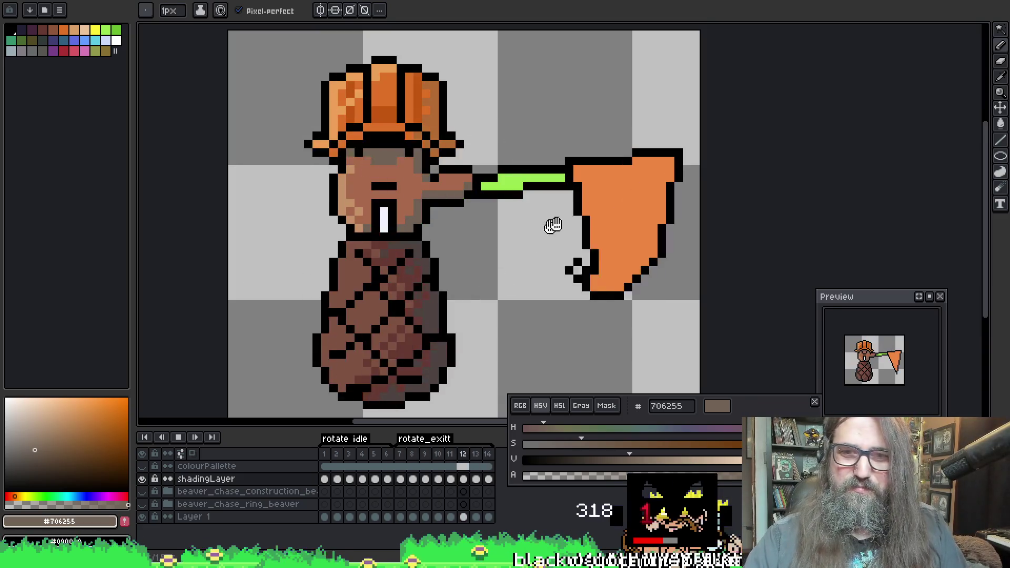
{"action": "key", "text": "Return"}
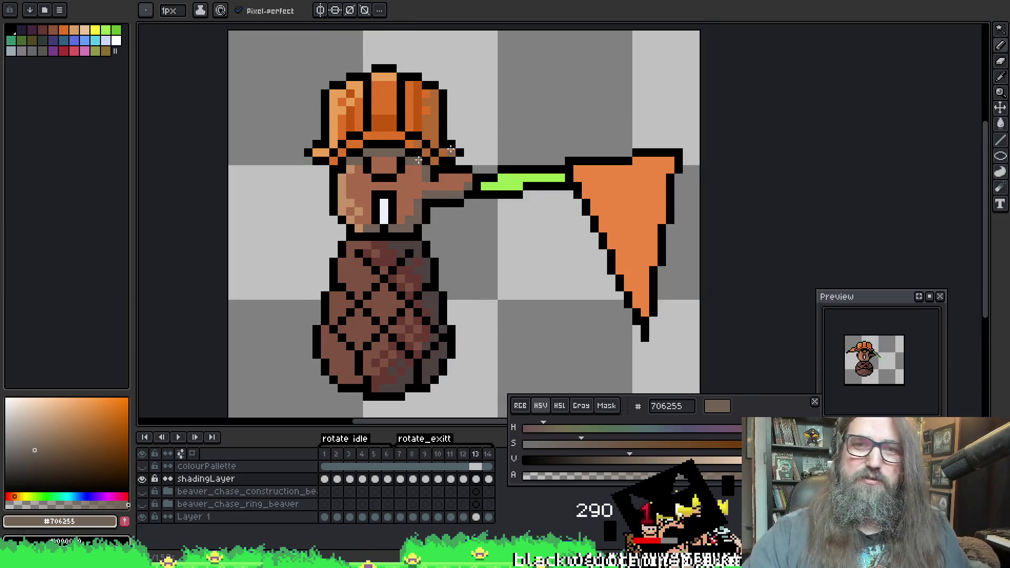
{"action": "scroll", "coordinate": [508, 88], "scroll_direction": "down", "scroll_amount": 1}
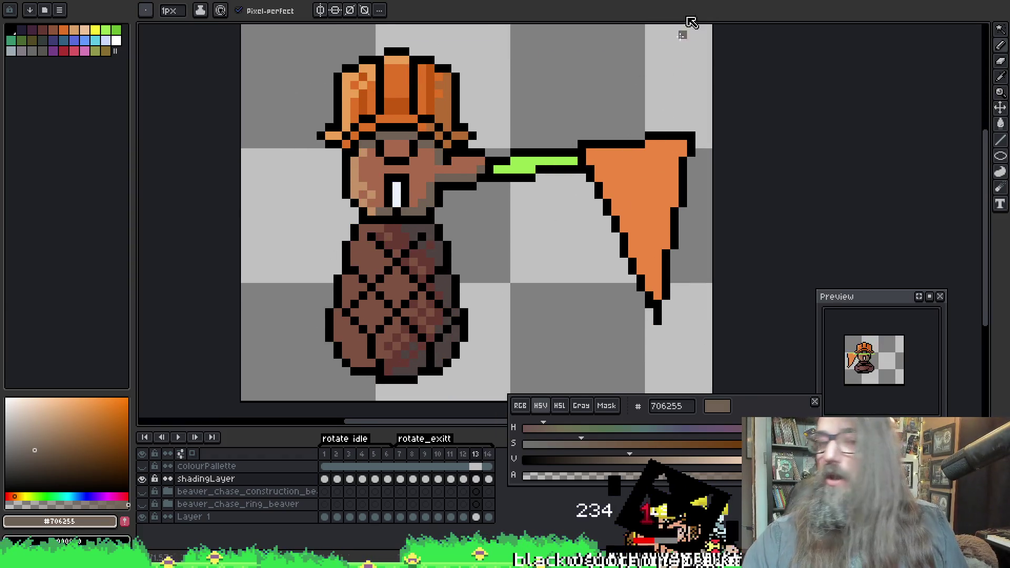
{"action": "key", "text": "ctrl+Tab"}
{"action": "key", "text": "Return"}
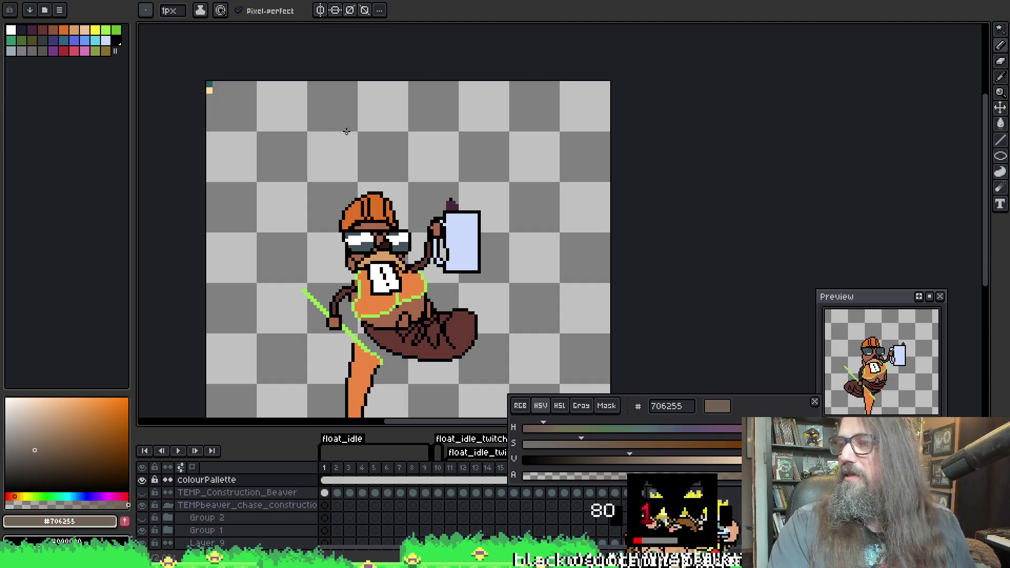
Save the sunglasses beaver sprite with Ctrl+S and switch to the forest park background document
{"action": "scroll", "coordinate": [365, 67], "scroll_direction": "left", "scroll_amount": 2}
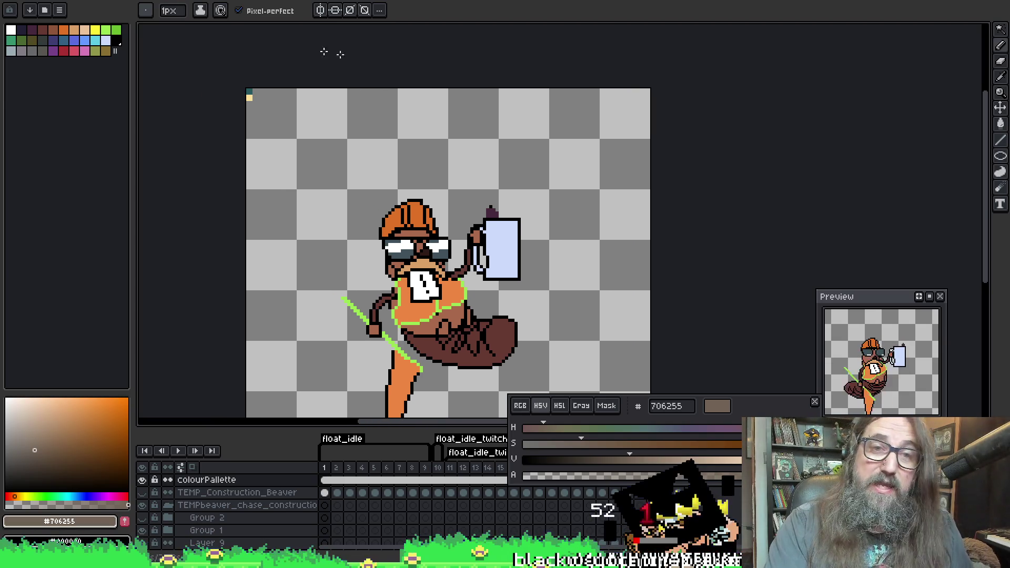
{"action": "scroll", "coordinate": [344, 139], "scroll_direction": "up", "scroll_amount": 1}
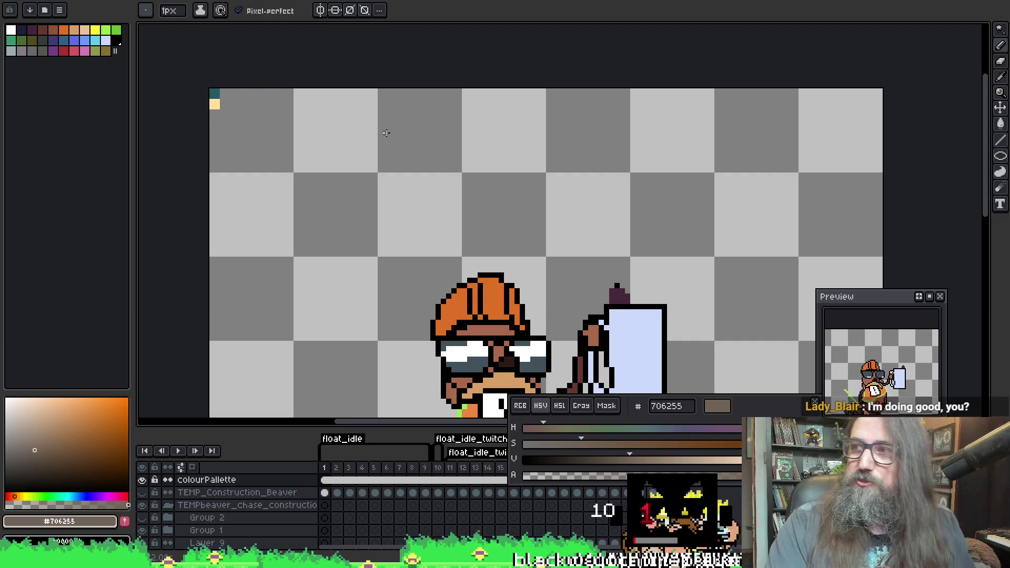
{"action": "key", "text": "ctrl+s"}
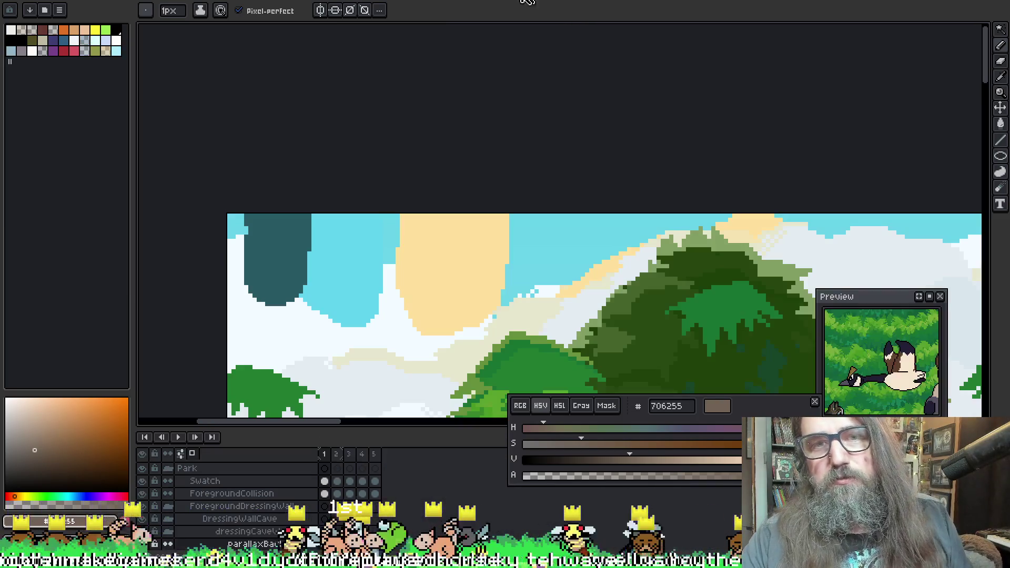
{"action": "key", "text": "ctrl+Tab"}
{"action": "left_click_drag", "start_coordinate": [253, 227], "coordinate": [238, 159]}
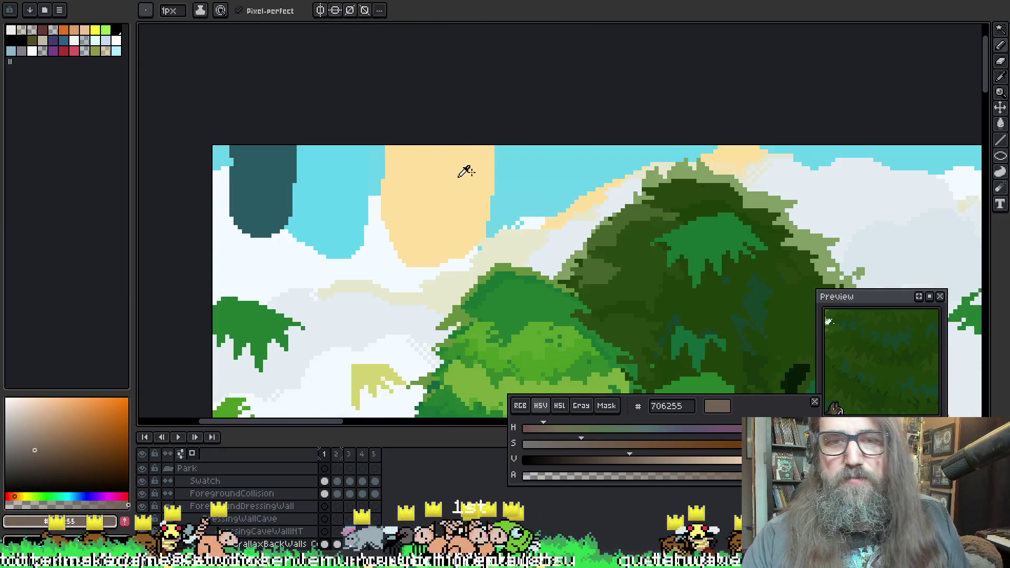
Sample peach ffe19c from the cloud, enlarge the timeline, and point the preview at the goose area
{"action": "left_click", "coordinate": [465, 169], "text": "alt"}
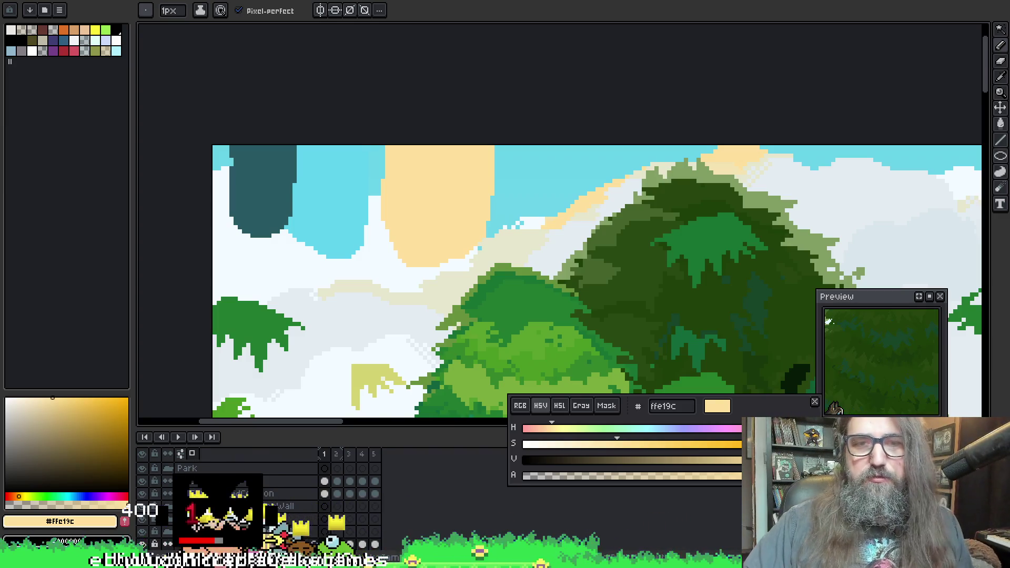
{"action": "scroll", "coordinate": [445, 53], "scroll_direction": "down", "scroll_amount": 1}
{"action": "mouse_move", "coordinate": [389, 427]}
{"action": "left_mouse_down"}
{"action": "mouse_move", "coordinate": [390, 206]}
{"action": "mouse_move", "coordinate": [430, 142]}
{"action": "mouse_move", "coordinate": [471, 453]}
{"action": "left_mouse_up"}
{"action": "scroll", "coordinate": [410, 235], "scroll_direction": "down", "scroll_amount": 3}
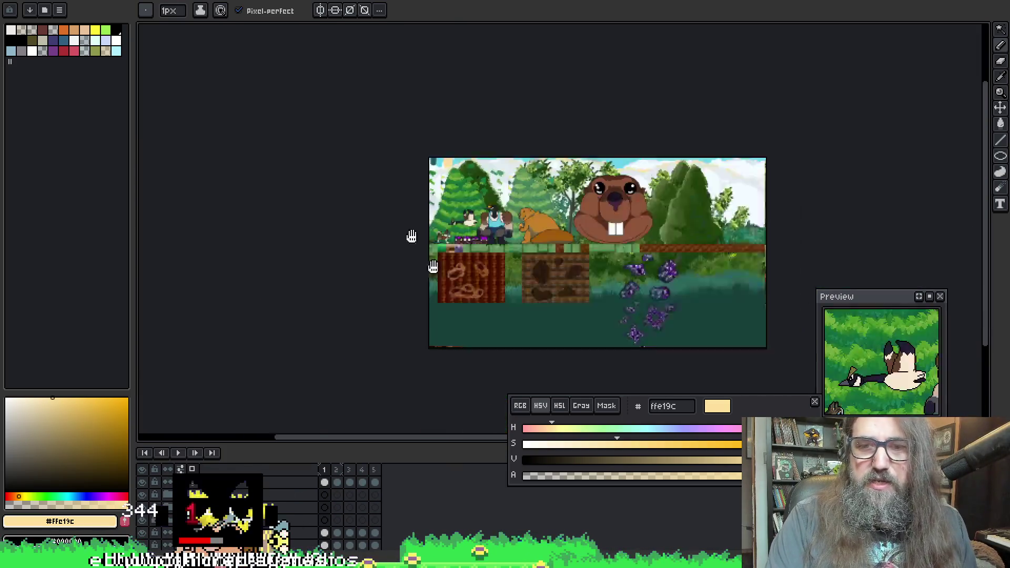
{"action": "left_click", "coordinate": [930, 298]}
{"action": "scroll", "coordinate": [529, 331], "scroll_direction": "up", "scroll_amount": 5}
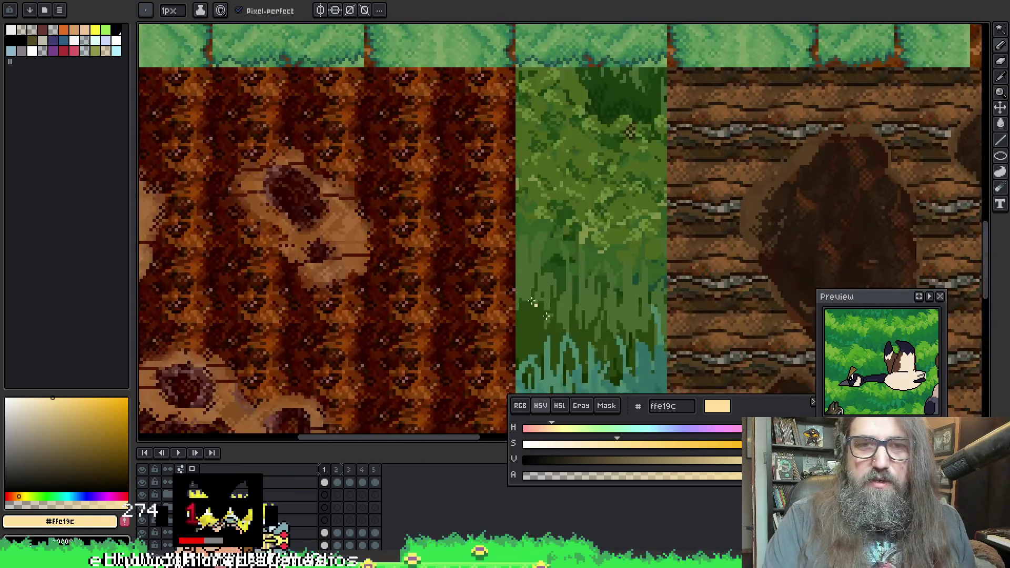
{"action": "scroll", "coordinate": [532, 302], "scroll_direction": "down", "scroll_amount": 5}
{"action": "scroll", "coordinate": [537, 295], "scroll_direction": "up", "scroll_amount": 1}
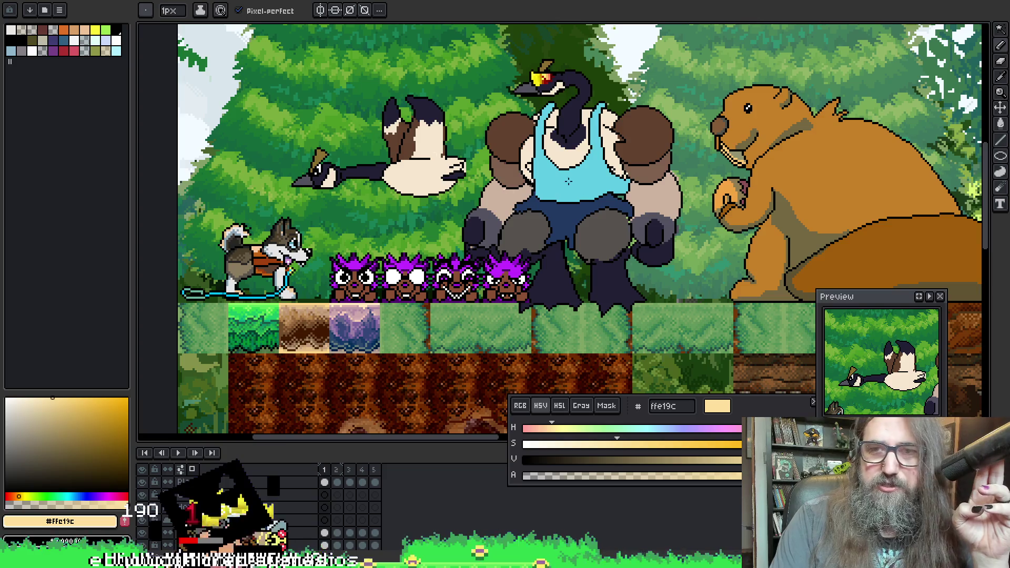
Pan across the dog, geese and big beaver, then return to the float_idle sunglasses sprite
{"action": "mouse_move", "coordinate": [643, 231]}
{"action": "left_mouse_down"}
{"action": "mouse_move", "coordinate": [518, 284]}
{"action": "mouse_move", "coordinate": [732, 300]}
{"action": "mouse_move", "coordinate": [654, 194]}
{"action": "left_mouse_up"}
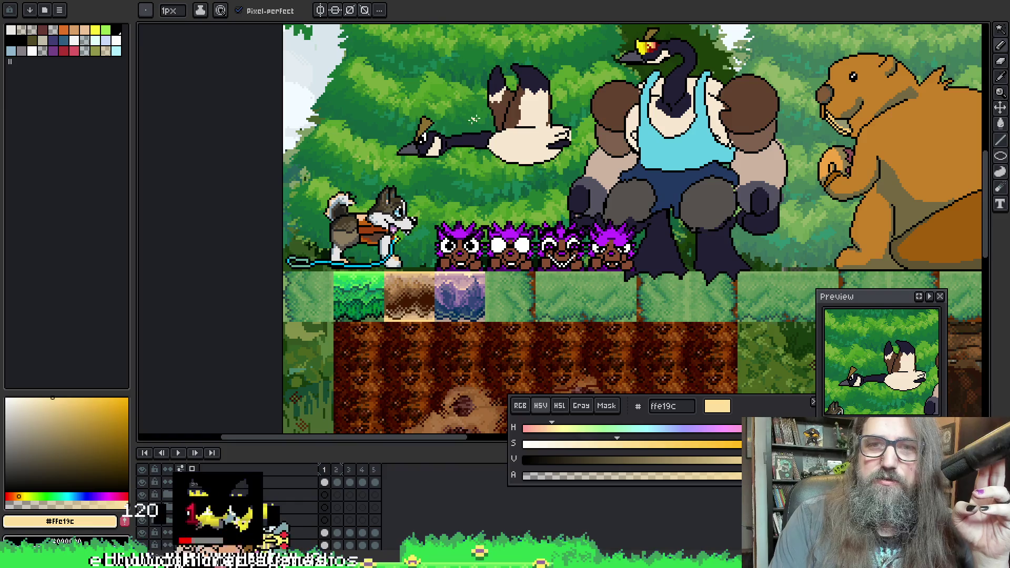
{"action": "left_click_drag", "start_coordinate": [474, 119], "coordinate": [350, 118]}
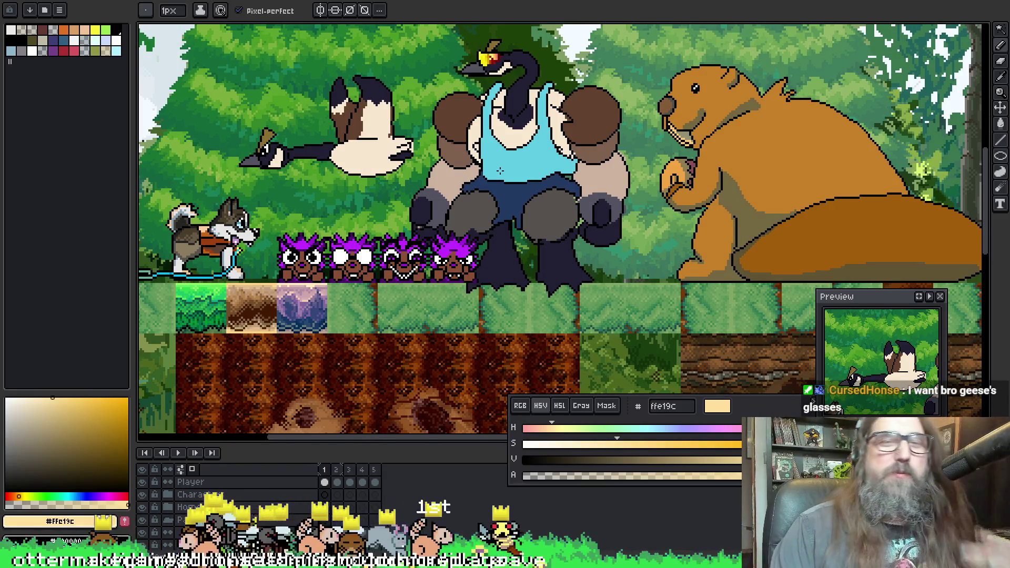
{"action": "mouse_move", "coordinate": [582, 190]}
{"action": "left_mouse_down"}
{"action": "mouse_move", "coordinate": [528, 192]}
{"action": "mouse_move", "coordinate": [525, 224]}
{"action": "left_mouse_up"}
{"action": "scroll", "coordinate": [591, 186], "scroll_direction": "down", "scroll_amount": 3}
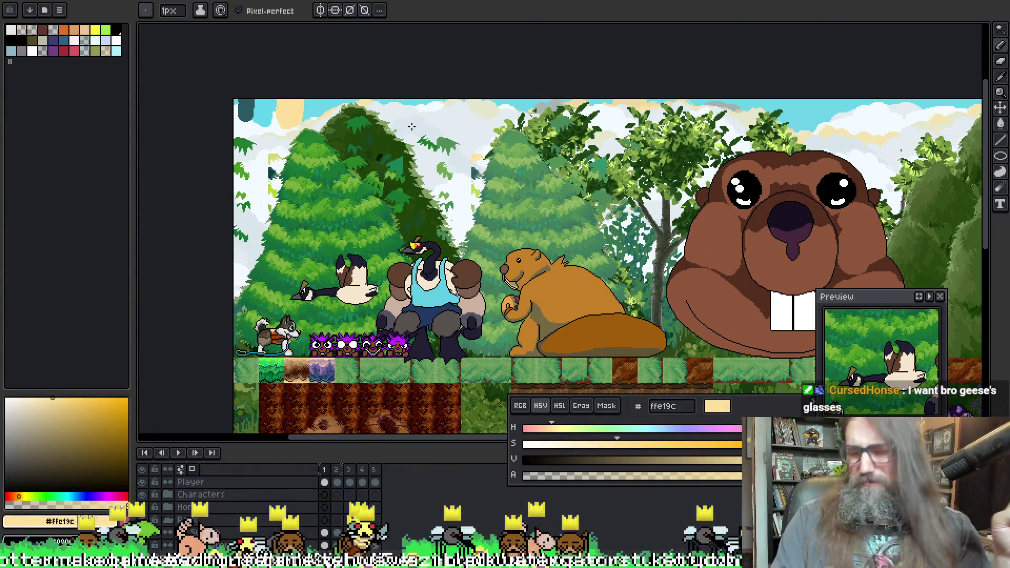
{"action": "key", "text": "ctrl+Tab"}
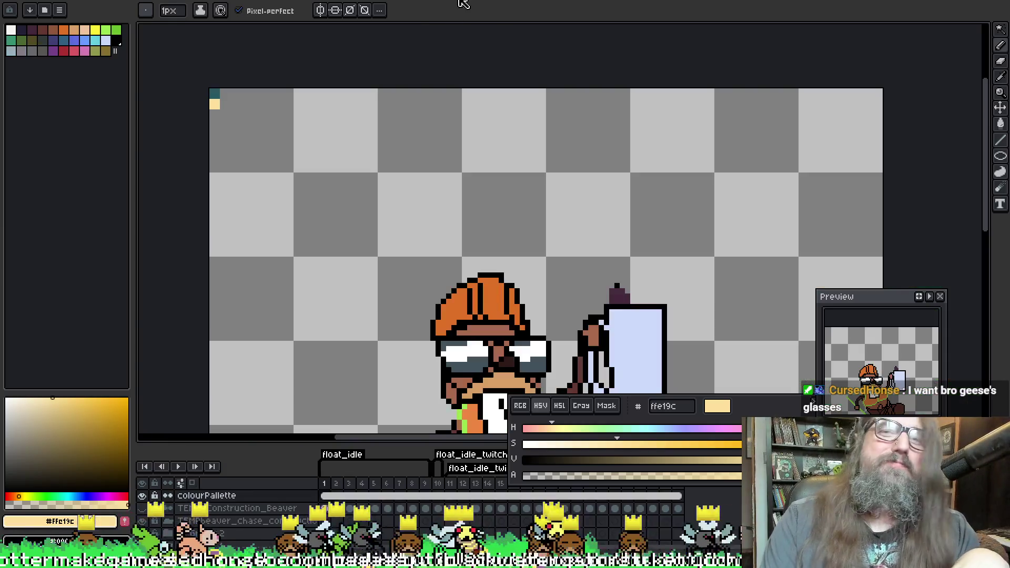
{"action": "key", "text": "ctrl+Tab"}
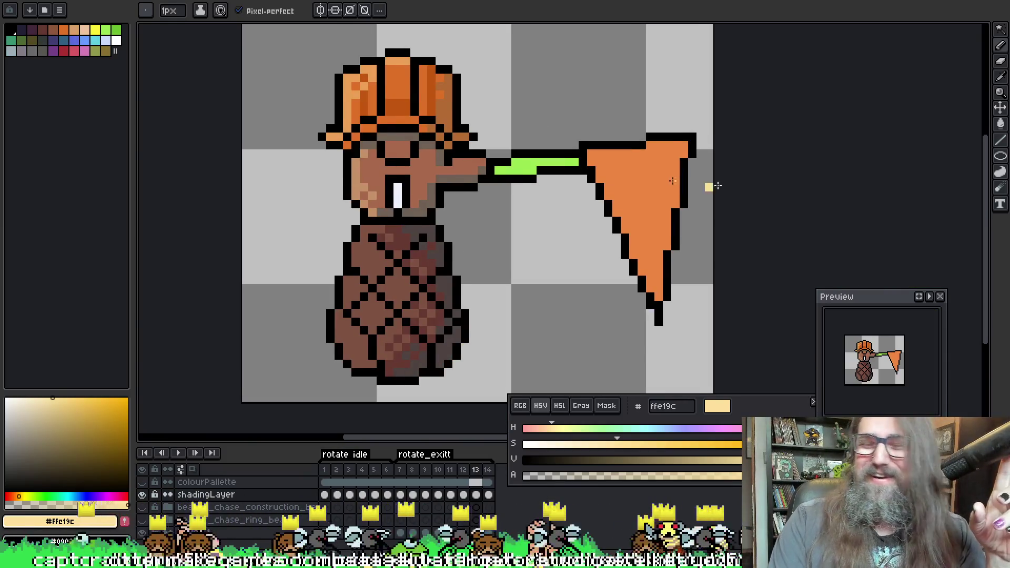
{"action": "key", "text": "ctrl+Tab"}
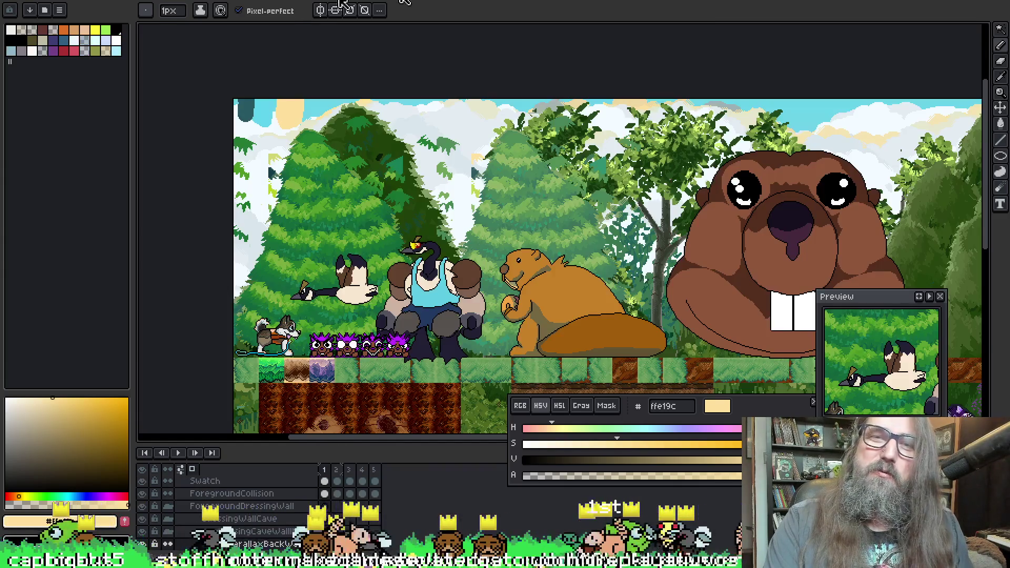
{"action": "key", "text": "alt"}
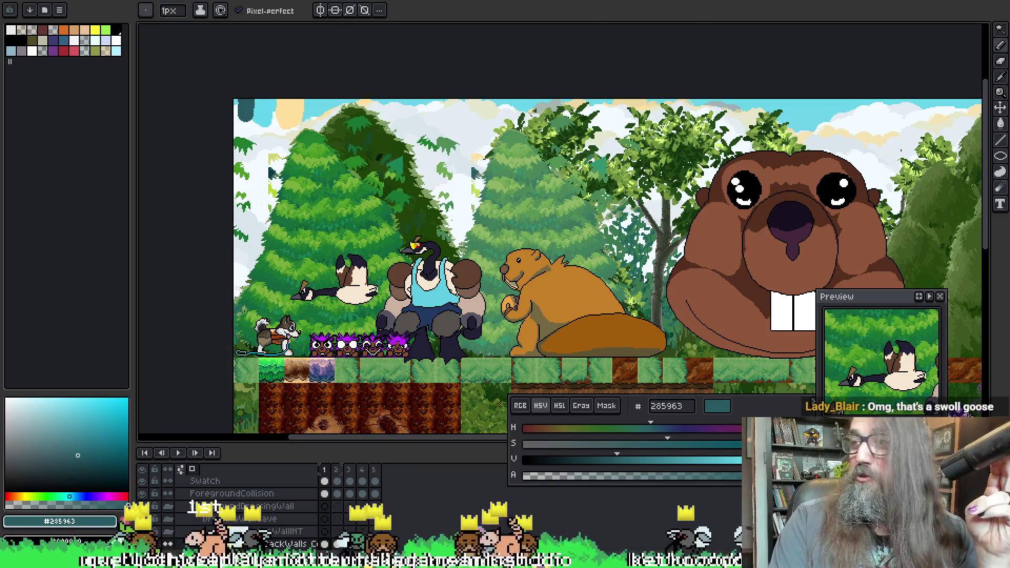
{"action": "scroll", "coordinate": [797, 286], "scroll_direction": "up", "scroll_amount": 2}
{"action": "scroll", "coordinate": [797, 286], "scroll_direction": "left", "scroll_amount": 5}
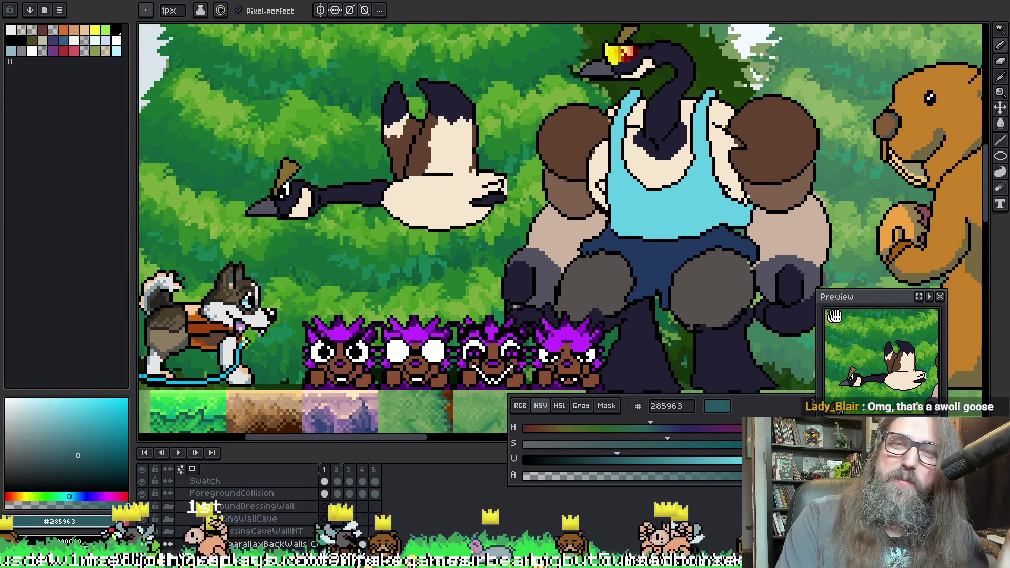
{"action": "scroll", "coordinate": [797, 287], "scroll_direction": "down", "scroll_amount": 1}
{"action": "scroll", "coordinate": [797, 286], "scroll_direction": "right", "scroll_amount": 4}
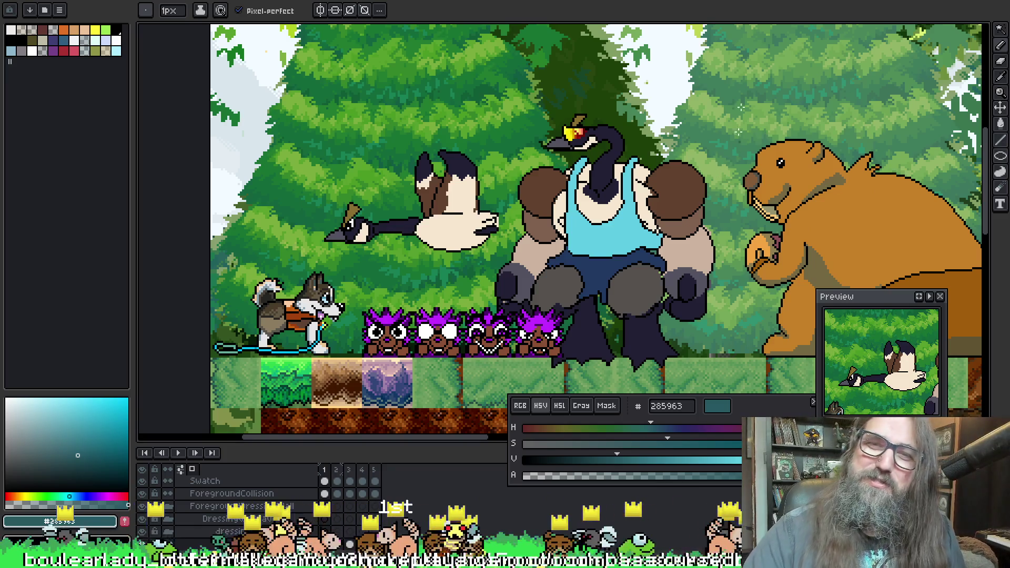
{"action": "mouse_move", "coordinate": [393, 95]}
{"action": "left_mouse_down"}
{"action": "mouse_move", "coordinate": [405, 273]}
{"action": "mouse_move", "coordinate": [439, 211]}
{"action": "mouse_move", "coordinate": [441, 245]}
{"action": "left_mouse_up"}
{"action": "mouse_move", "coordinate": [355, 198]}
{"action": "left_mouse_down"}
{"action": "mouse_move", "coordinate": [311, 356]}
{"action": "mouse_move", "coordinate": [435, 306]}
{"action": "mouse_move", "coordinate": [311, 366]}
{"action": "mouse_move", "coordinate": [372, 350]}
{"action": "mouse_move", "coordinate": [369, 362]}
{"action": "left_mouse_up"}
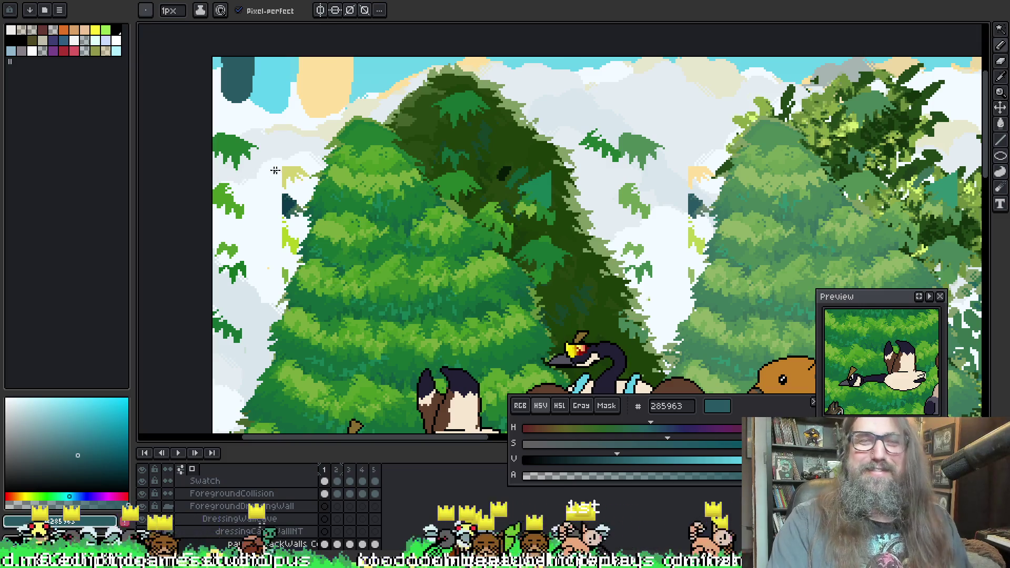
{"action": "left_click", "coordinate": [337, 76], "text": "alt"}
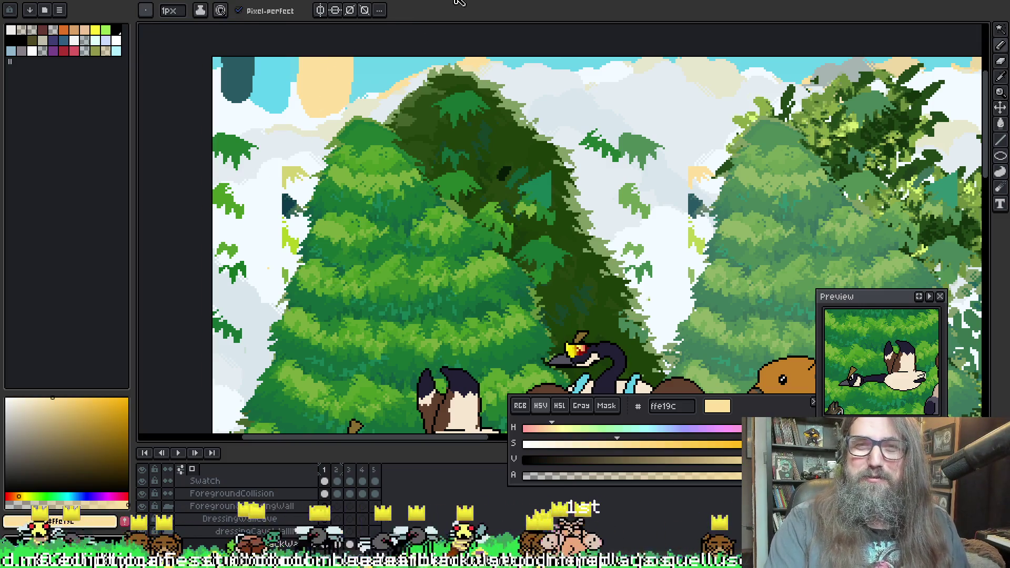
{"action": "key", "text": "ctrl+Tab"}
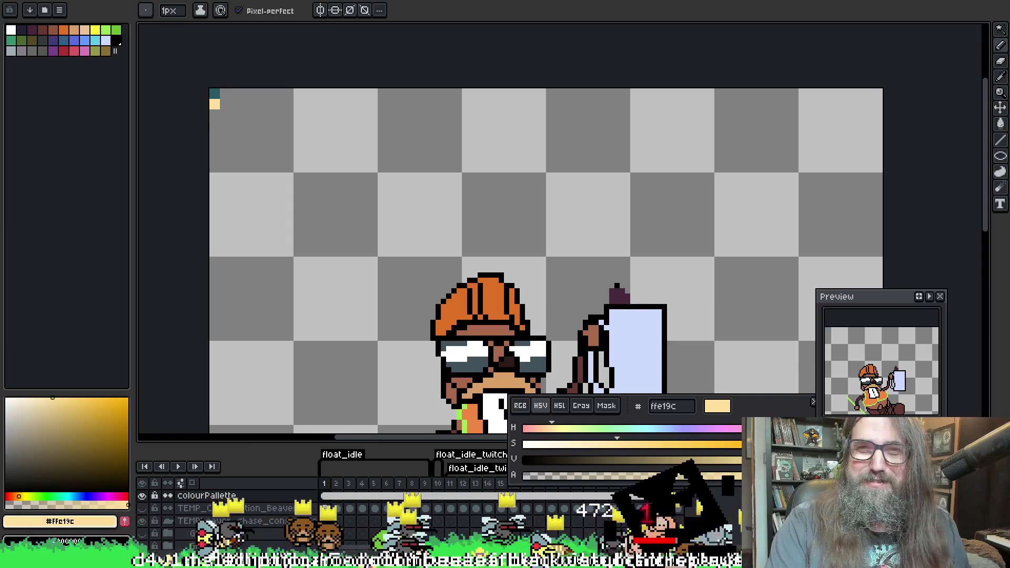
Sample a teal from the forest scene and bring the net beaver's handle into view
{"action": "key", "text": "ctrl+Tab"}
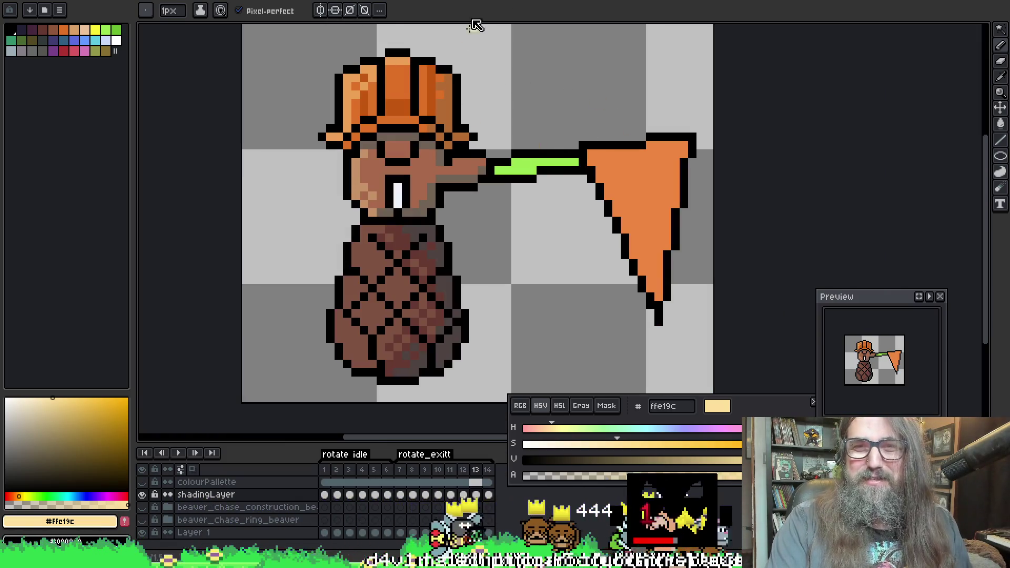
{"action": "key", "text": "ctrl+Tab"}
{"action": "left_click", "coordinate": [242, 60], "text": "alt"}
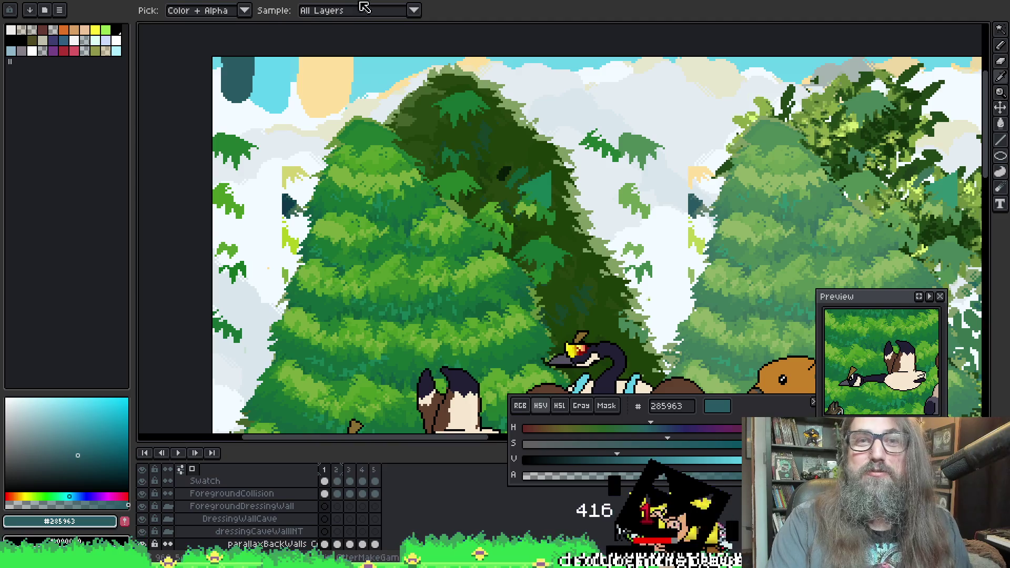
{"action": "key", "text": "ctrl+Tab"}
{"action": "scroll", "coordinate": [474, 150], "scroll_direction": "up", "scroll_amount": 3}
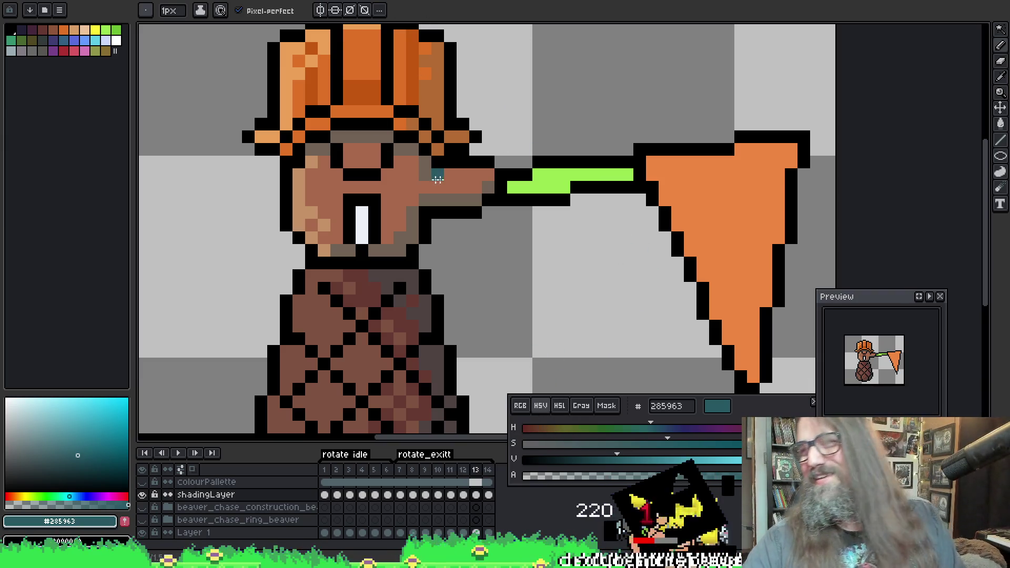
{"action": "mouse_move", "coordinate": [507, 119]}
{"action": "left_mouse_down"}
{"action": "mouse_move", "coordinate": [469, 116]}
{"action": "mouse_move", "coordinate": [446, 169]}
{"action": "mouse_move", "coordinate": [415, 104]}
{"action": "mouse_move", "coordinate": [468, 113]}
{"action": "mouse_move", "coordinate": [412, 58]}
{"action": "left_mouse_up"}
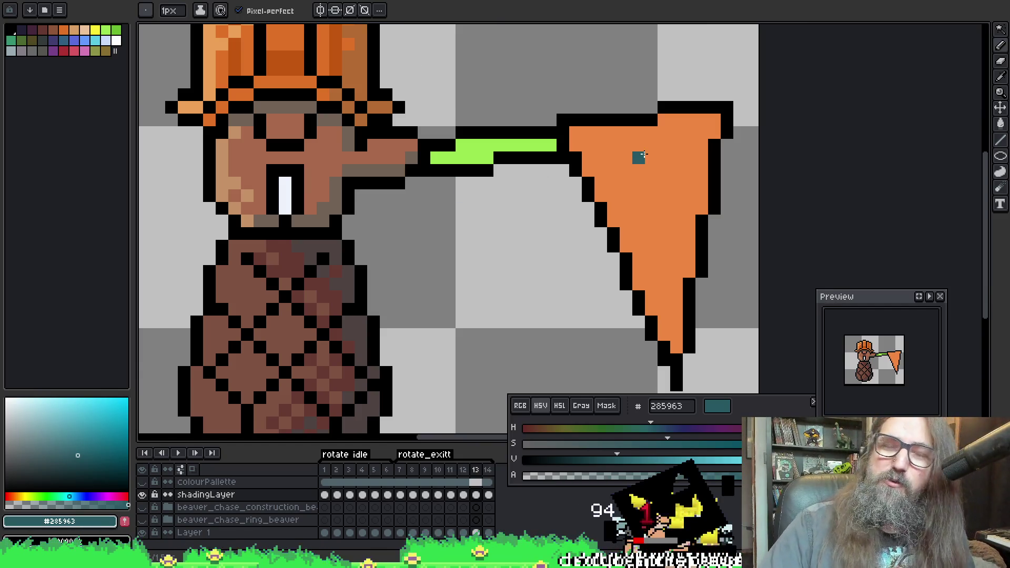
{"action": "mouse_move", "coordinate": [439, 157]}
{"action": "left_mouse_down"}
{"action": "mouse_move", "coordinate": [532, 99]}
{"action": "mouse_move", "coordinate": [440, 241]}
{"action": "mouse_move", "coordinate": [413, 170]}
{"action": "left_mouse_up"}
Try translucent teal shading on the handle, undo it, and shade a row darker green 6dae57
{"action": "left_click_drag", "start_coordinate": [608, 479], "coordinate": [559, 486]}
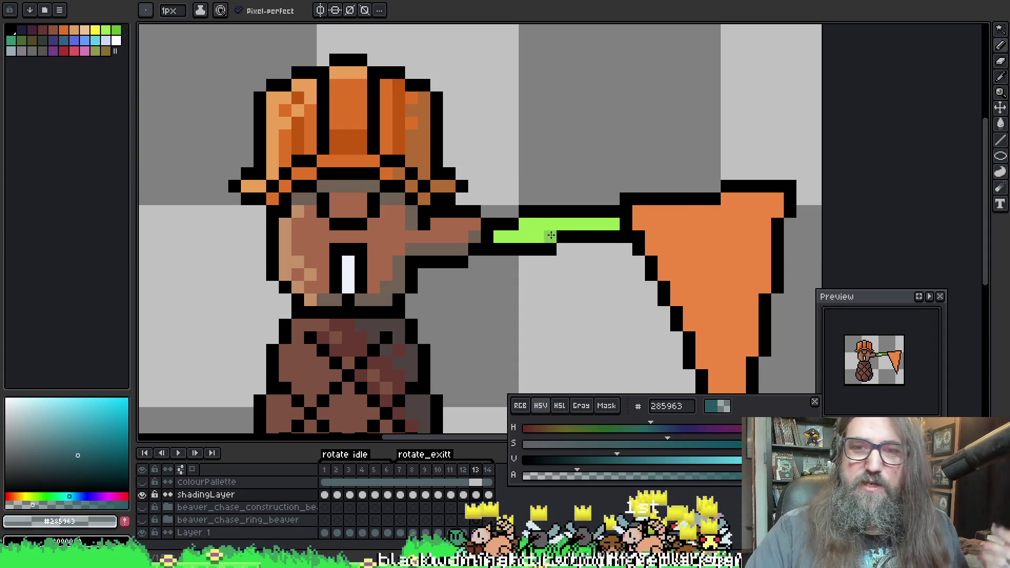
{"action": "left_click_drag", "start_coordinate": [549, 235], "coordinate": [544, 238]}
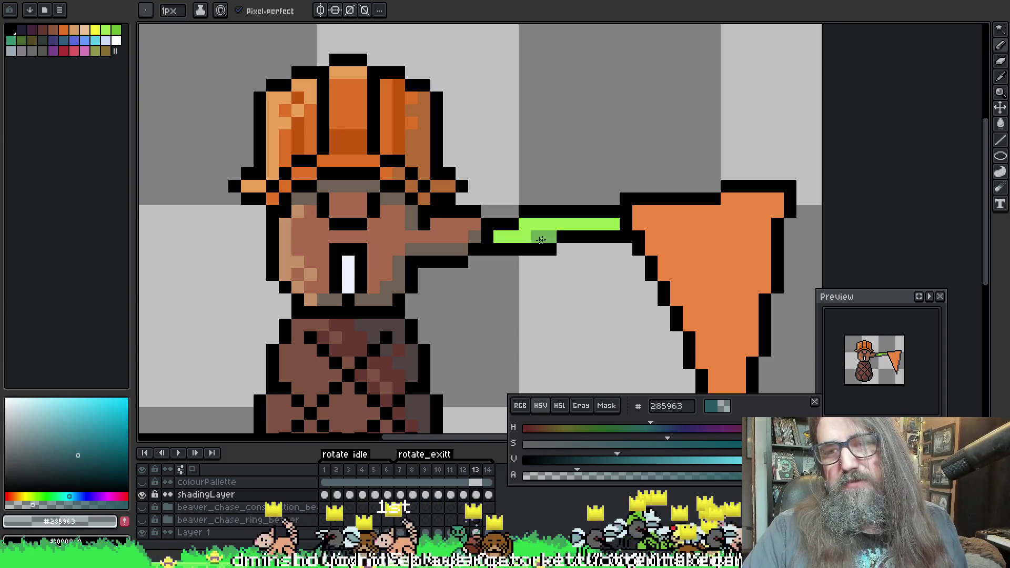
{"action": "key", "text": "v"}
{"action": "key", "text": "ctrl+z"}
{"action": "left_click_drag", "start_coordinate": [541, 236], "coordinate": [548, 240]}
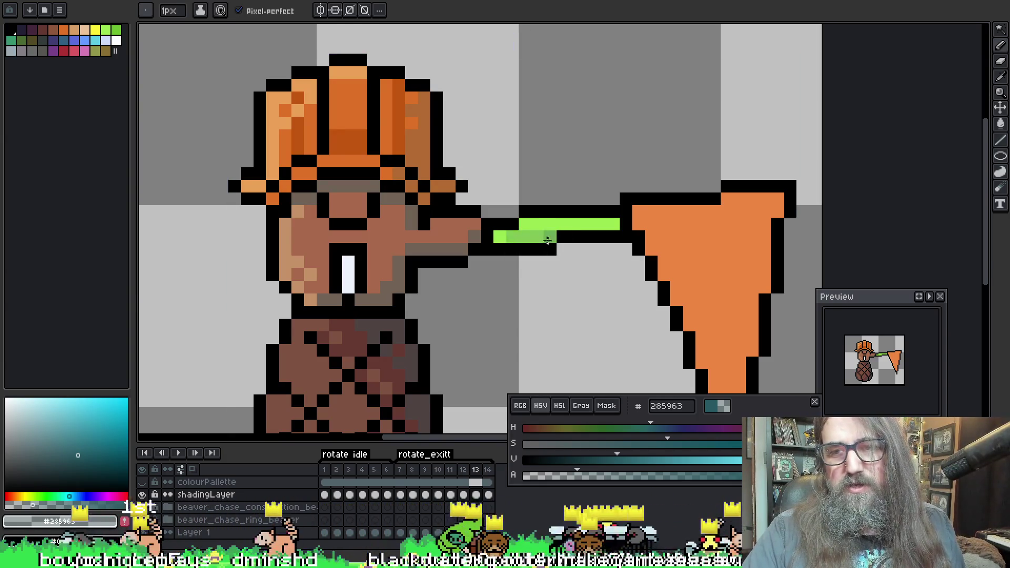
{"action": "left_click", "coordinate": [551, 236], "text": "alt"}
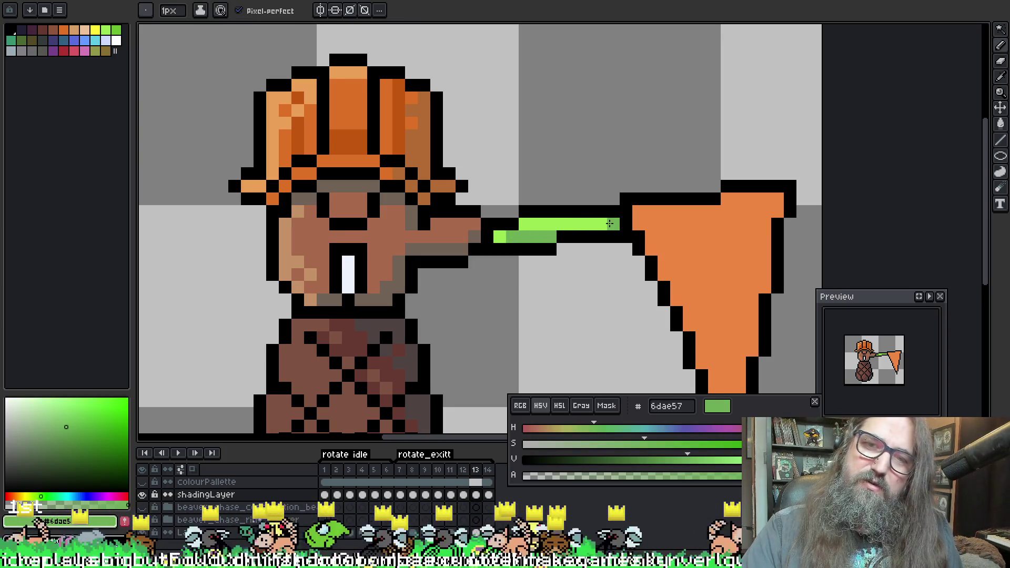
{"action": "key", "text": "ctrl+z"}
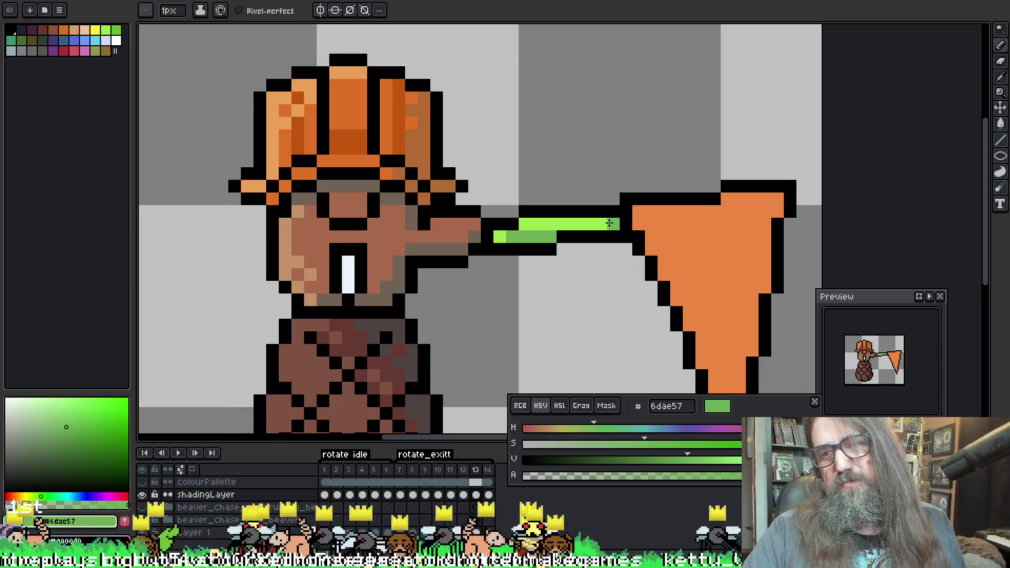
{"action": "left_click_drag", "start_coordinate": [609, 223], "coordinate": [577, 226]}
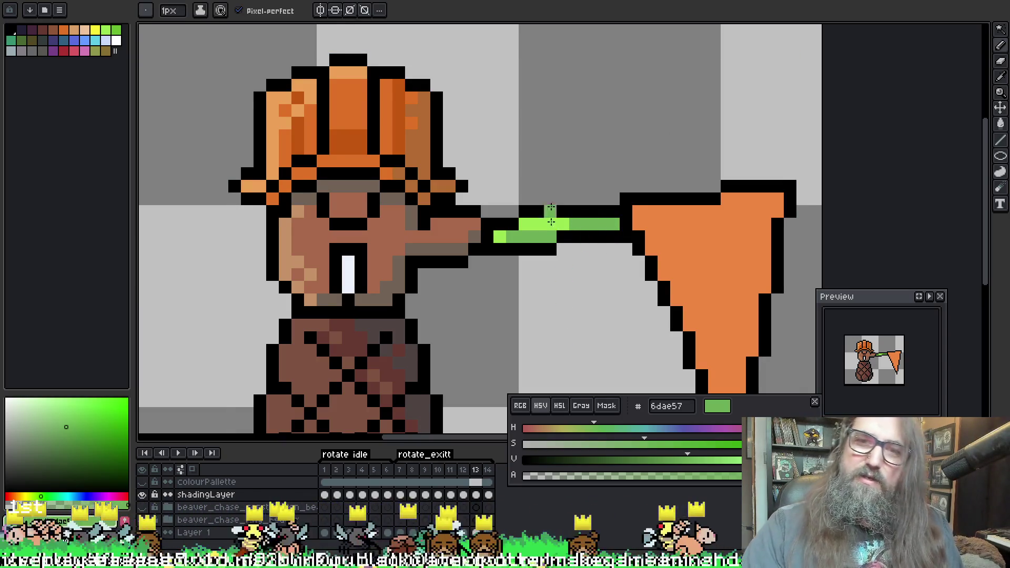
Eyedrop between light green 99e550 and darker 6dae57, and repaint part of the handle darker
{"action": "left_click", "coordinate": [507, 235], "text": "alt"}
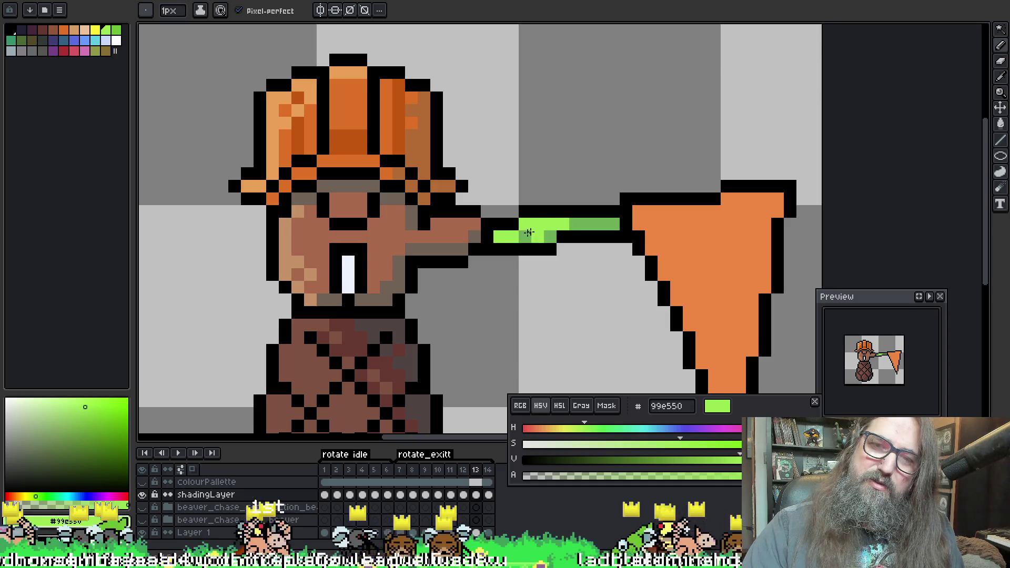
{"action": "left_click", "coordinate": [575, 218], "text": "alt"}
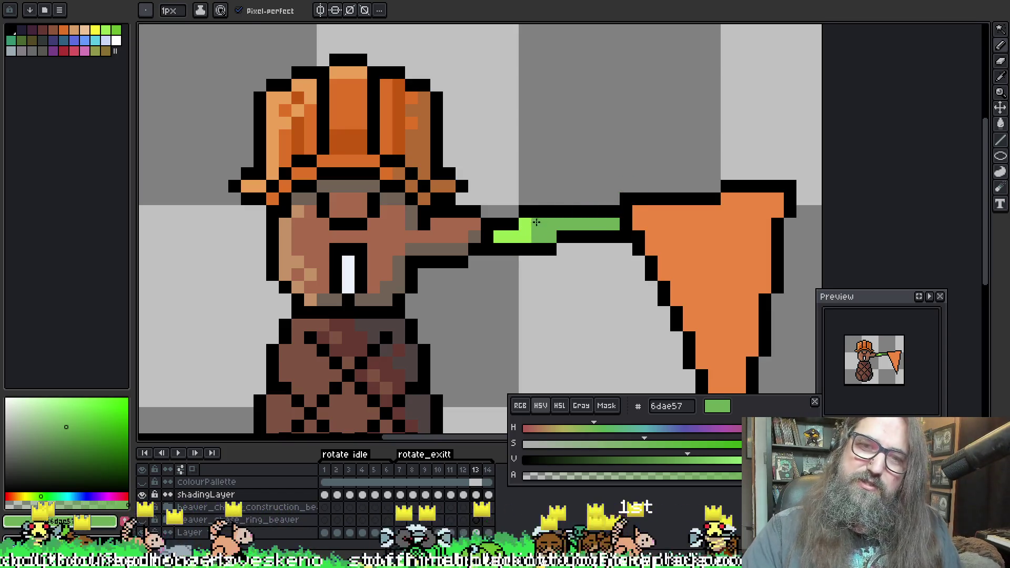
{"action": "left_click", "coordinate": [528, 224], "text": "alt"}
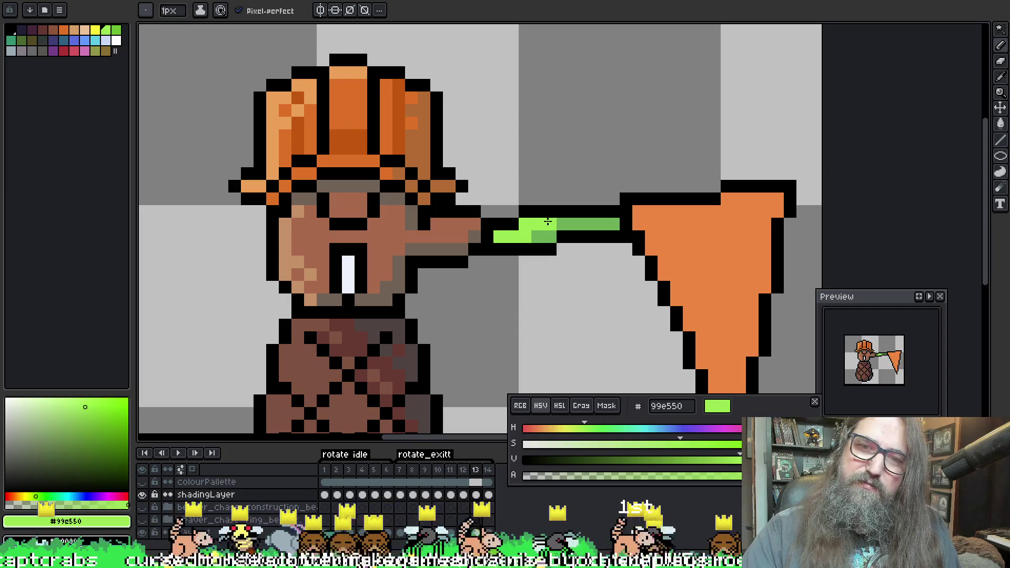
{"action": "left_click", "coordinate": [563, 223], "text": "alt"}
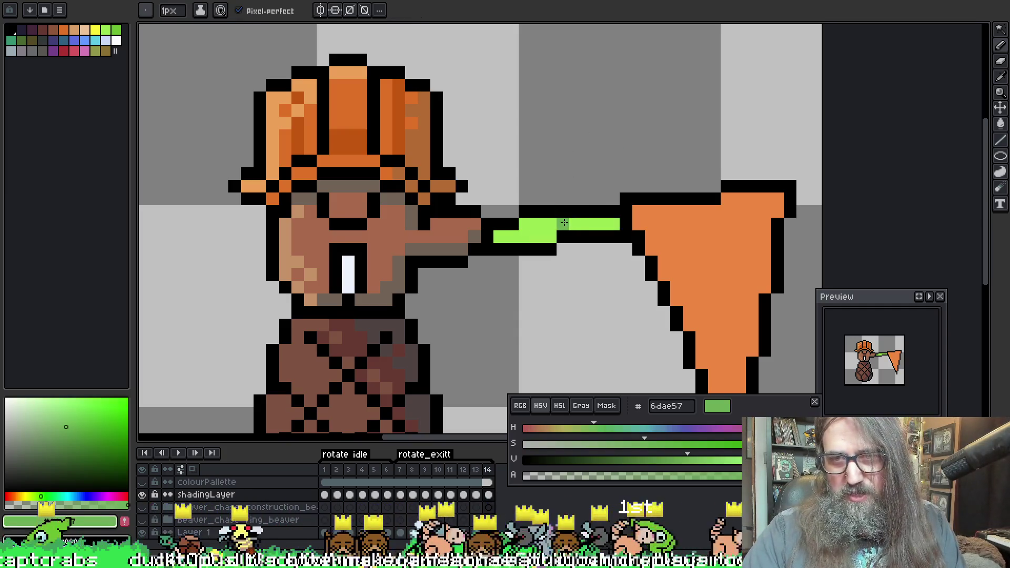
{"action": "left_click_drag", "start_coordinate": [564, 224], "coordinate": [601, 220]}
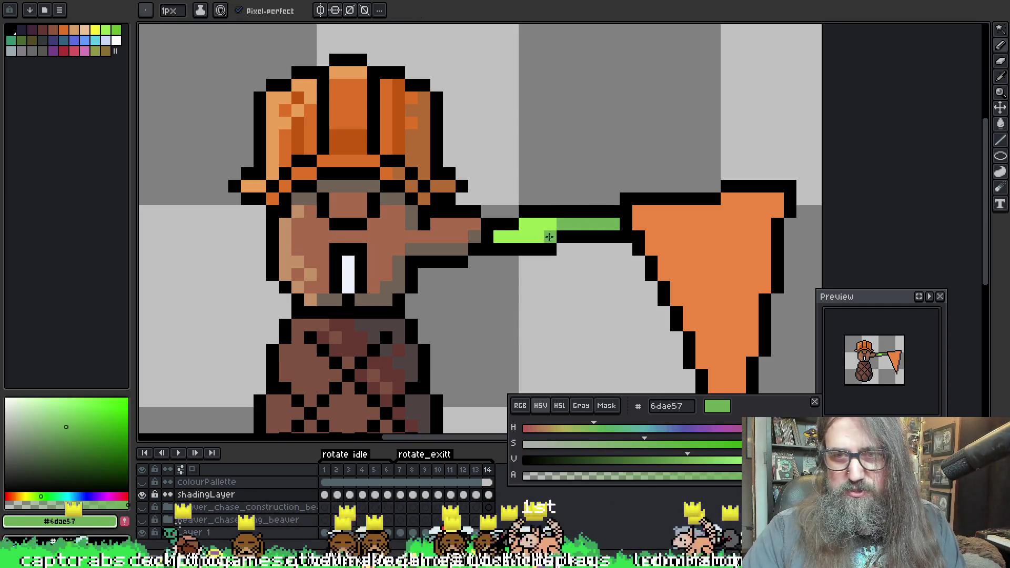
{"action": "key", "text": "Left"}
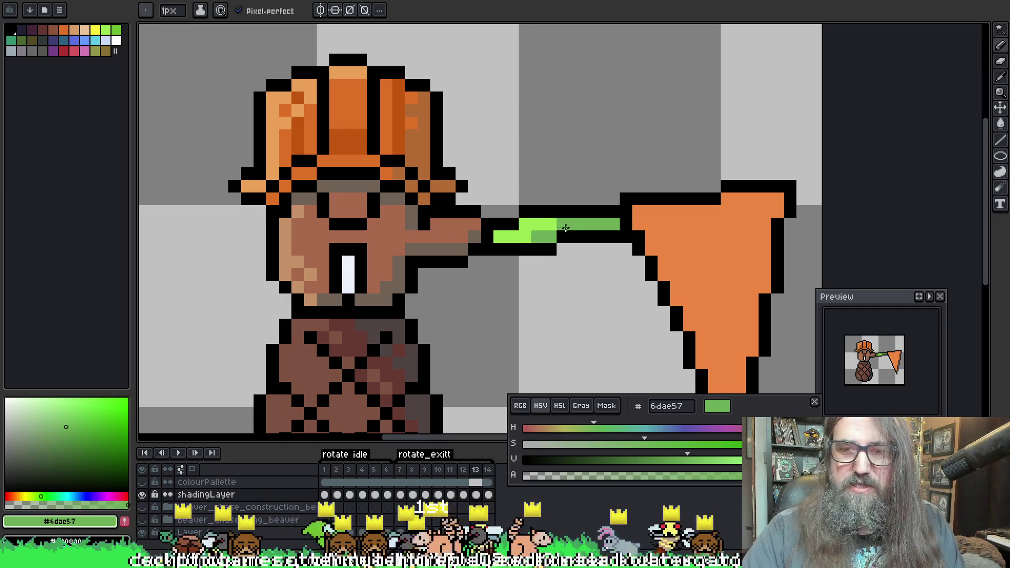
{"action": "key", "text": "Left"}
{"action": "key", "text": "Left"}
{"action": "key", "text": "Left"}
Shade the handle darker green on frame 8 and darken pixels along it on frame 9
{"action": "left_click_drag", "start_coordinate": [483, 222], "coordinate": [554, 214]}
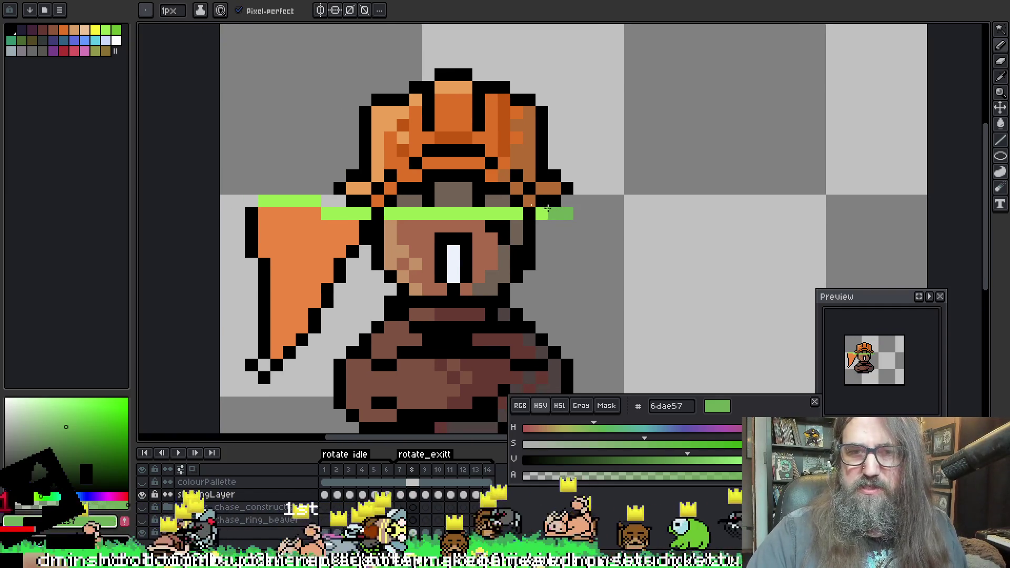
{"action": "mouse_move", "coordinate": [511, 213]}
{"action": "left_mouse_down"}
{"action": "mouse_move", "coordinate": [331, 213]}
{"action": "mouse_move", "coordinate": [316, 203]}
{"action": "left_mouse_up"}
{"action": "key", "text": "Right"}
{"action": "left_click", "coordinate": [644, 264]}
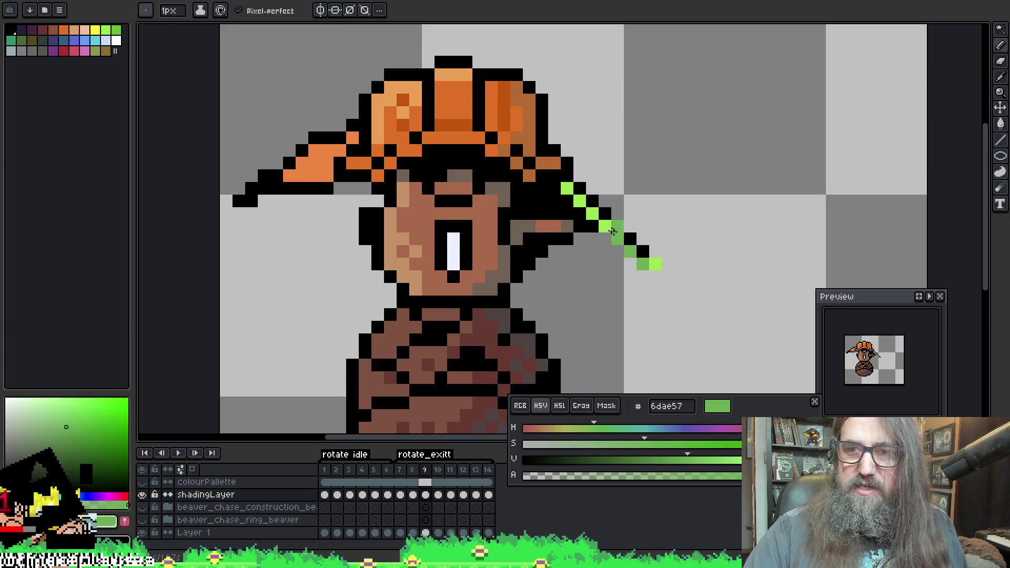
{"action": "left_click", "coordinate": [612, 232]}
{"action": "left_click", "coordinate": [635, 237]}
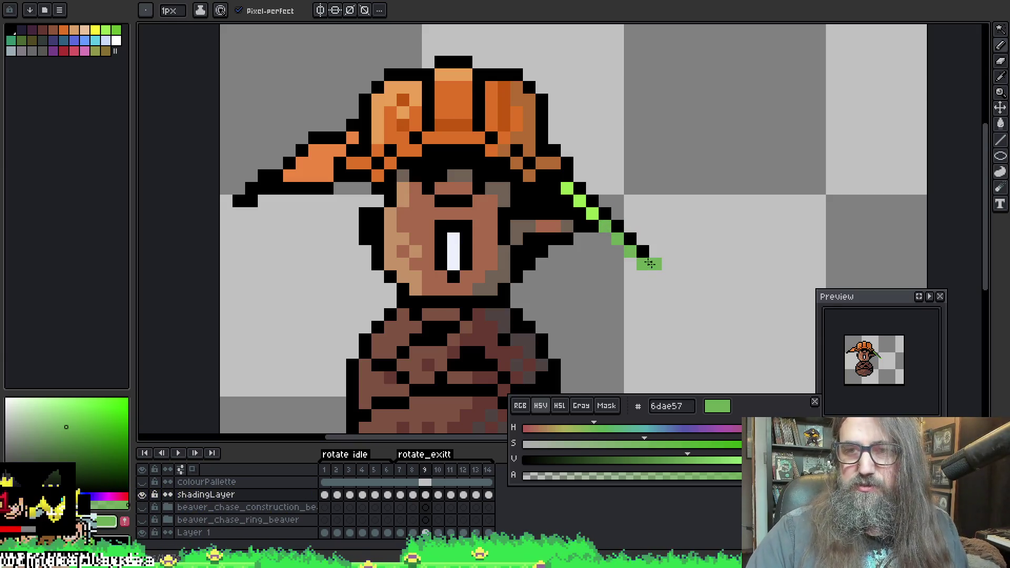
On frame 10, darken the handle's top pixel and fill gaps joining the handle line
{"action": "key", "text": "Right"}
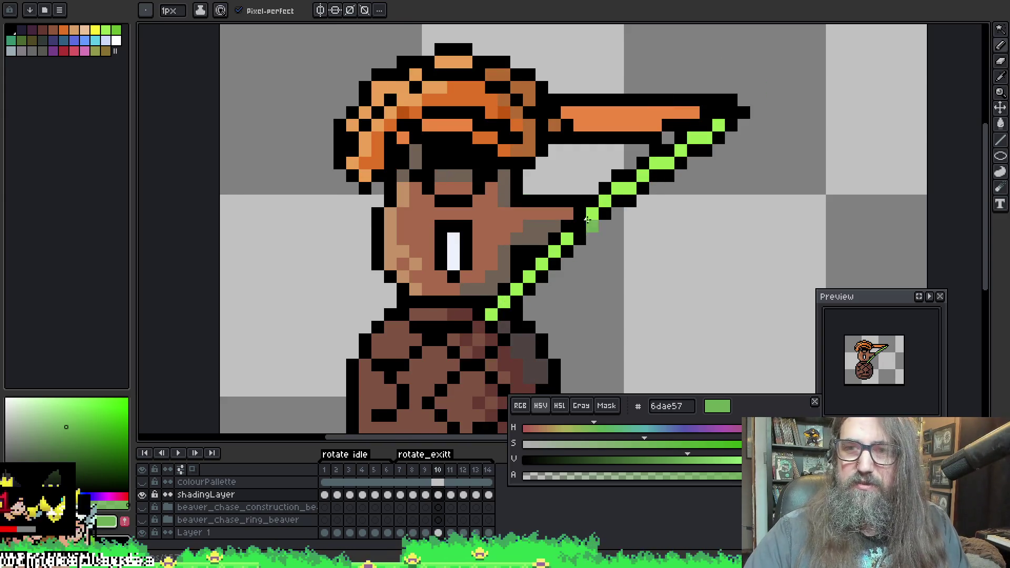
{"action": "left_click", "coordinate": [719, 125]}
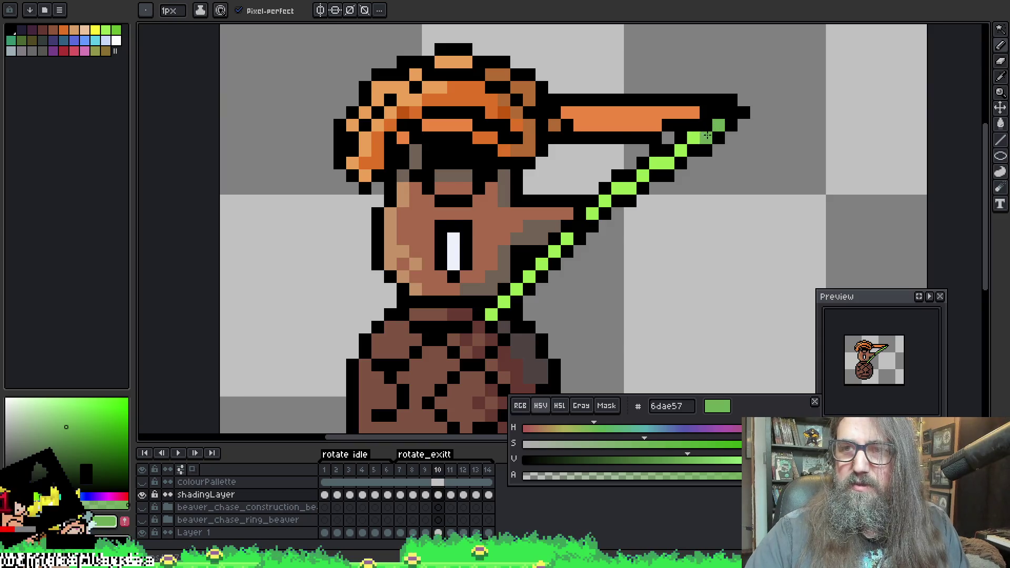
{"action": "left_click", "coordinate": [693, 138]}
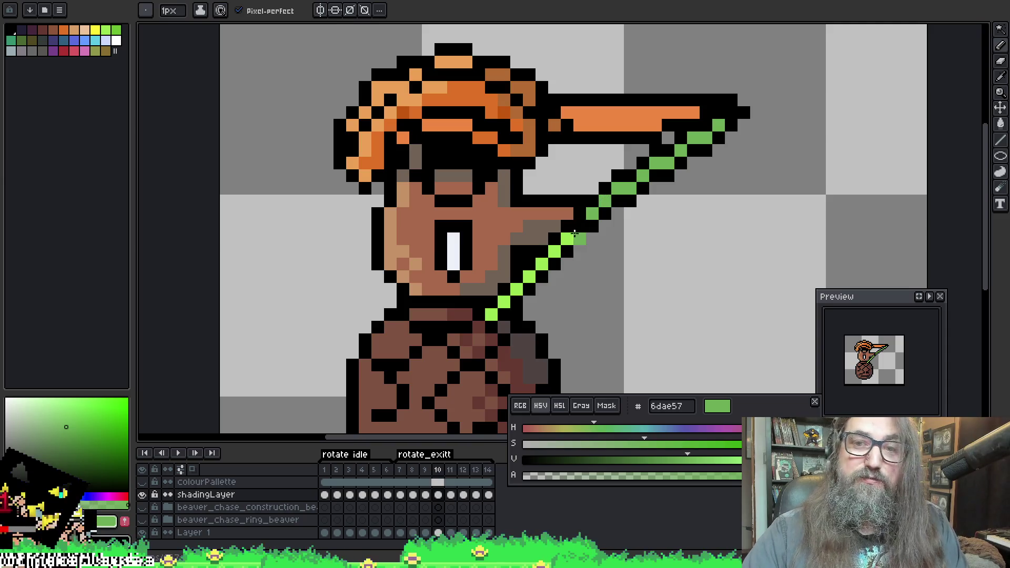
{"action": "left_click", "coordinate": [579, 228]}
{"action": "key", "text": "Left"}
{"action": "key", "text": "Right"}
{"action": "key", "text": "Right"}
{"action": "key", "text": "Right"}
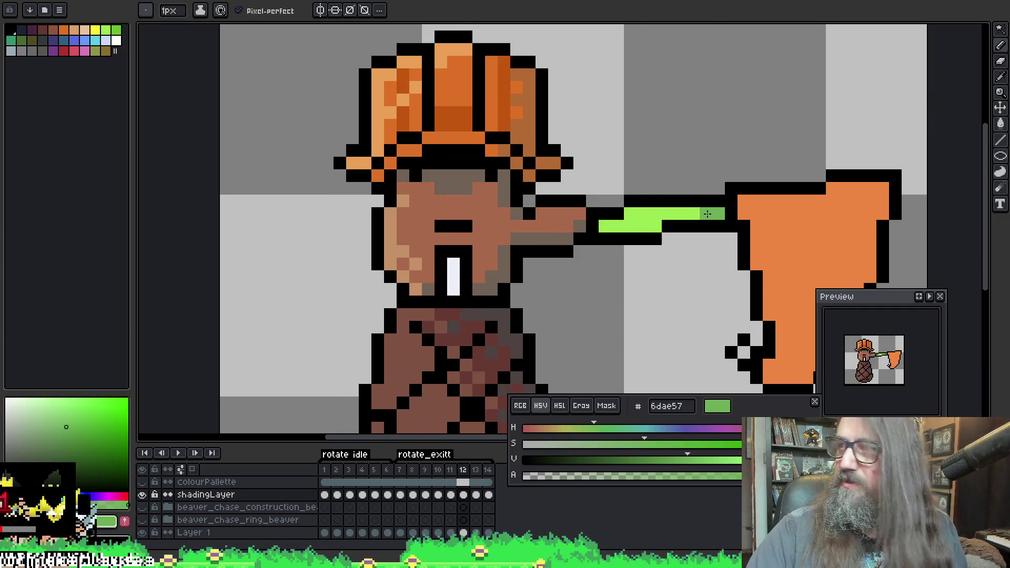
Darken two handle pixels on frame 12, then flip between neighbouring frames to compare
{"action": "left_click", "coordinate": [655, 227]}
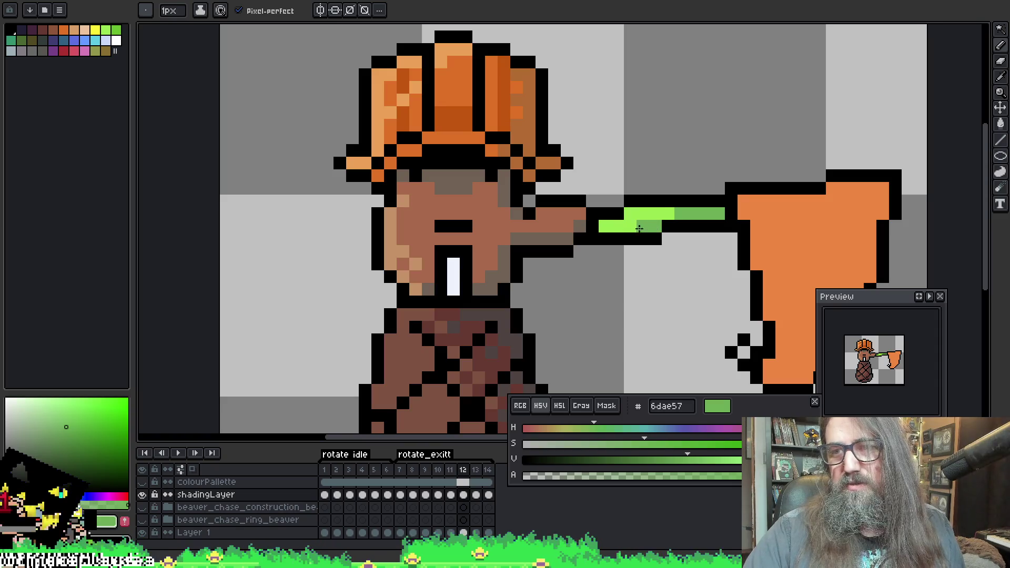
{"action": "left_click", "coordinate": [657, 212]}
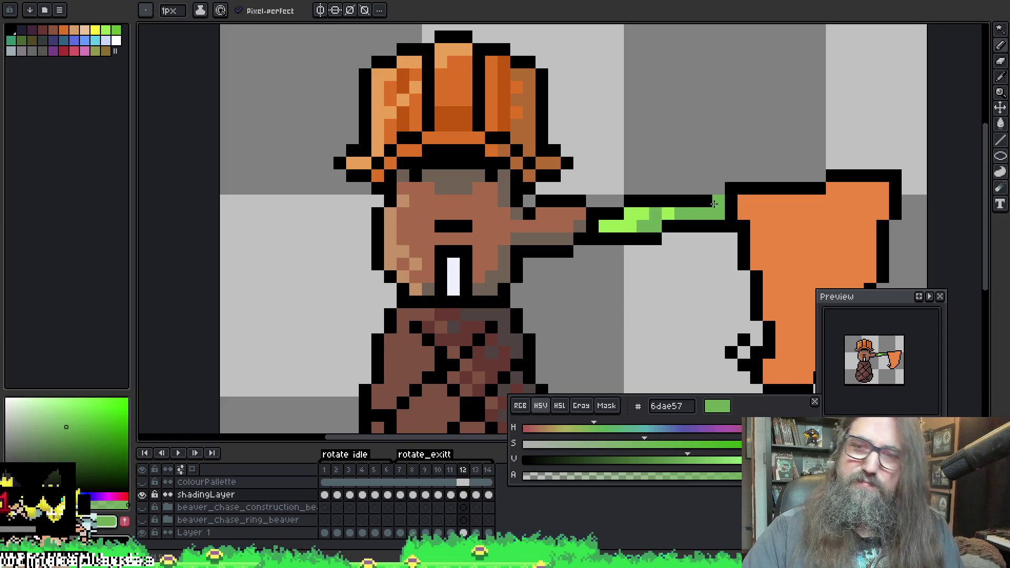
{"action": "key", "text": "Right"}
{"action": "key", "text": "Left"}
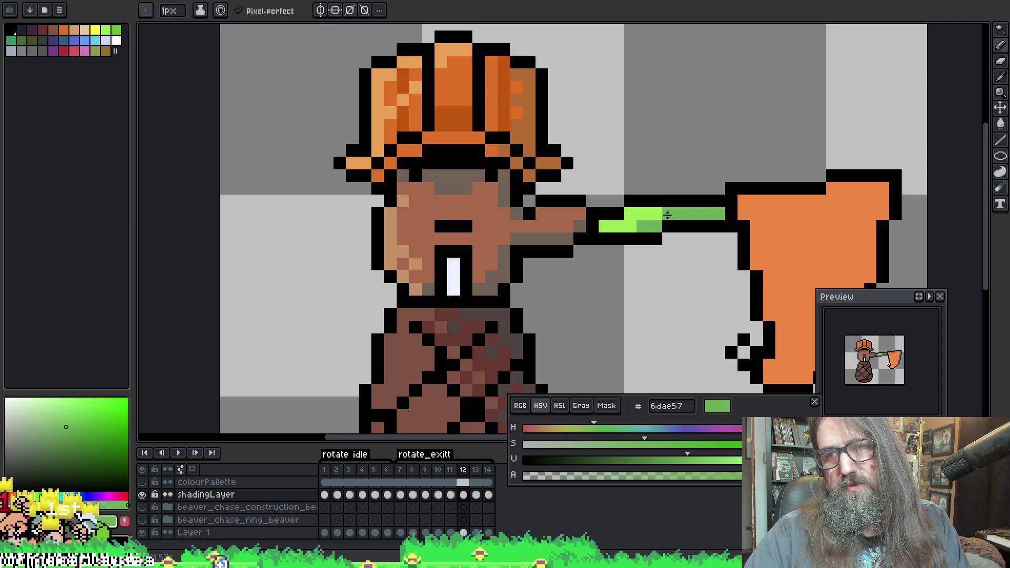
{"action": "key", "text": "Right"}
{"action": "key", "text": "Left"}
{"action": "key", "text": "Left"}
{"action": "key", "text": "Right"}
{"action": "key", "text": "Left"}
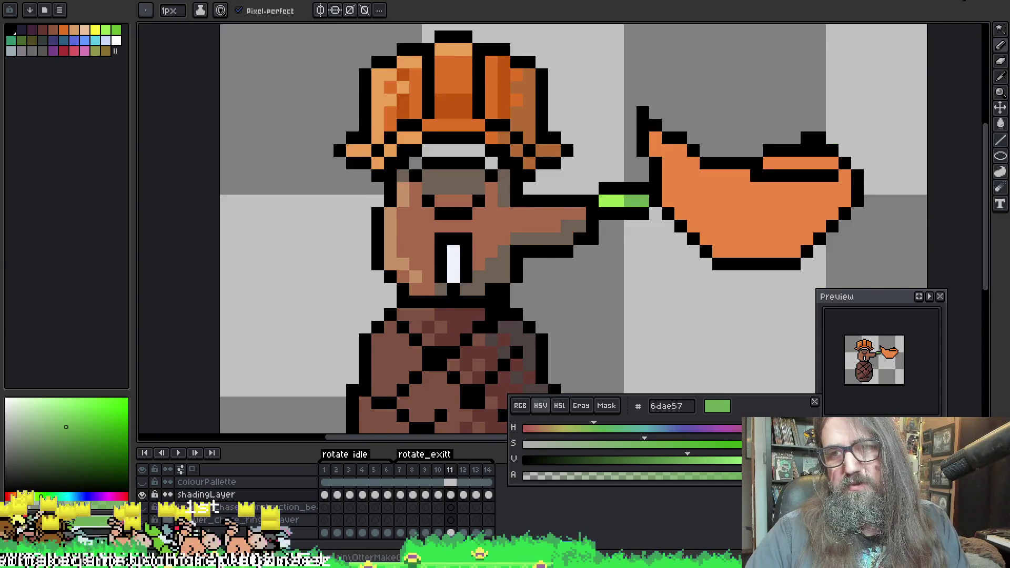
{"action": "key", "text": "Left"}
{"action": "key", "text": "Left"}
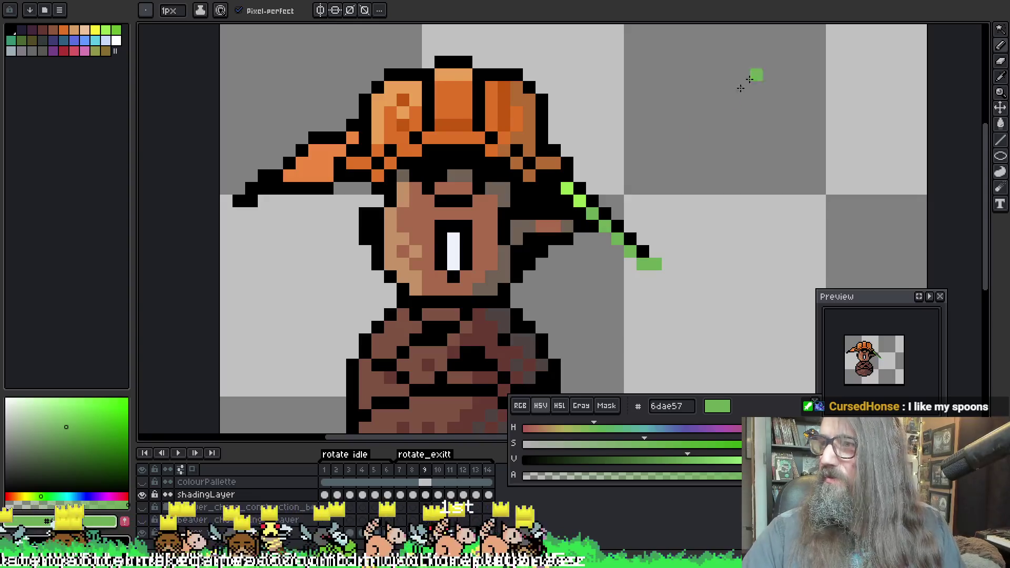
{"action": "key", "text": "space"}
{"action": "left_click_drag", "start_coordinate": [673, 182], "coordinate": [705, 133]}
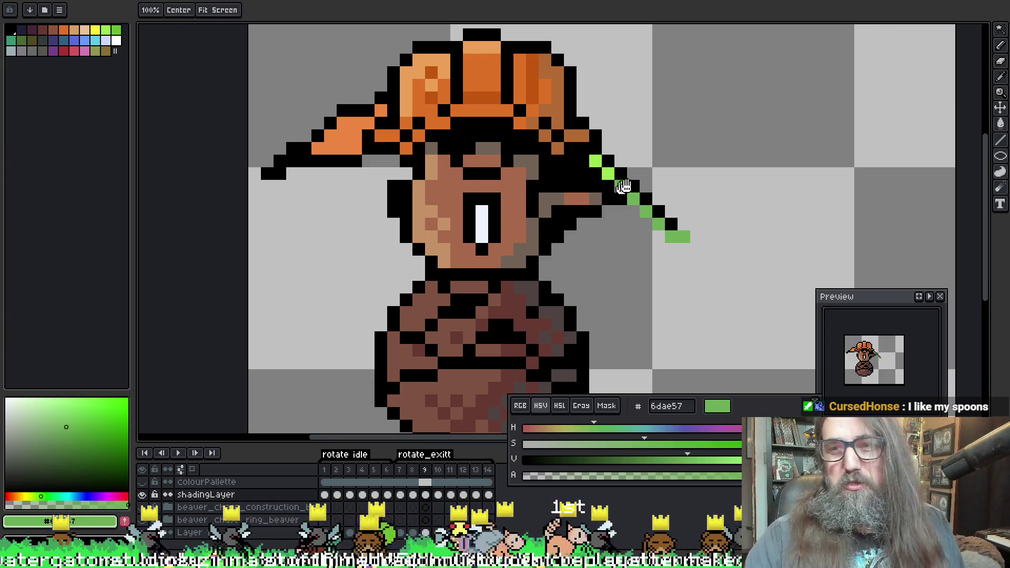
Add a black outline pixel at the end of the net handle and compare neighbouring frames
{"action": "left_click_drag", "start_coordinate": [705, 133], "coordinate": [664, 135]}
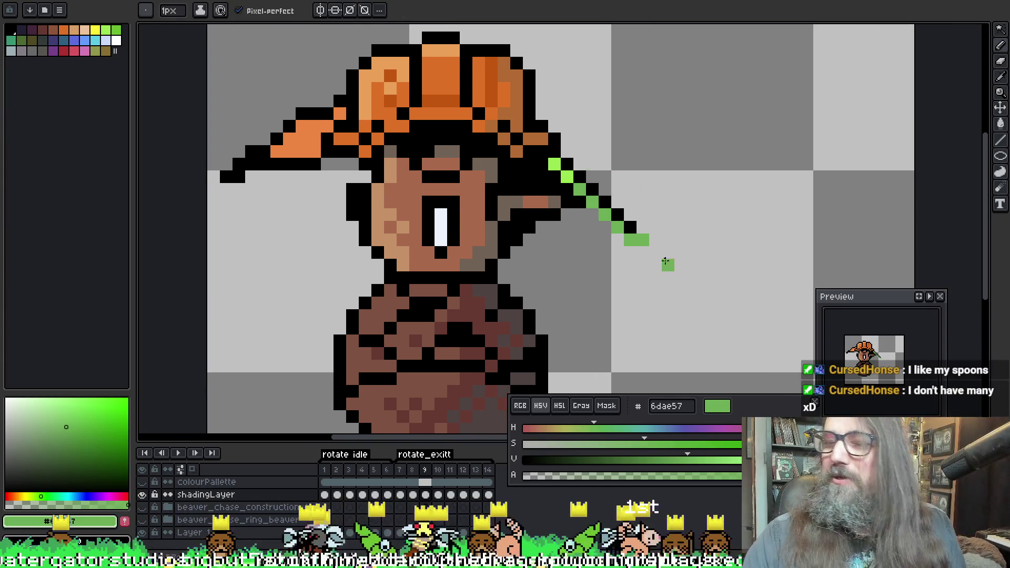
{"action": "left_click", "coordinate": [644, 228], "text": "alt"}
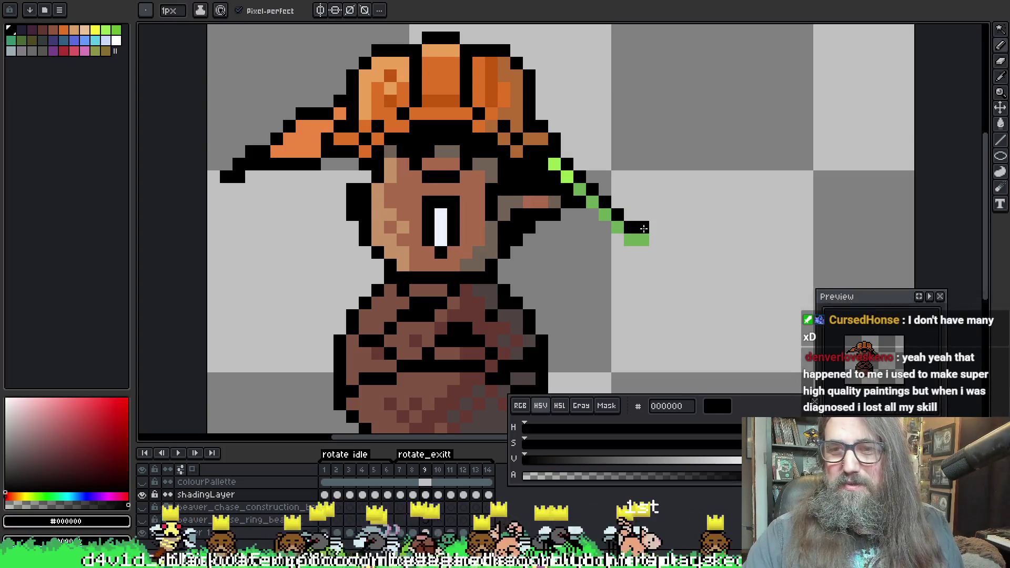
{"action": "left_click", "coordinate": [654, 238]}
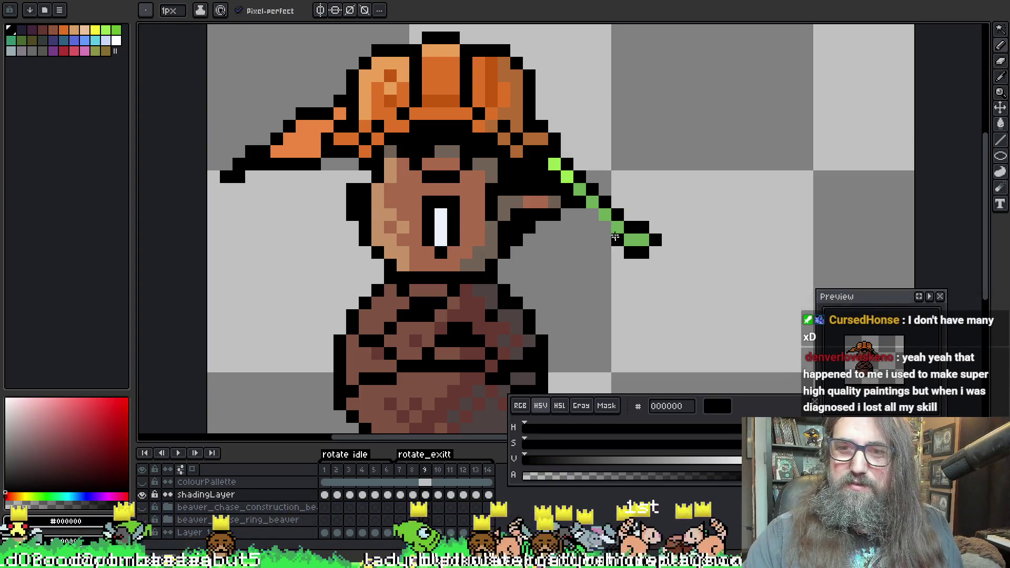
{"action": "key", "text": "Right"}
{"action": "key", "text": "Right"}
{"action": "key", "text": "Right"}
{"action": "key", "text": "Left"}
{"action": "key", "text": "Left"}
{"action": "key", "text": "Left"}
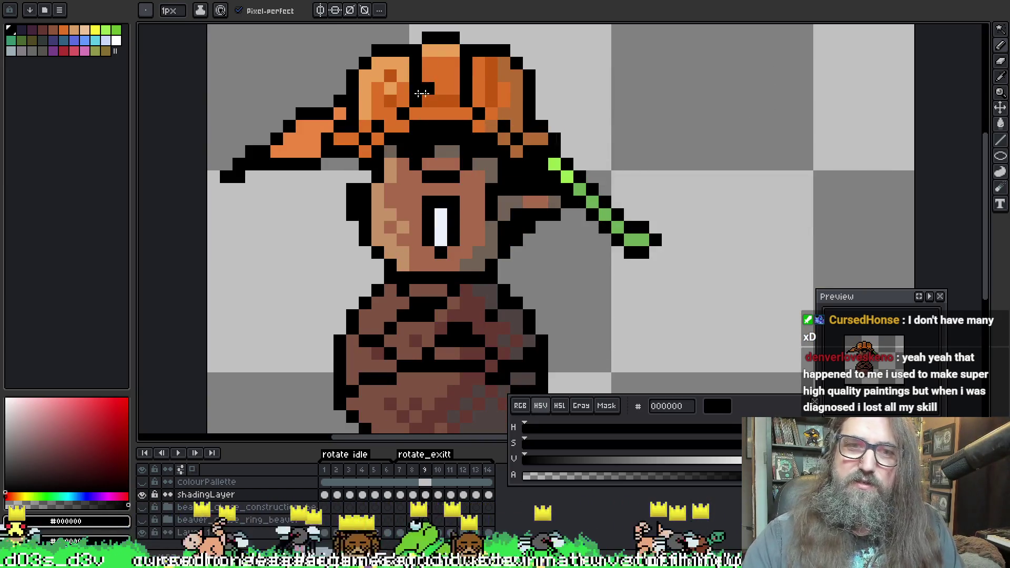
Pan the view, advance through the rotate_exit frames, and add a black pixel at the handle's end
{"action": "key", "text": "h"}
{"action": "left_click_drag", "start_coordinate": [602, 162], "coordinate": [614, 153]}
{"action": "key", "text": "b"}
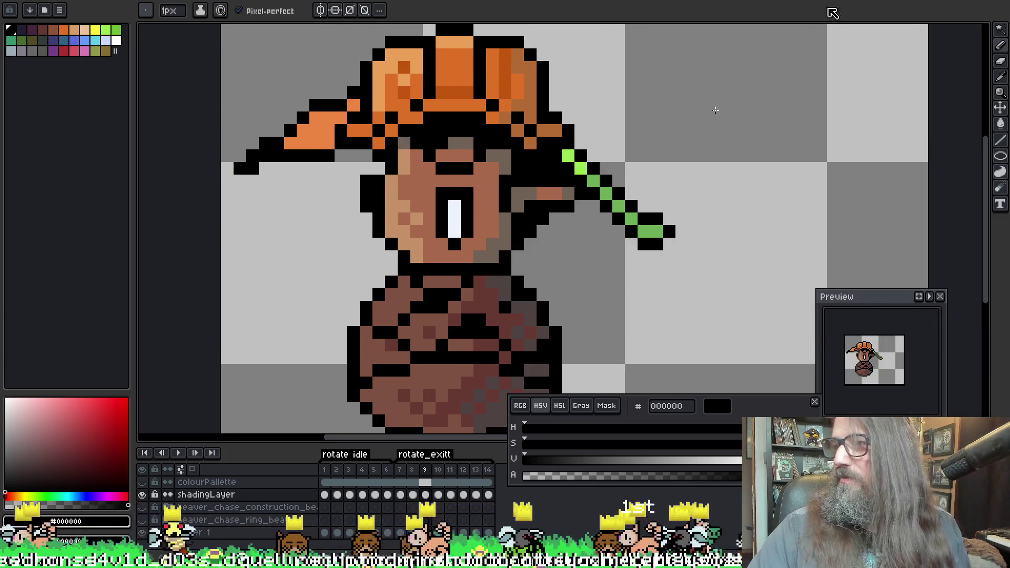
{"action": "key", "text": "h"}
{"action": "mouse_move", "coordinate": [682, 193]}
{"action": "left_mouse_down"}
{"action": "mouse_move", "coordinate": [699, 158]}
{"action": "mouse_move", "coordinate": [733, 180]}
{"action": "mouse_move", "coordinate": [749, 164]}
{"action": "mouse_move", "coordinate": [728, 131]}
{"action": "left_mouse_up"}
{"action": "key", "text": "b"}
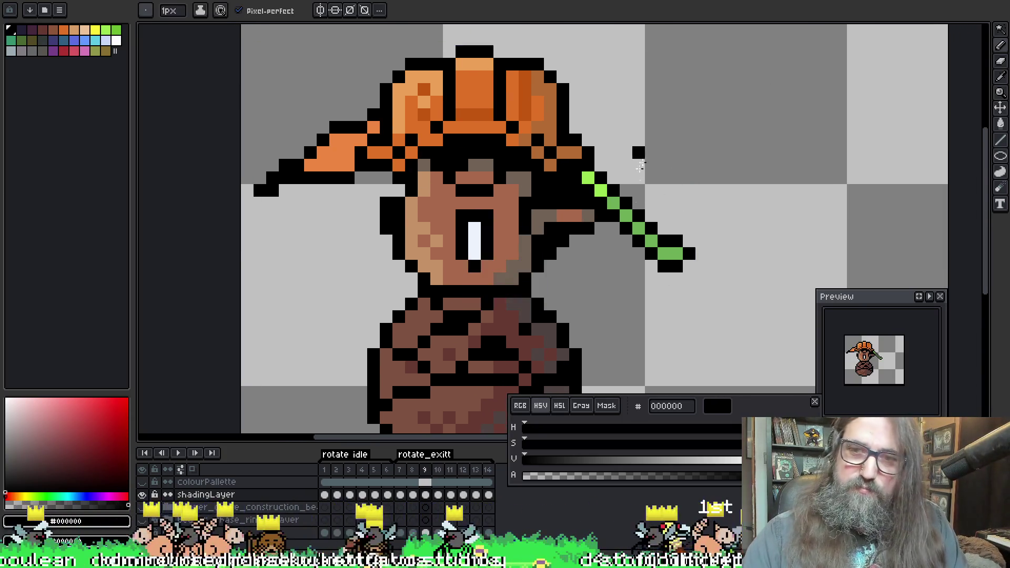
{"action": "key", "text": "Right"}
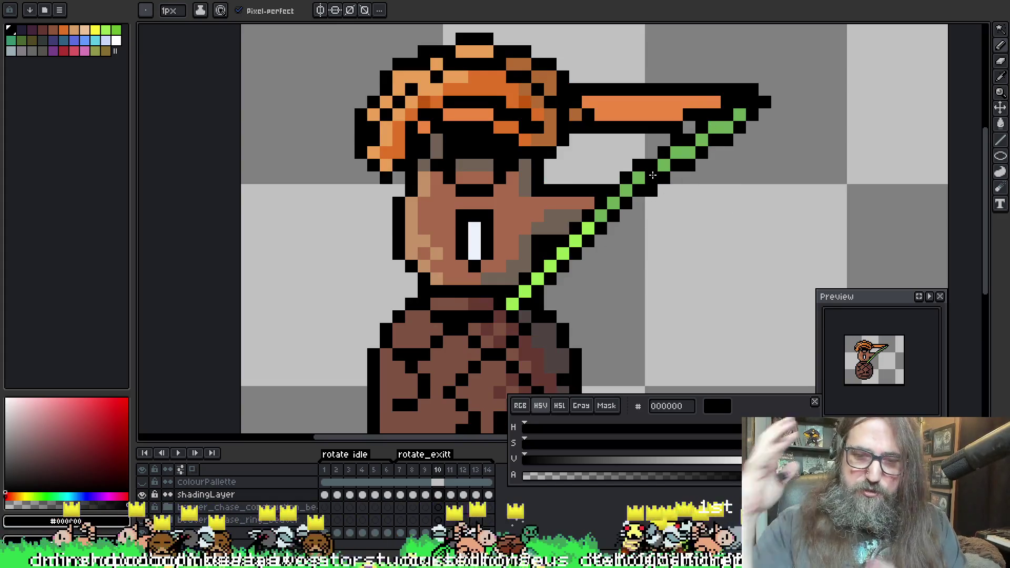
{"action": "key", "text": "Right"}
{"action": "key", "text": "Right"}
{"action": "key", "text": "Right"}
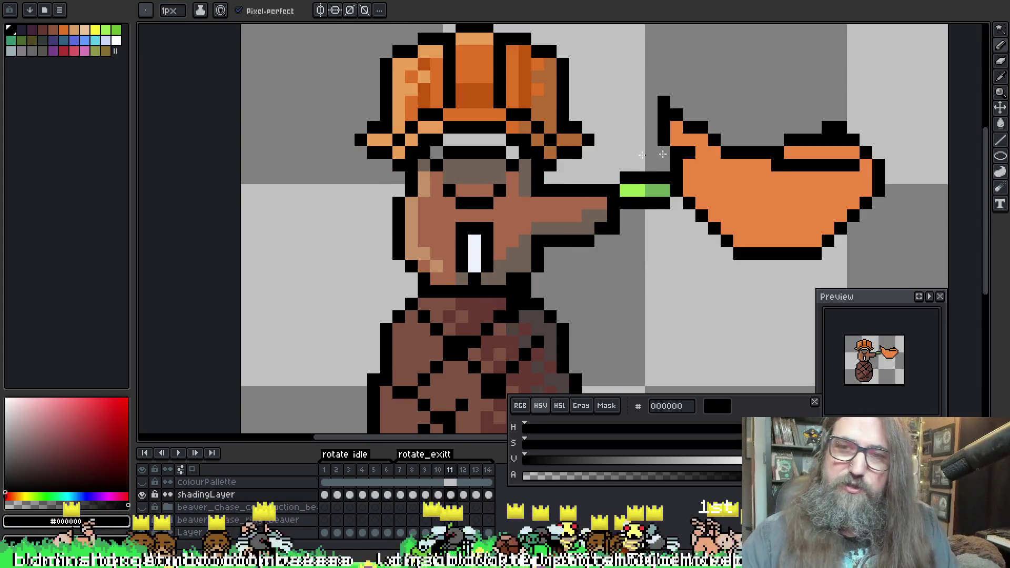
{"action": "left_click", "coordinate": [600, 203]}
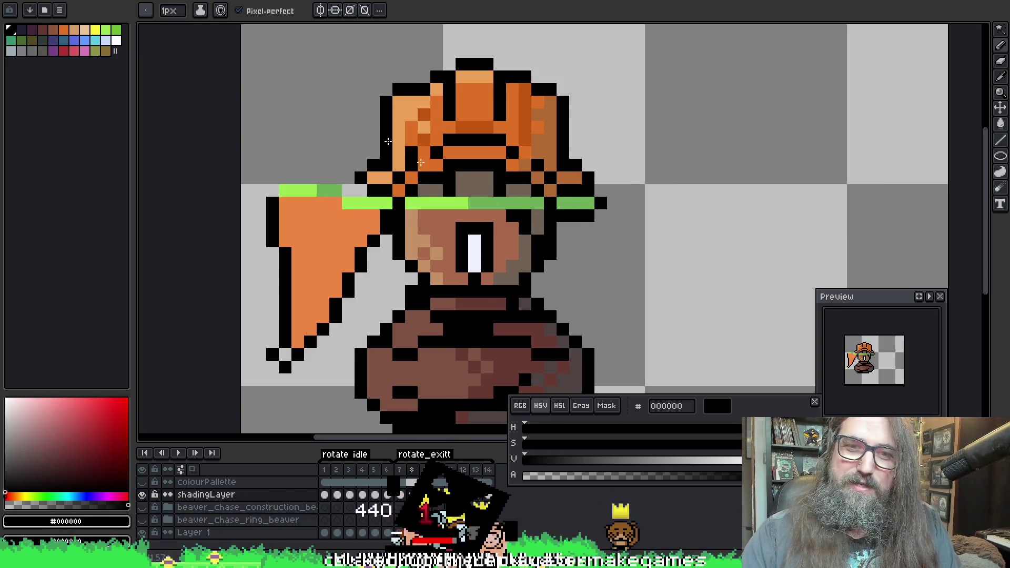
Outline the green handle in black above and below, filling its gap with darker green 6dae57
{"action": "left_click_drag", "start_coordinate": [410, 215], "coordinate": [500, 212]}
{"action": "left_click_drag", "start_coordinate": [399, 190], "coordinate": [562, 190]}
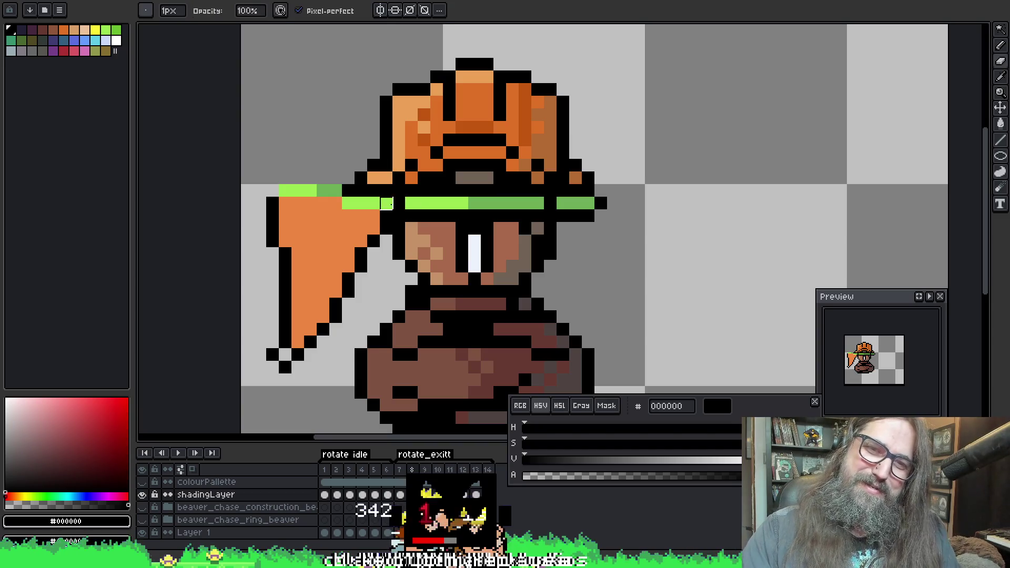
{"action": "left_click", "coordinate": [436, 201], "text": "alt"}
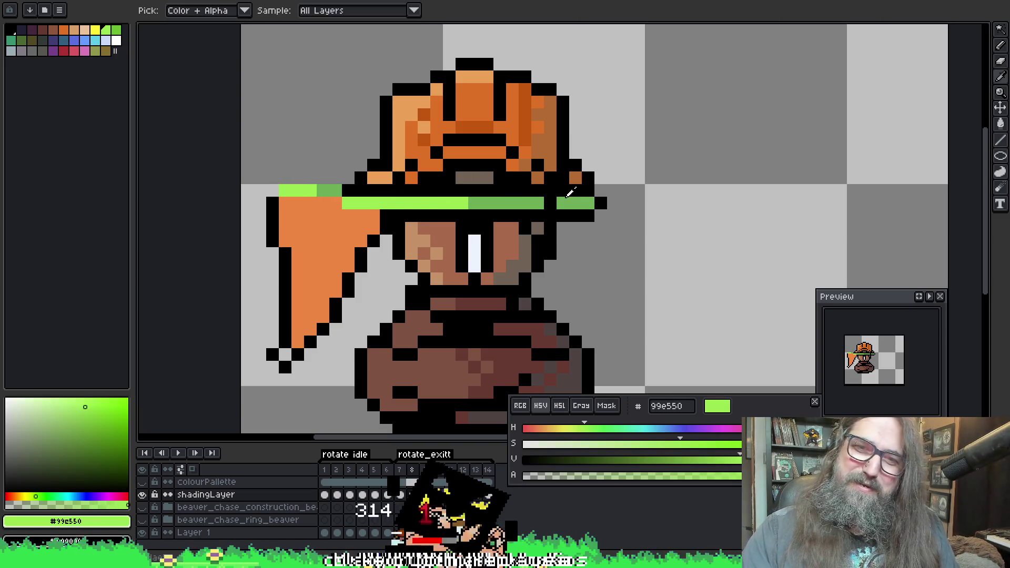
{"action": "left_click", "coordinate": [539, 201], "text": "alt"}
{"action": "left_click", "coordinate": [550, 203]}
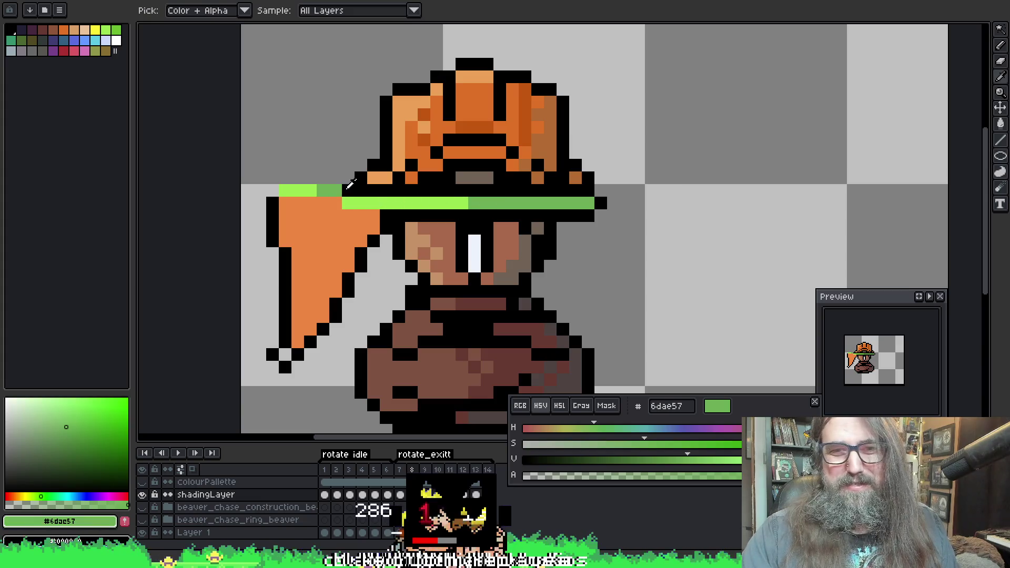
{"action": "left_click", "coordinate": [349, 184], "text": "alt"}
{"action": "left_click_drag", "start_coordinate": [284, 178], "coordinate": [334, 179]}
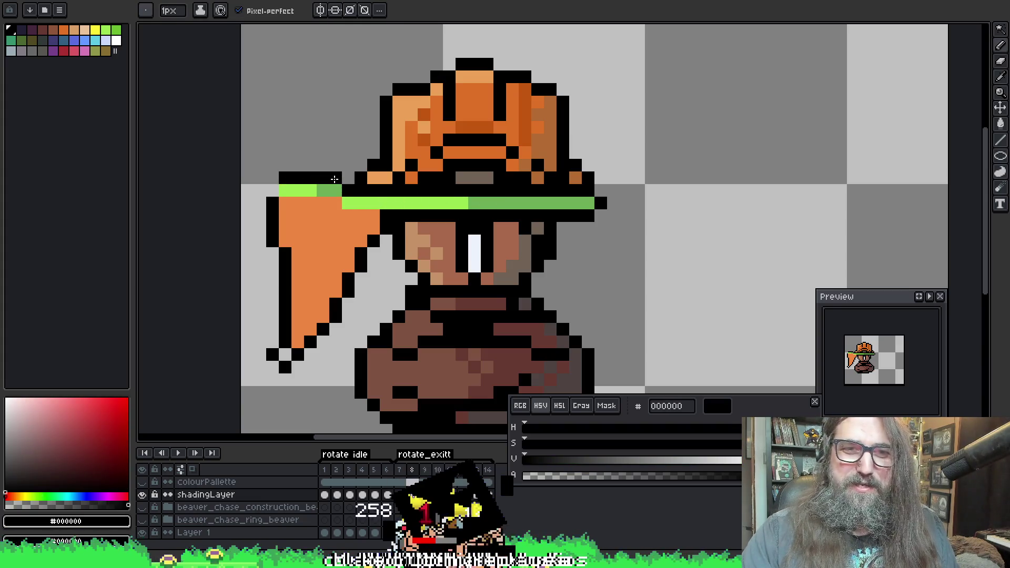
Step through the swing frames, outlining the handle's left end in black from below
{"action": "key", "text": "period"}
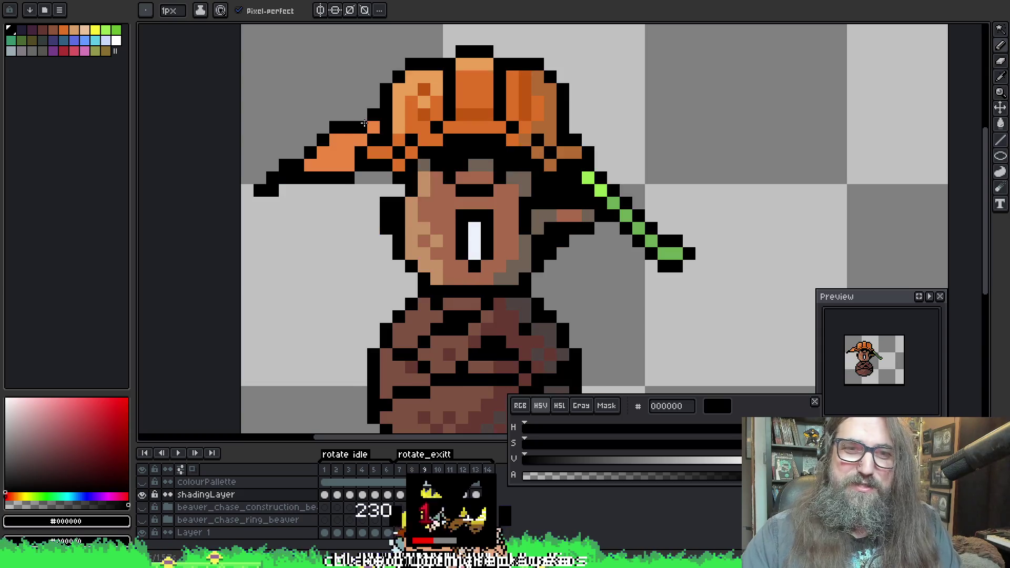
{"action": "key", "text": "period"}
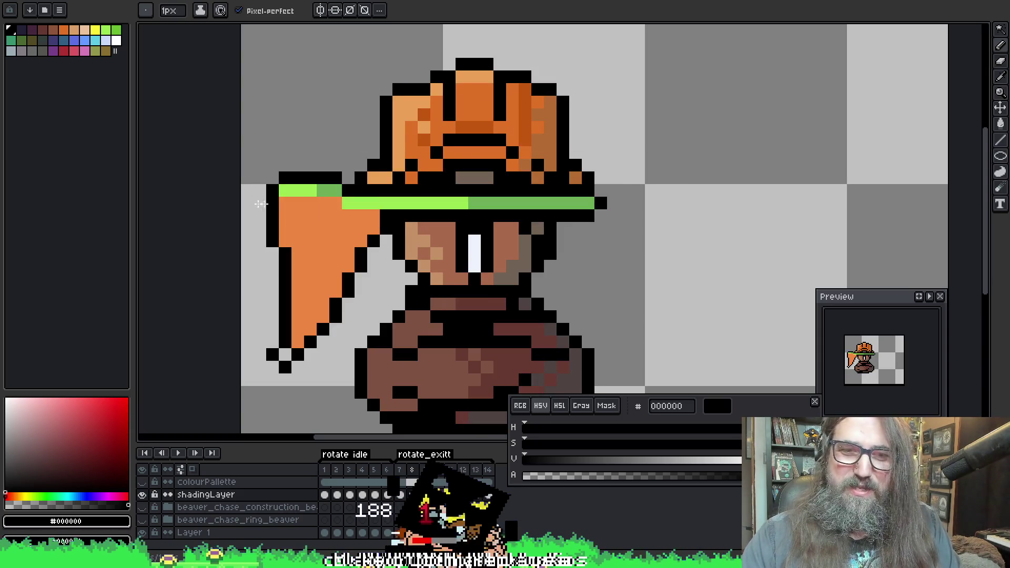
{"action": "left_click_drag", "start_coordinate": [286, 202], "coordinate": [330, 203]}
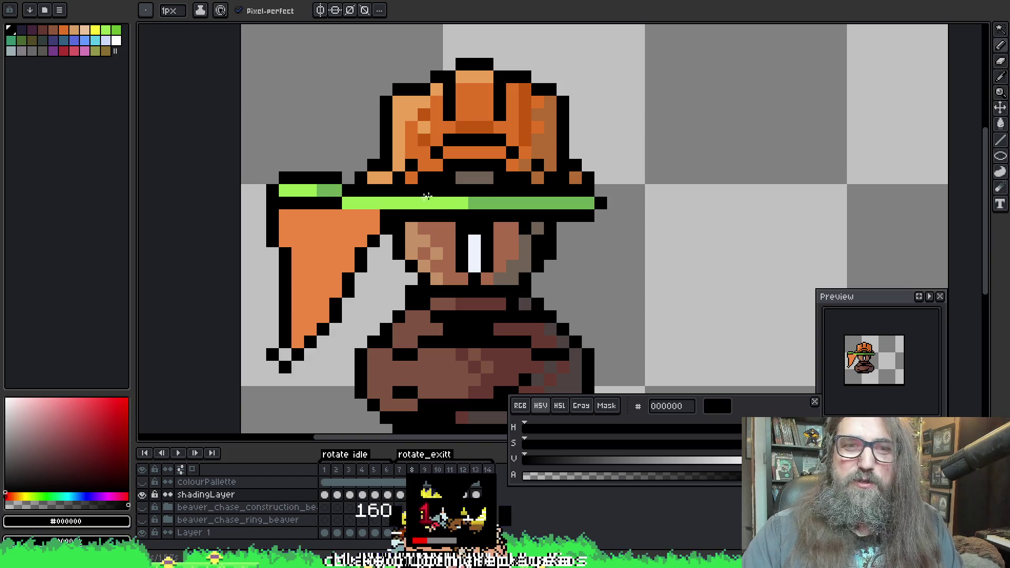
{"action": "key", "text": "period"}
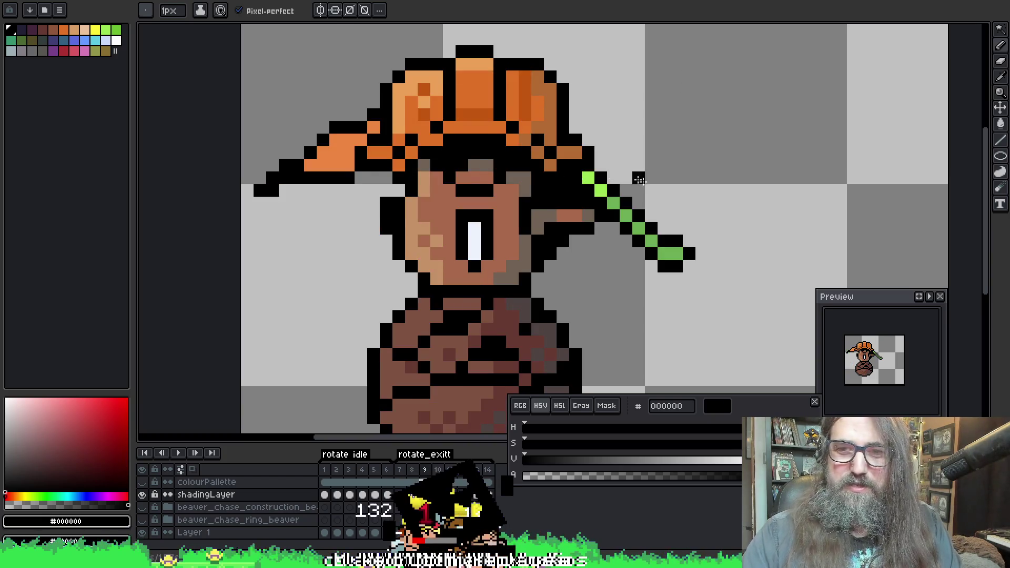
{"action": "key", "text": "period"}
{"action": "key", "text": "period"}
{"action": "key", "text": "comma"}
{"action": "key", "text": "comma"}
{"action": "key", "text": "comma"}
{"action": "key", "text": "period"}
{"action": "key", "text": "comma"}
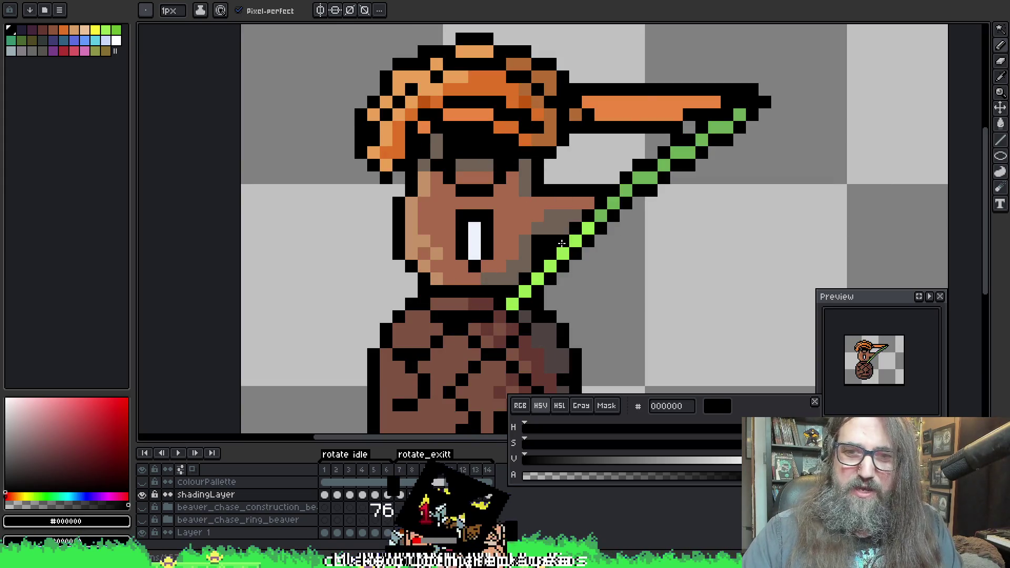
{"action": "key", "text": "period"}
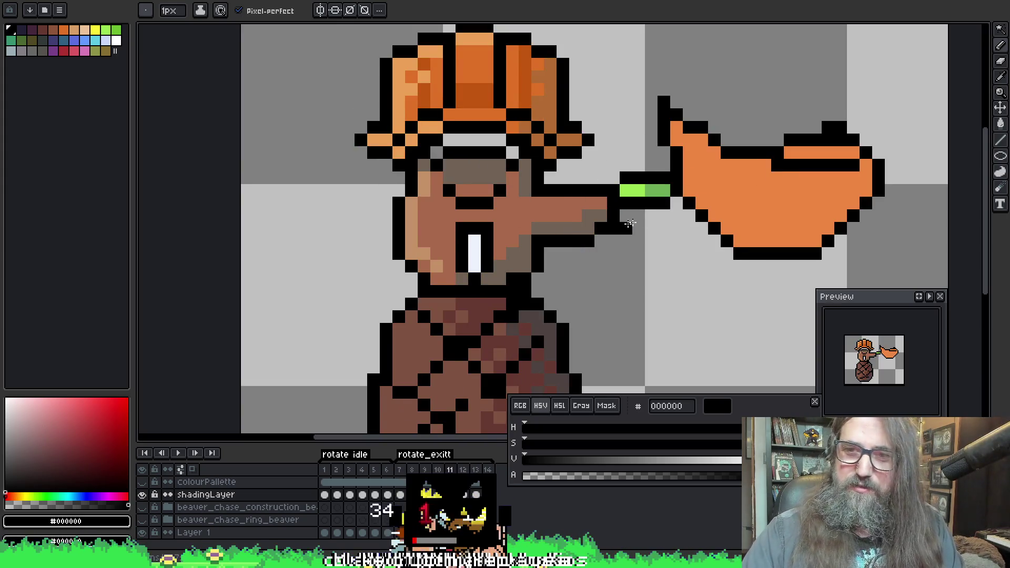
{"action": "key", "text": "period"}
Scroll across the canvas and move on to frame 13 of the swing
{"action": "scroll", "coordinate": [591, 255], "scroll_direction": "right", "scroll_amount": 3}
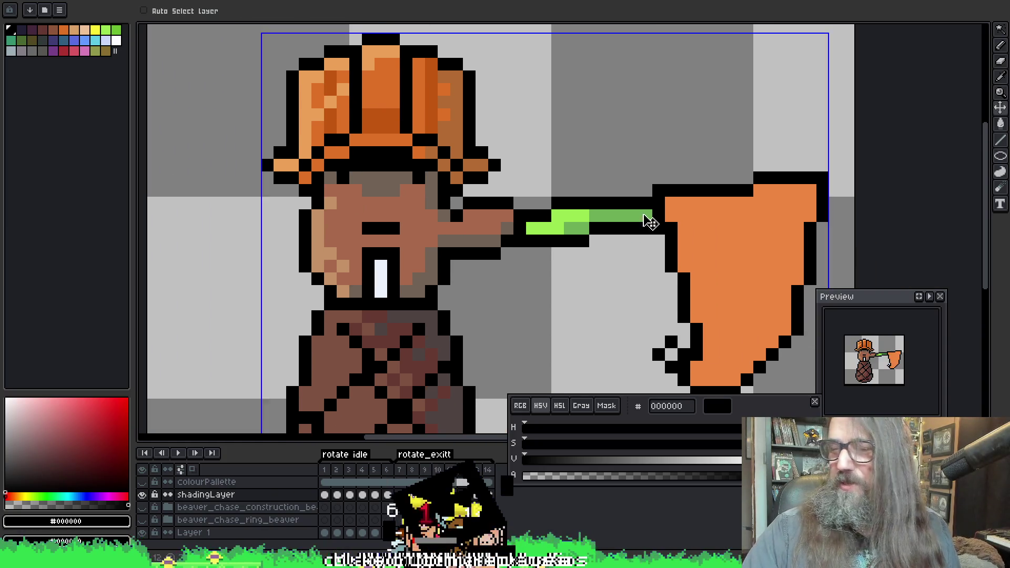
{"action": "scroll", "coordinate": [616, 277], "scroll_direction": "right", "scroll_amount": 3}
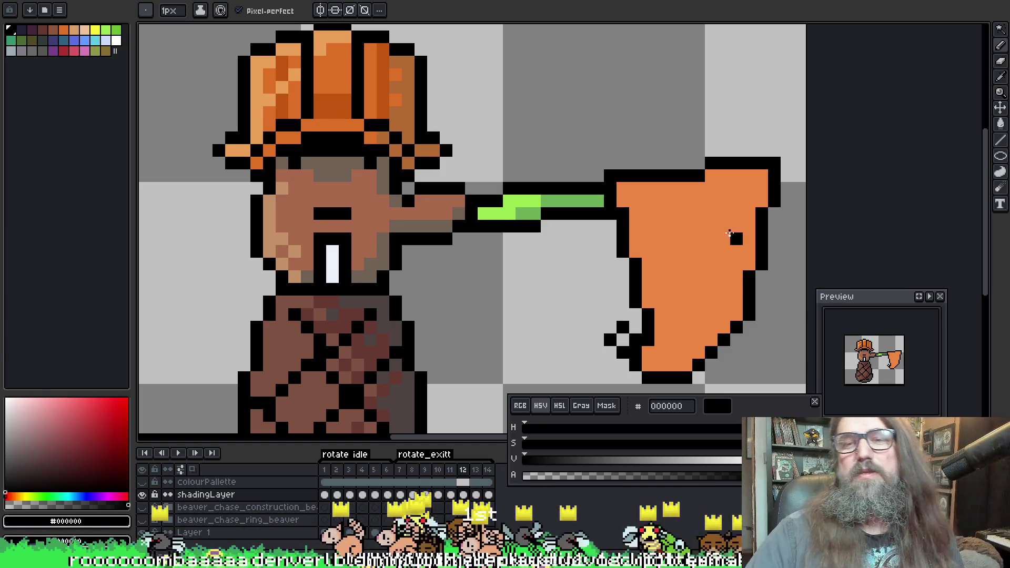
{"action": "key", "text": "i"}
{"action": "scroll", "coordinate": [573, 207], "scroll_direction": "left", "scroll_amount": 1}
{"action": "key", "text": "b"}
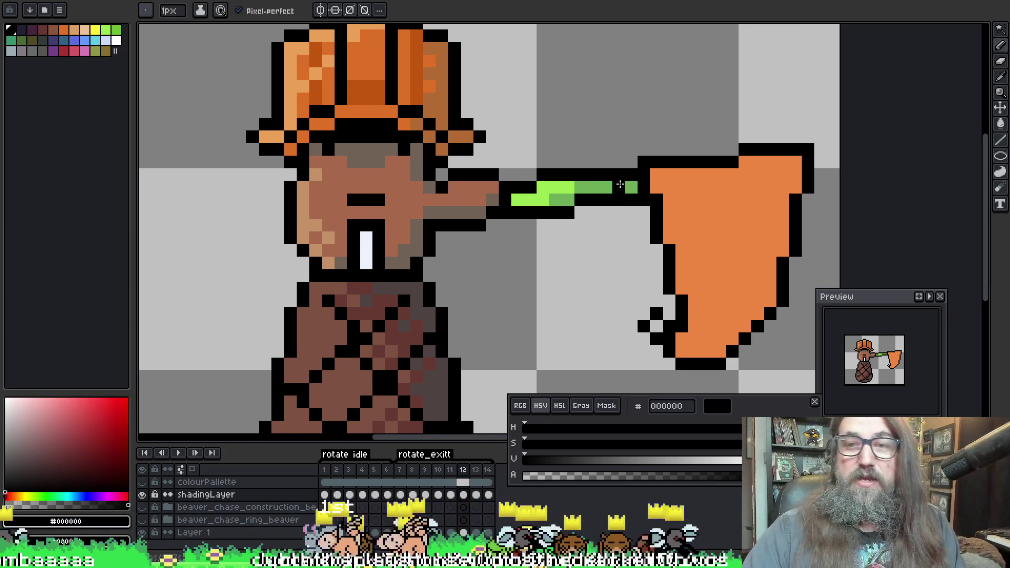
{"action": "key", "text": "Right"}
{"action": "left_click", "coordinate": [745, 74]}
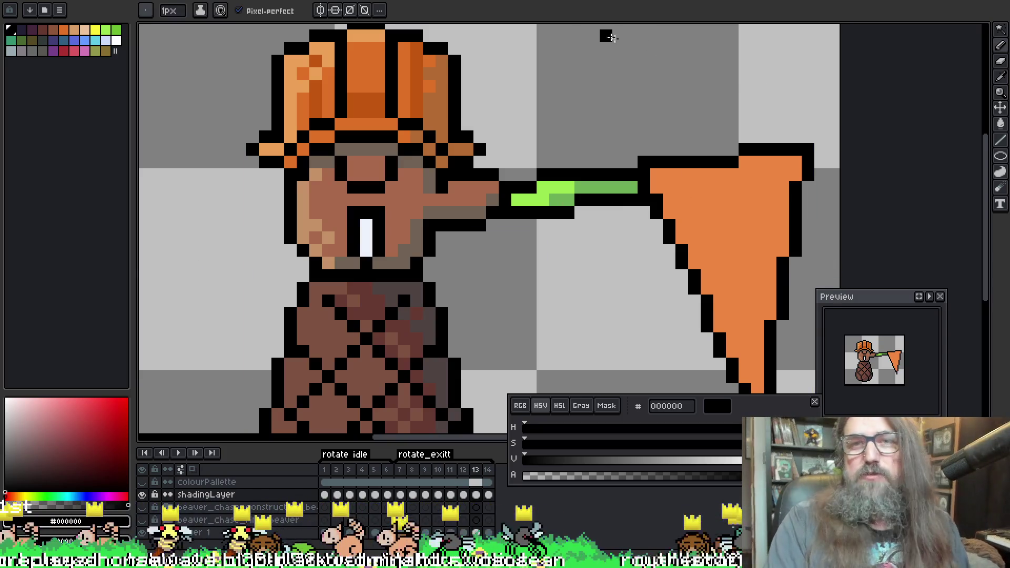
{"action": "key", "text": "ctrl+Tab"}
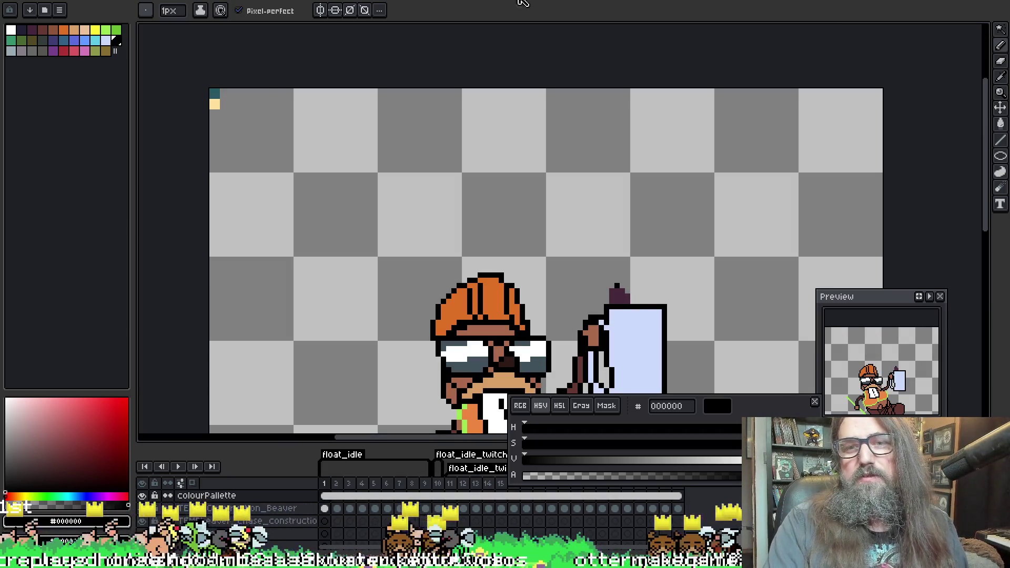
{"action": "key", "text": "ctrl+Tab"}
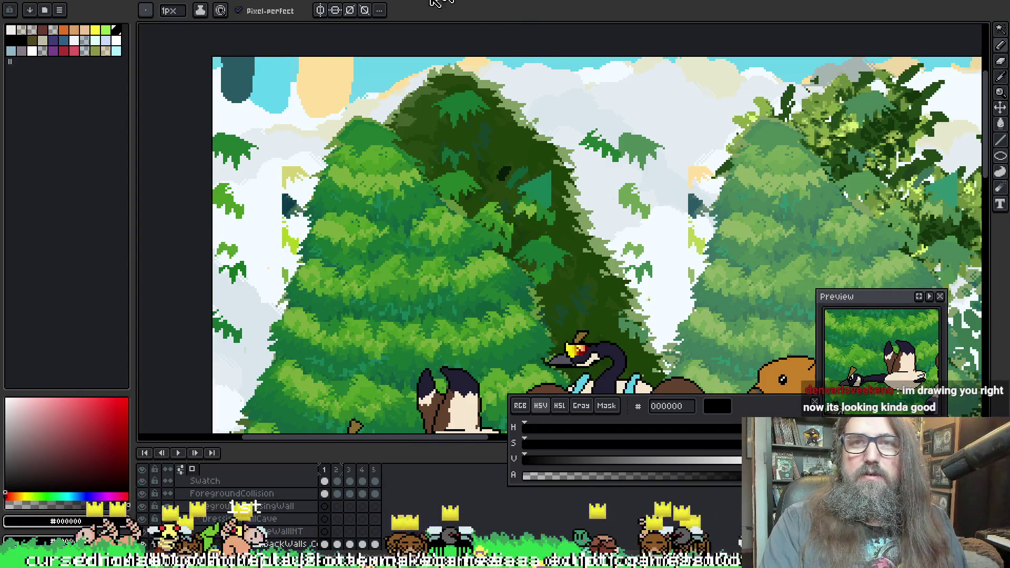
{"action": "left_click", "coordinate": [337, 66], "text": "alt"}
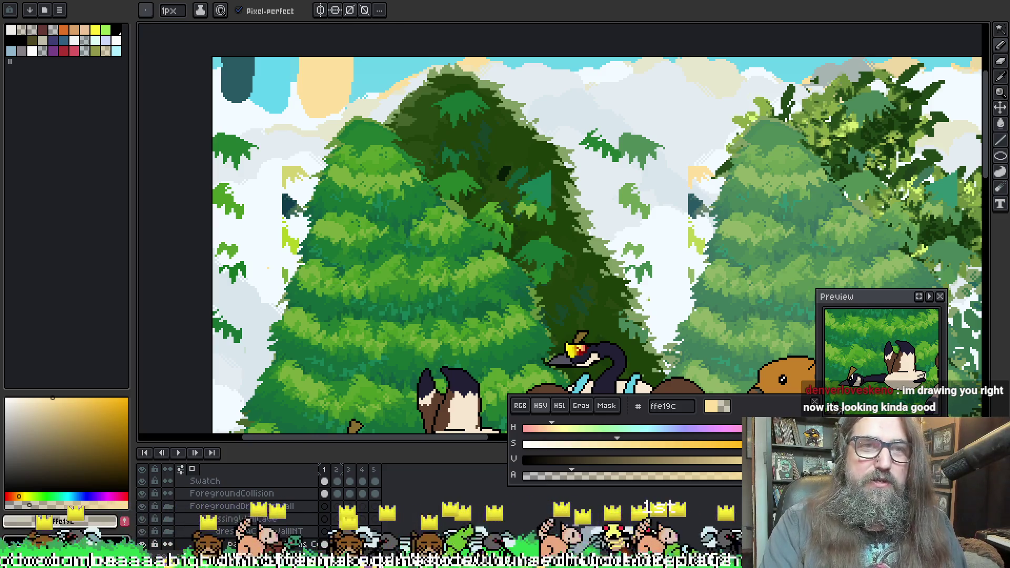
{"action": "key", "text": "ctrl+Tab"}
{"action": "key", "text": "ctrl+Tab"}
{"action": "key", "text": "ctrl+Tab"}
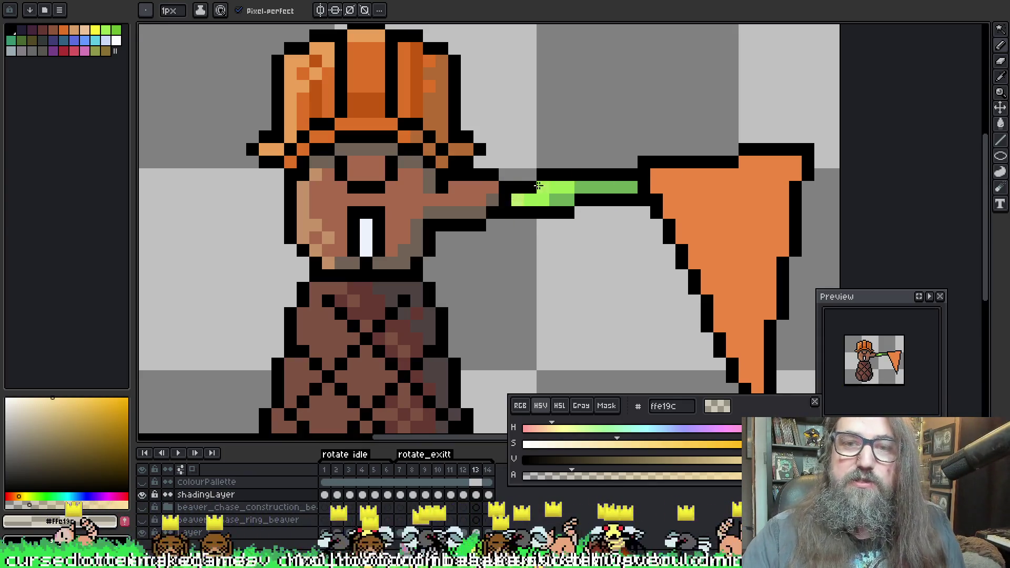
Sample the handle's light green and paint a highlight pixel below the handle's end
{"action": "left_click", "coordinate": [521, 198], "text": "alt"}
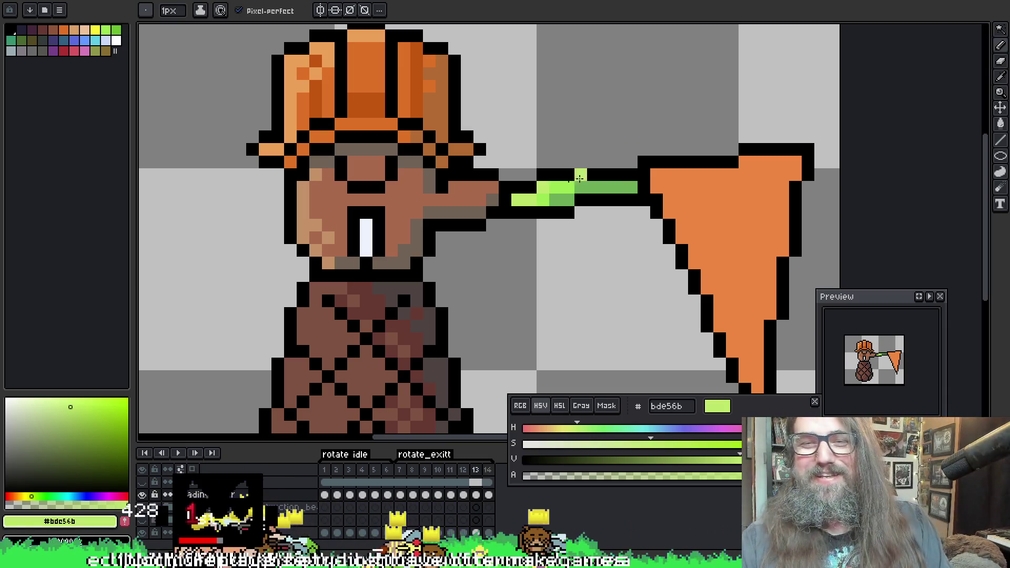
{"action": "key", "text": "Left"}
{"action": "key", "text": "Left"}
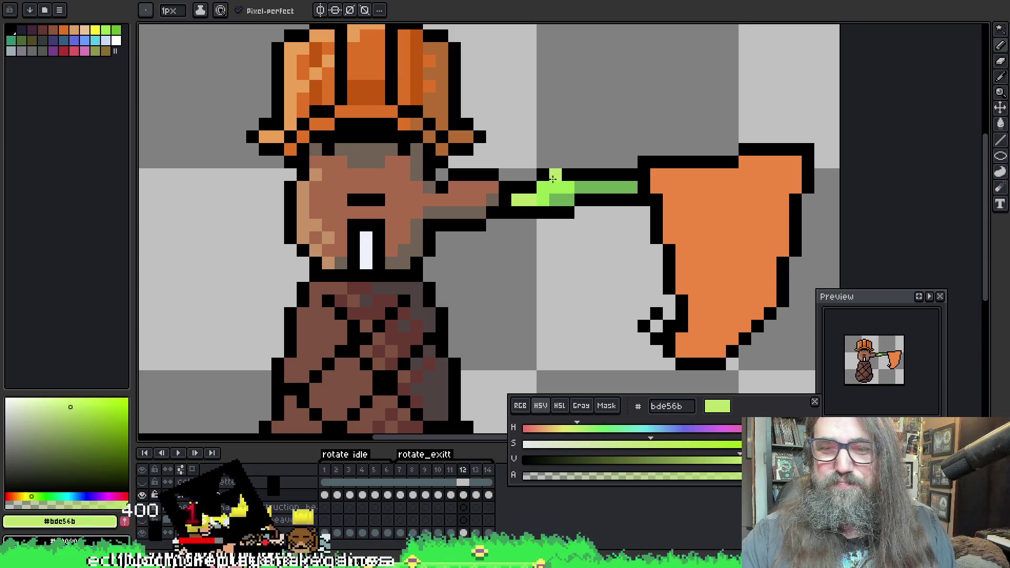
{"action": "key", "text": "Left"}
{"action": "key", "text": "Right"}
{"action": "left_click", "coordinate": [531, 188]}
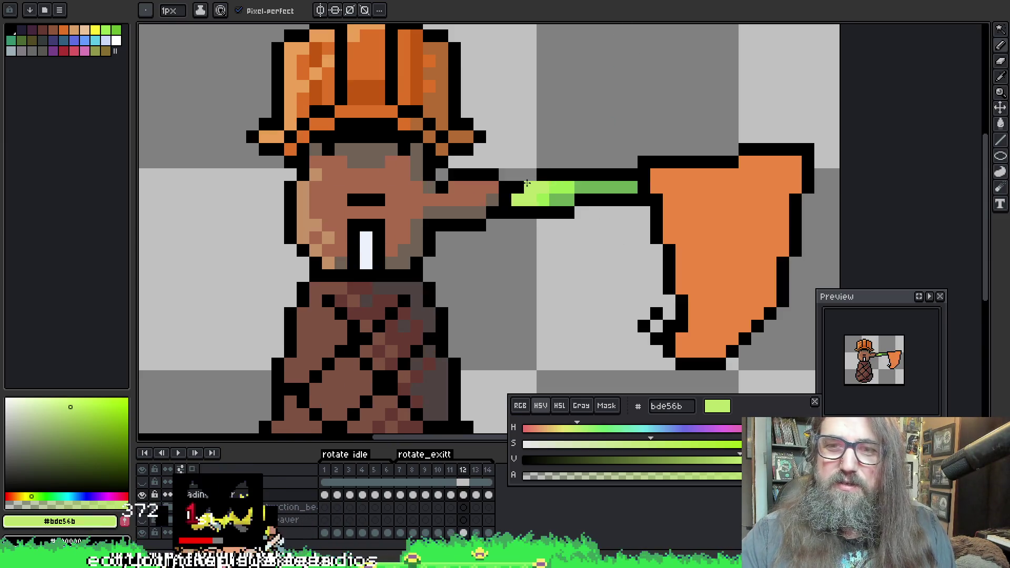
{"action": "key", "text": "Left"}
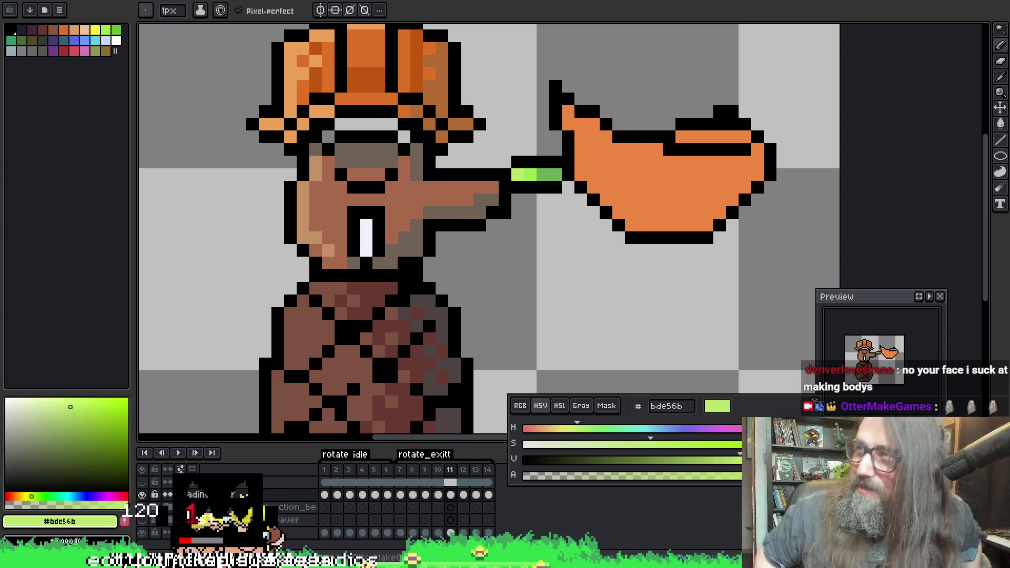
Compare neighbouring swing frames, then add a light-green pixel and straight highlight line along the handle
{"action": "scroll", "coordinate": [452, 80], "scroll_direction": "right", "scroll_amount": 1}
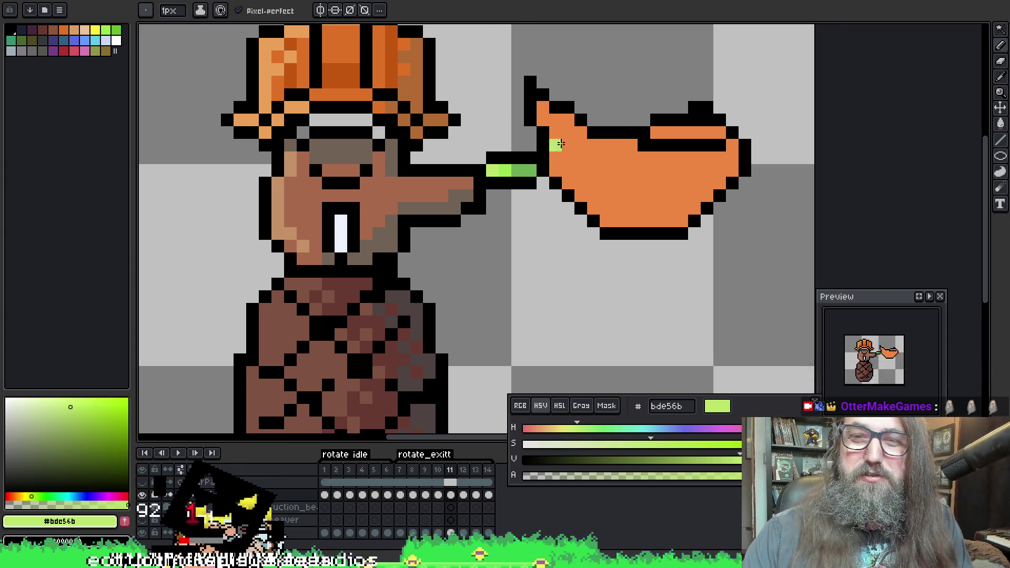
{"action": "key", "text": "period"}
{"action": "key", "text": "comma"}
{"action": "key", "text": "comma"}
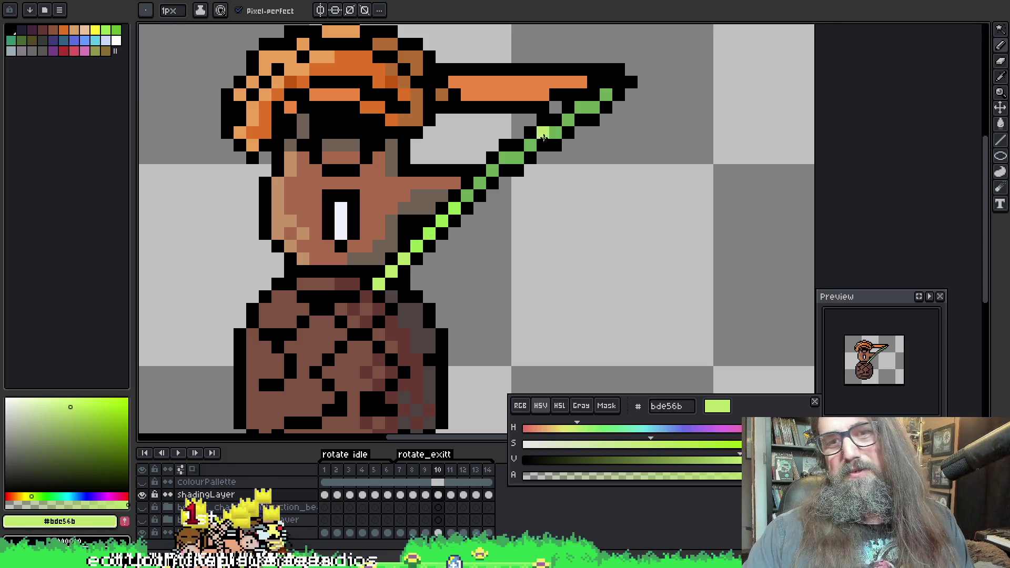
{"action": "key", "text": "period"}
{"action": "key", "text": "period"}
{"action": "key", "text": "comma"}
{"action": "key", "text": "comma"}
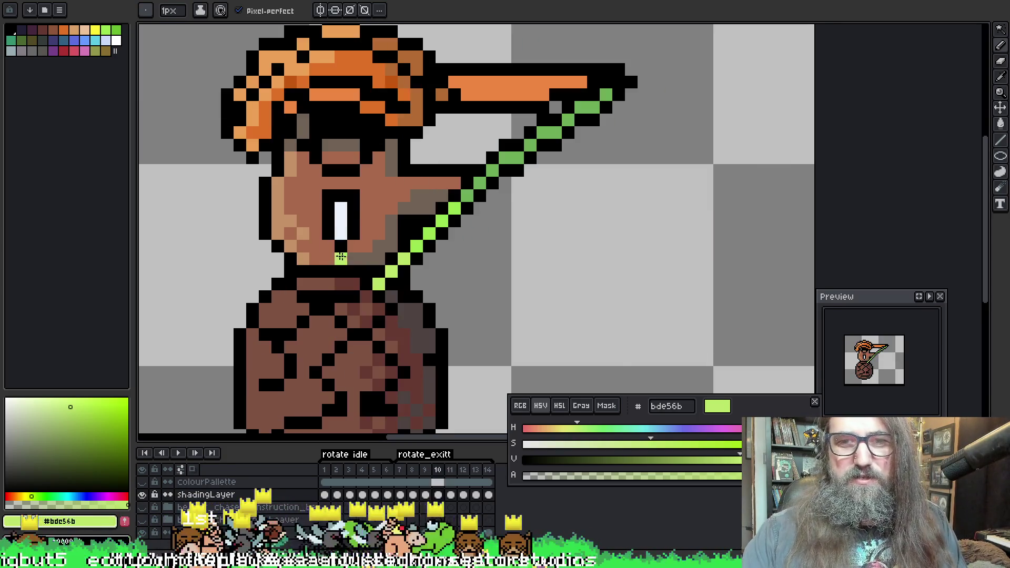
{"action": "key", "text": "period"}
{"action": "key", "text": "comma"}
{"action": "key", "text": "comma"}
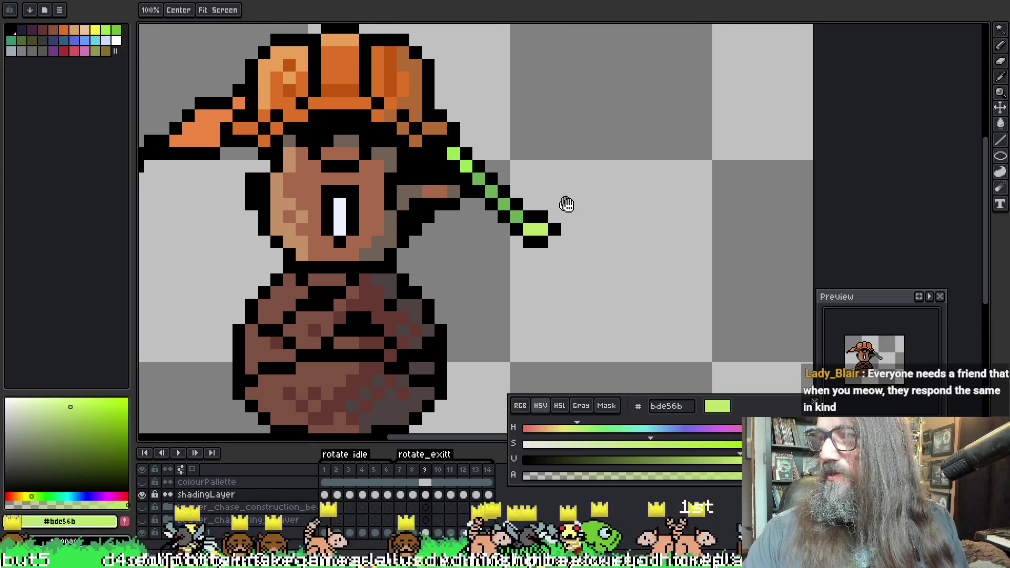
{"action": "key", "text": "space"}
{"action": "left_click", "coordinate": [533, 198]}
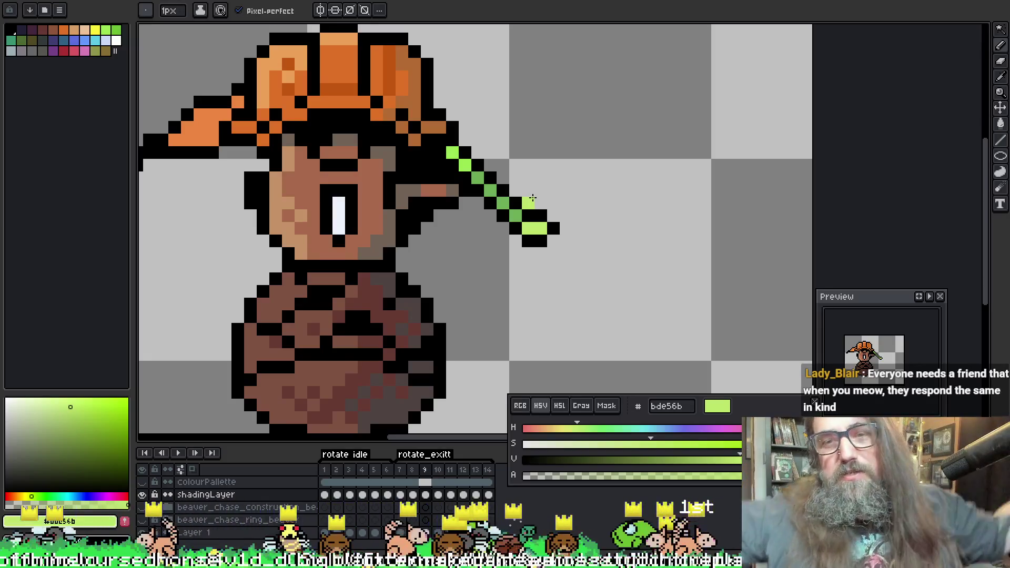
{"action": "left_click", "coordinate": [456, 149], "text": "shift"}
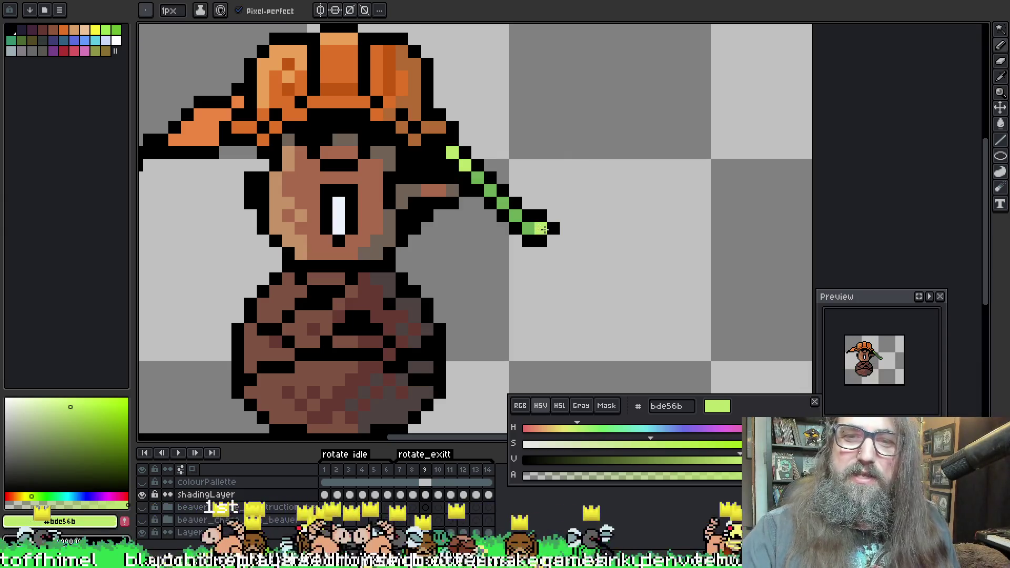
Compare frames 9 and 10 and paint a light-green highlight pixel on frame 10's handle
{"action": "key", "text": "Left"}
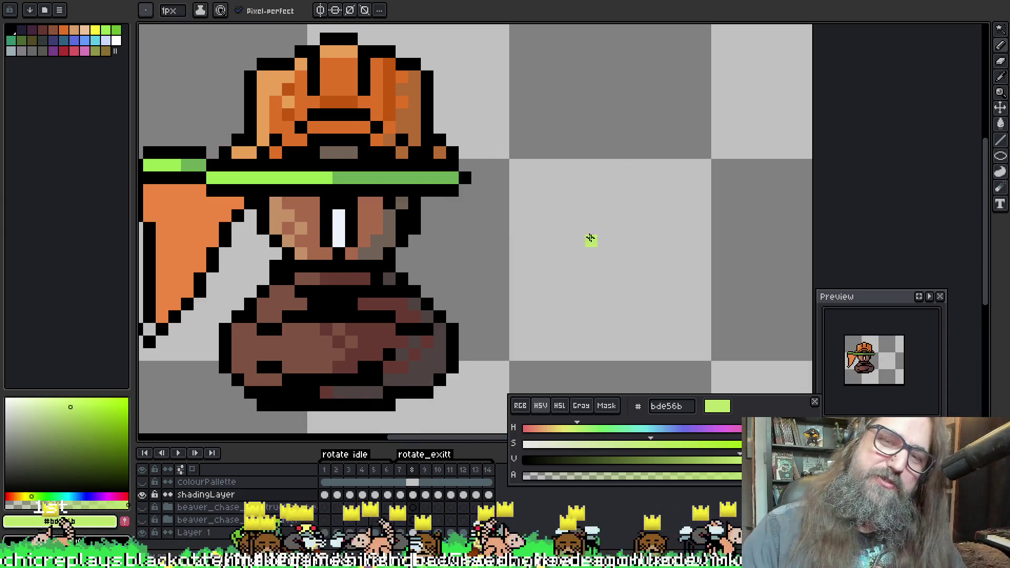
{"action": "key", "text": "Right"}
{"action": "key", "text": "Right"}
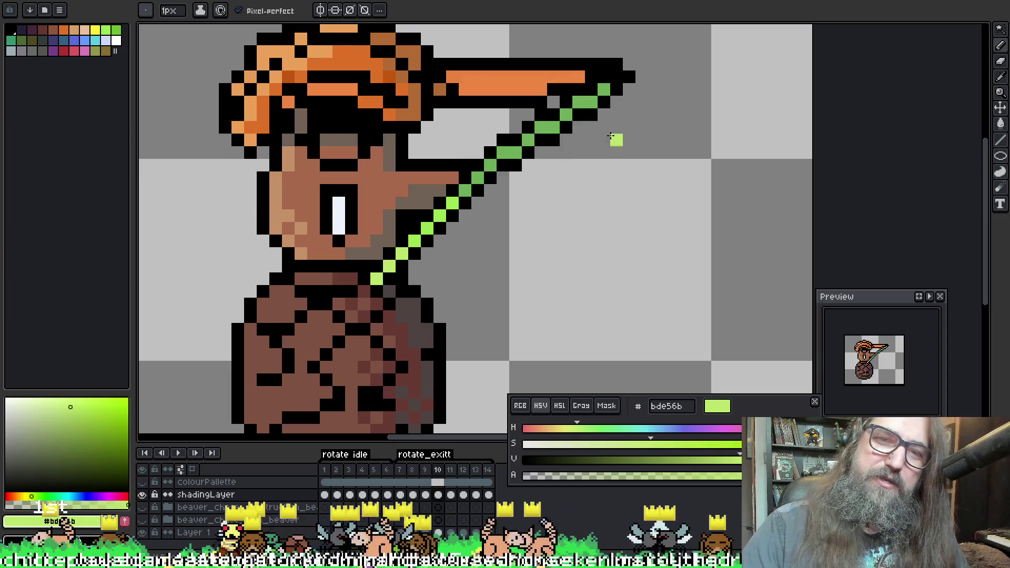
{"action": "key", "text": "Left"}
{"action": "key", "text": "Right"}
{"action": "key", "text": "Left"}
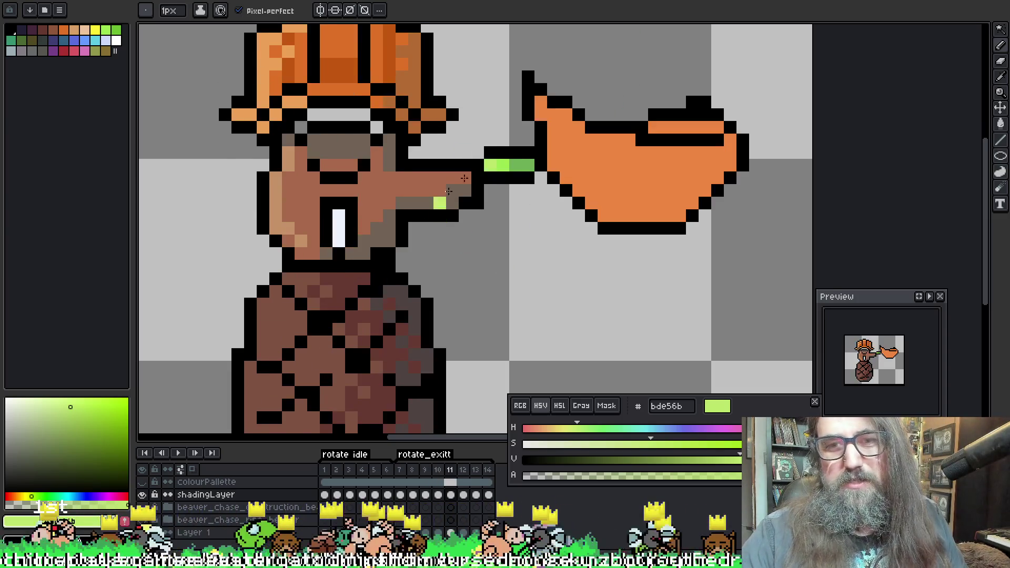
{"action": "key", "text": "Right"}
{"action": "key", "text": "Left"}
{"action": "key", "text": "Right"}
{"action": "left_click", "coordinate": [425, 163]}
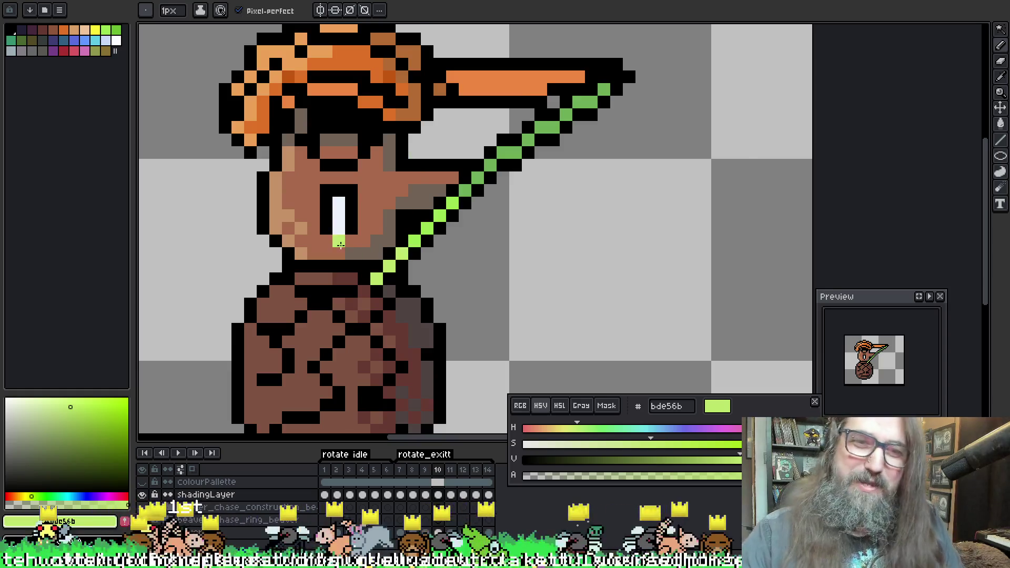
Step through frames 8 to 11 to review the new handle highlights
{"action": "key", "text": "Left"}
{"action": "key", "text": "Right"}
{"action": "key", "text": "Right"}
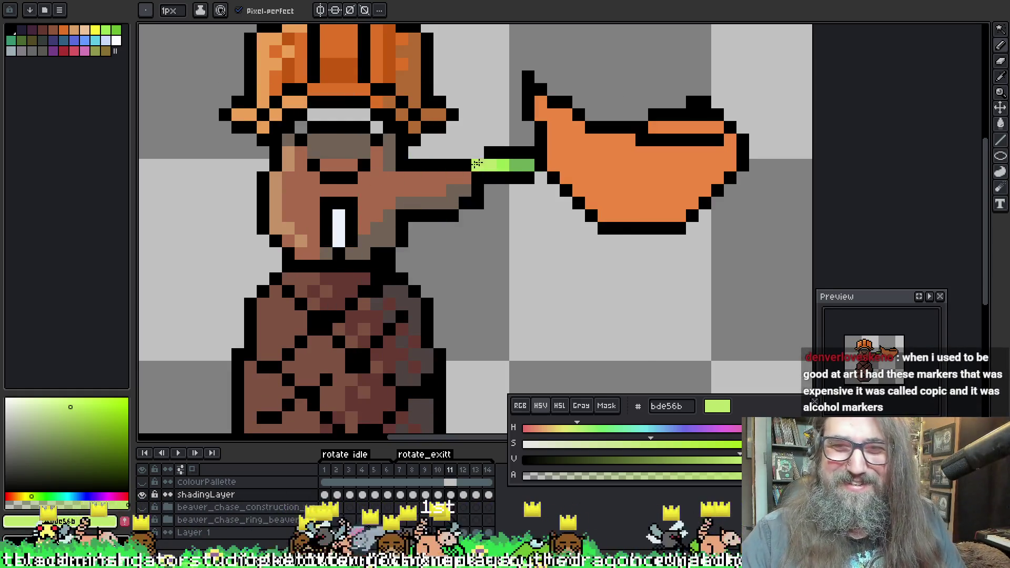
{"action": "key", "text": "Left"}
{"action": "key", "text": "Left"}
{"action": "key", "text": "Left"}
{"action": "key", "text": "Right"}
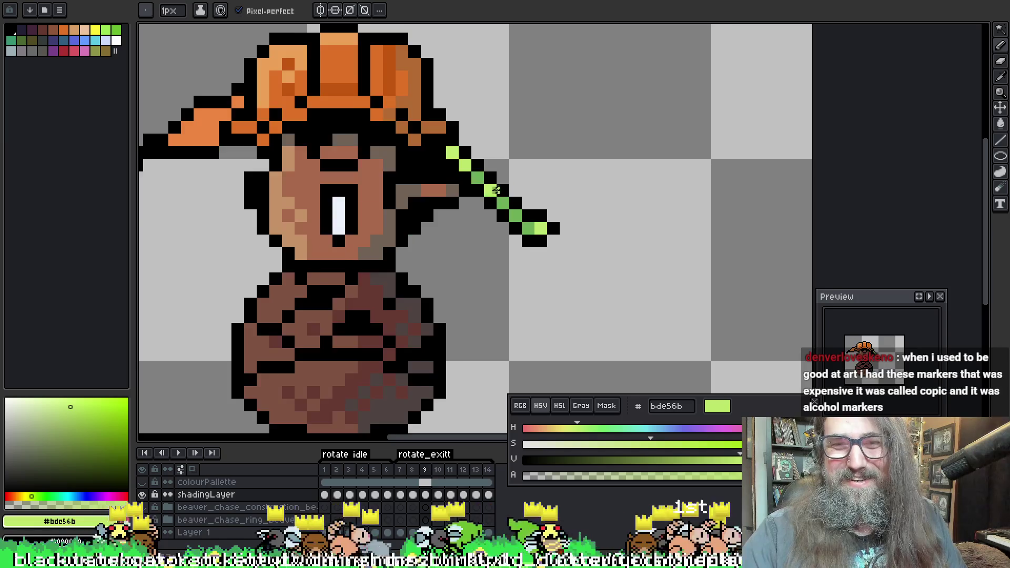
{"action": "key", "text": "Left"}
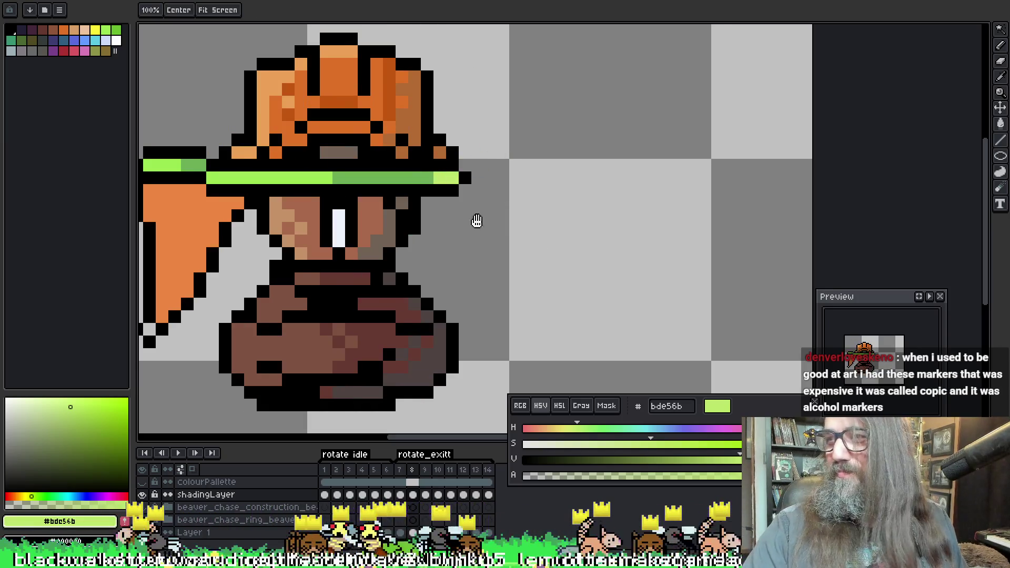
Pan the beaver toward the centre of the canvas and move to frame 9
{"action": "left_click_drag", "start_coordinate": [476, 221], "coordinate": [582, 187]}
{"action": "mouse_move", "coordinate": [519, 221]}
{"action": "left_mouse_down"}
{"action": "mouse_move", "coordinate": [565, 206]}
{"action": "mouse_move", "coordinate": [556, 206]}
{"action": "left_mouse_up"}
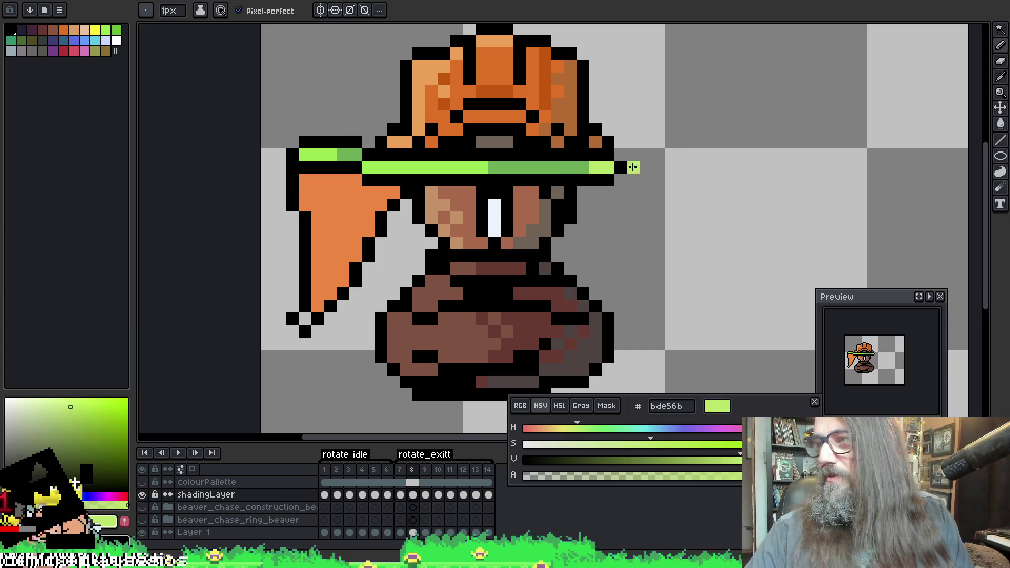
{"action": "key", "text": "Left"}
{"action": "key", "text": "Right"}
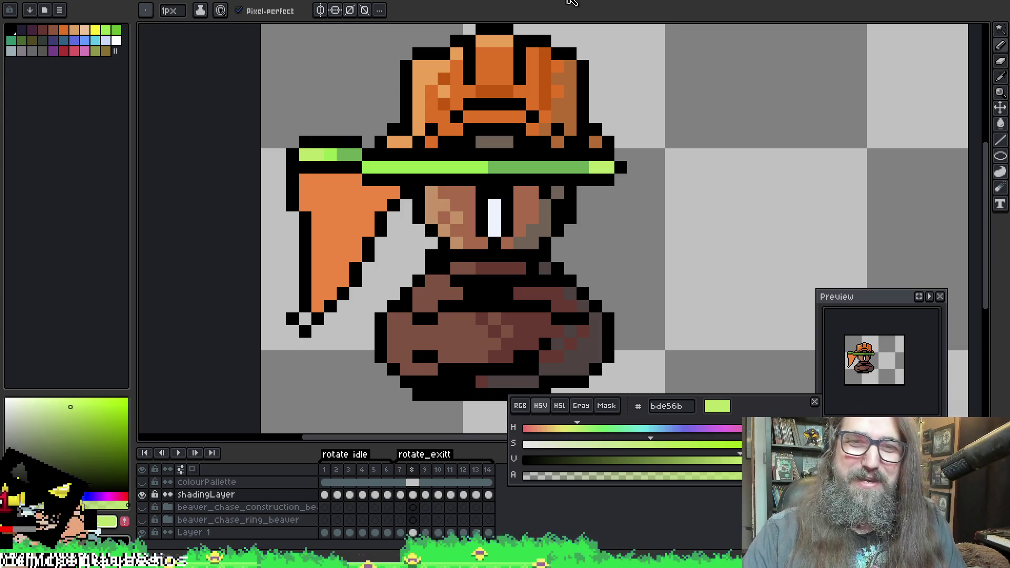
{"action": "key", "text": "Right"}
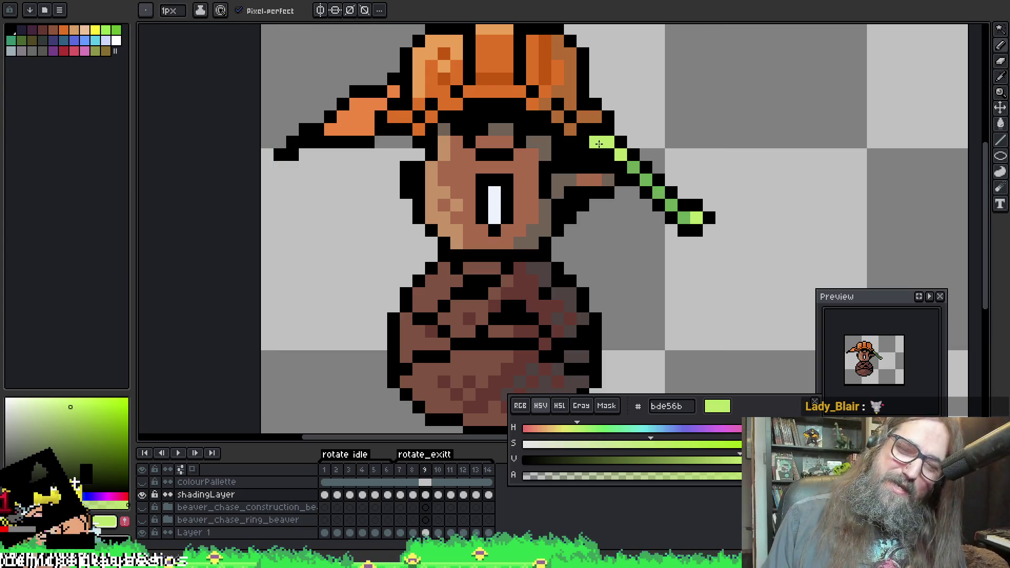
Play the swing animation to check the shaded handle, then stop playback
{"action": "key", "text": "Return"}
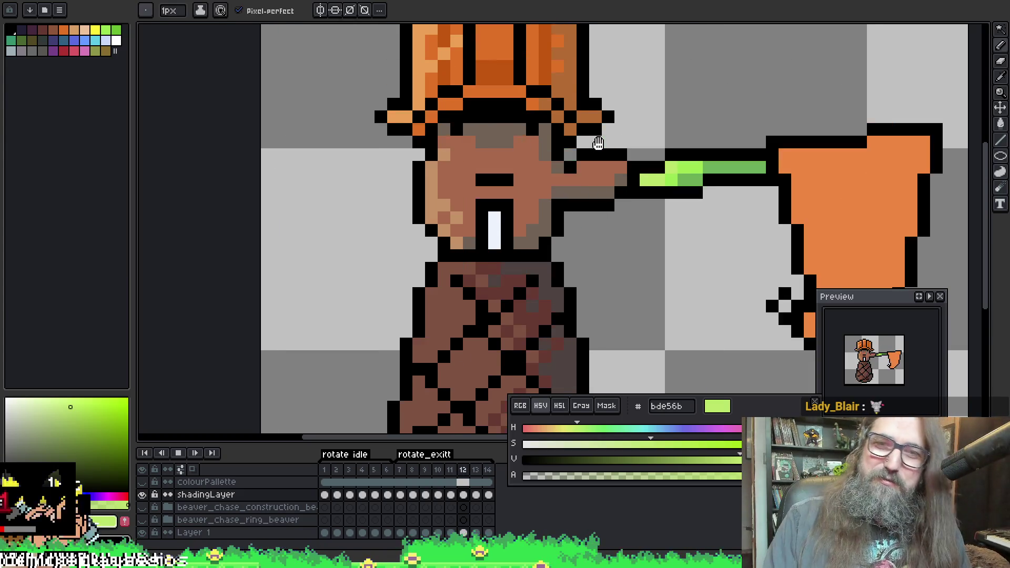
{"action": "scroll", "coordinate": [601, 210], "scroll_direction": "down", "scroll_amount": 6}
{"action": "scroll", "coordinate": [601, 210], "scroll_direction": "up", "scroll_amount": 2}
{"action": "left_click_drag", "start_coordinate": [584, 169], "coordinate": [499, 251]}
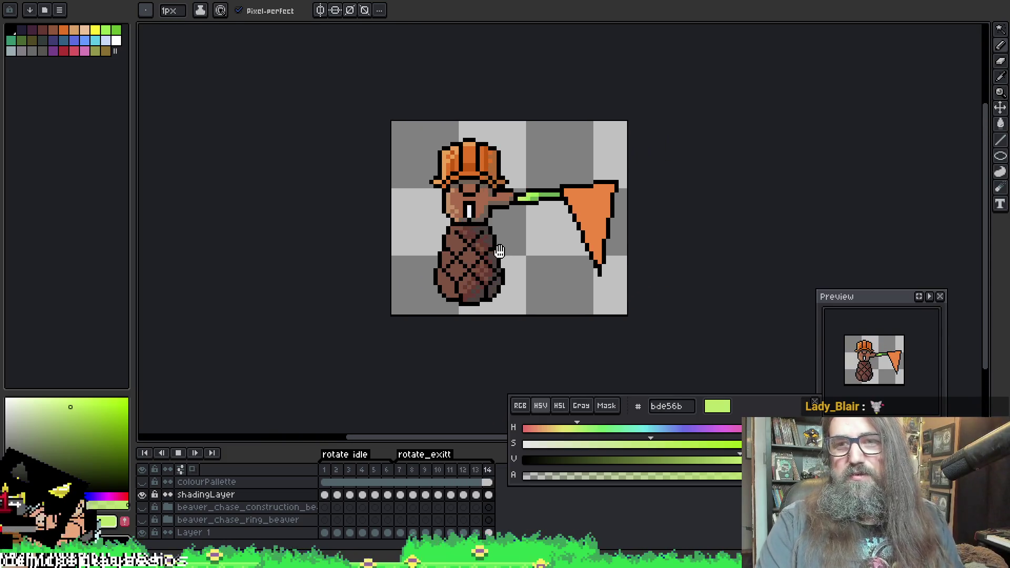
{"action": "key", "text": "Return"}
Pick the handle's light green 99e550 as the drawing colour
{"action": "scroll", "coordinate": [499, 249], "scroll_direction": "up", "scroll_amount": 3}
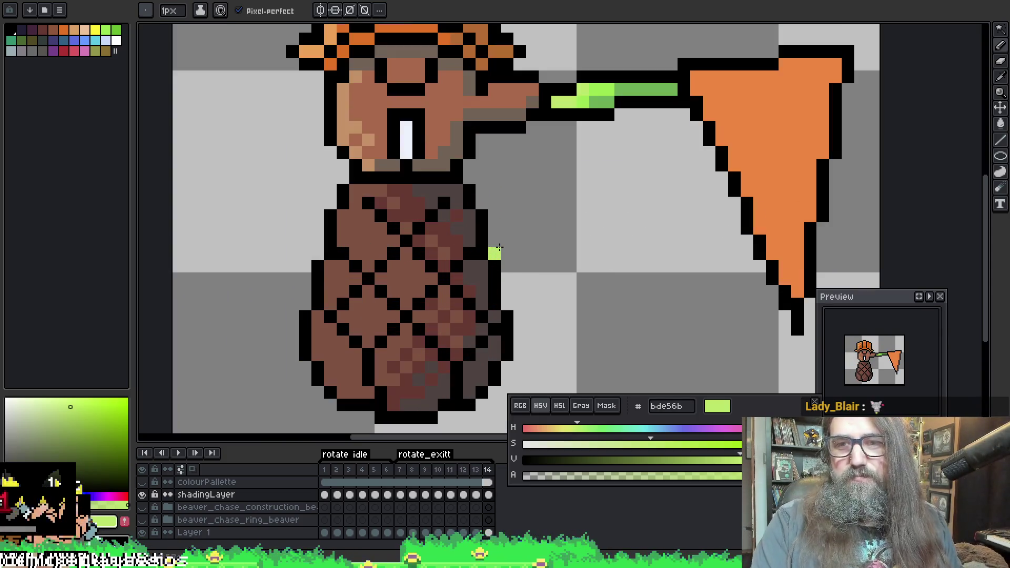
{"action": "left_click", "coordinate": [608, 95], "text": "alt"}
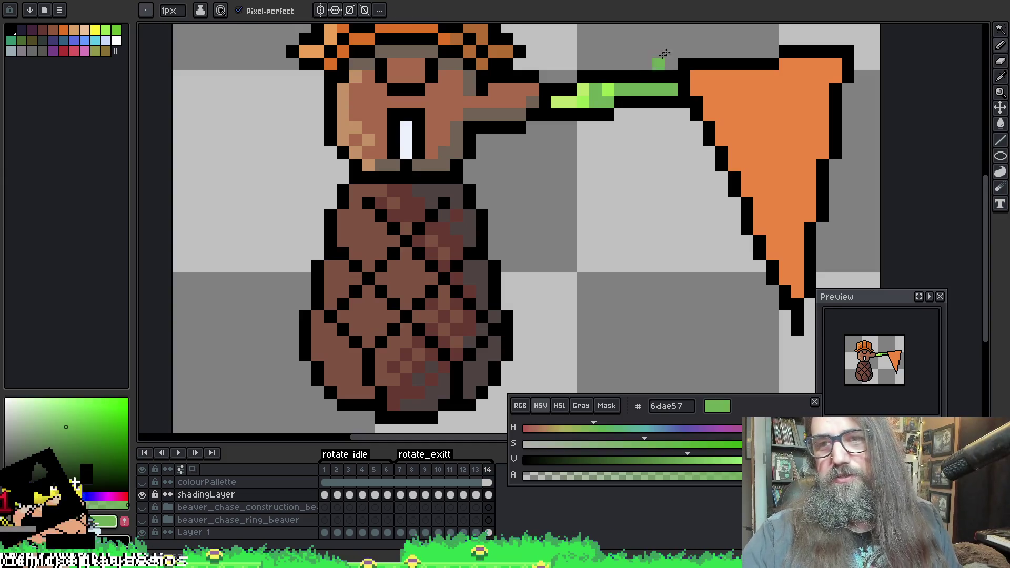
{"action": "left_click", "coordinate": [609, 87], "text": "alt"}
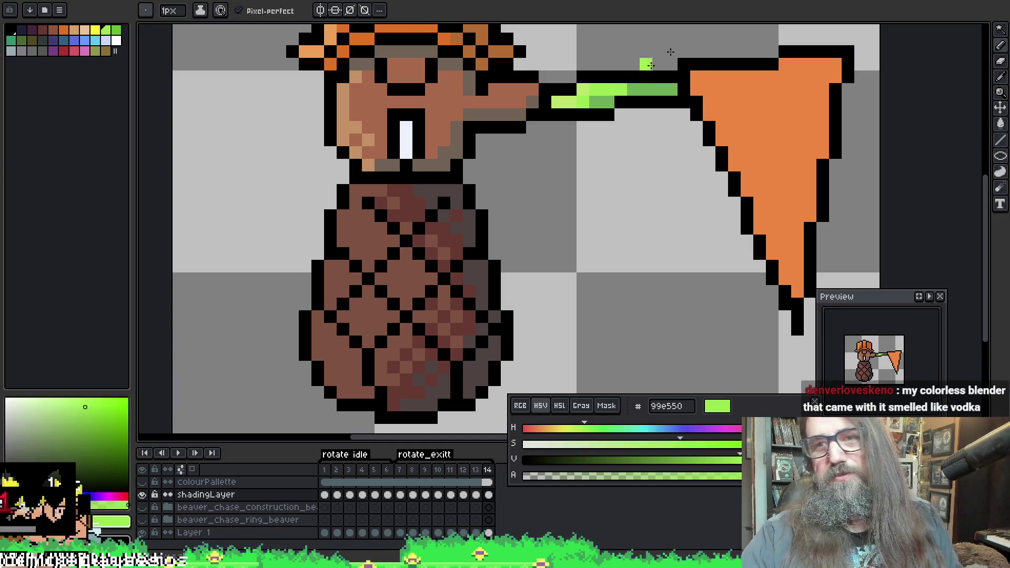
Replay the swing animation from frame 13 and stop it again
{"action": "key", "text": "Right"}
{"action": "key", "text": "Left"}
{"action": "key", "text": "Left"}
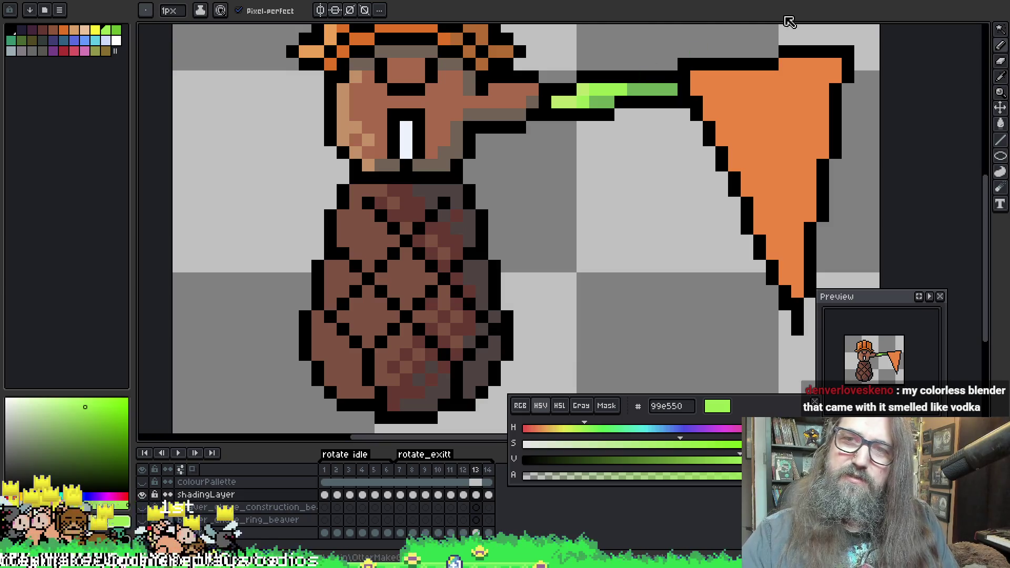
{"action": "key", "text": "Return"}
{"action": "scroll", "coordinate": [711, 228], "scroll_direction": "down", "scroll_amount": 3}
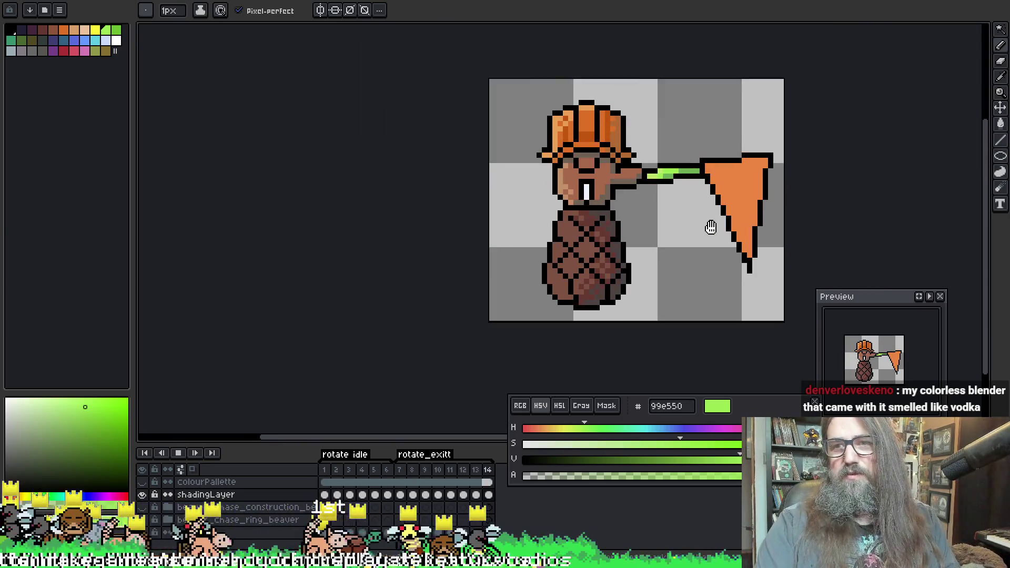
{"action": "key", "text": "Return"}
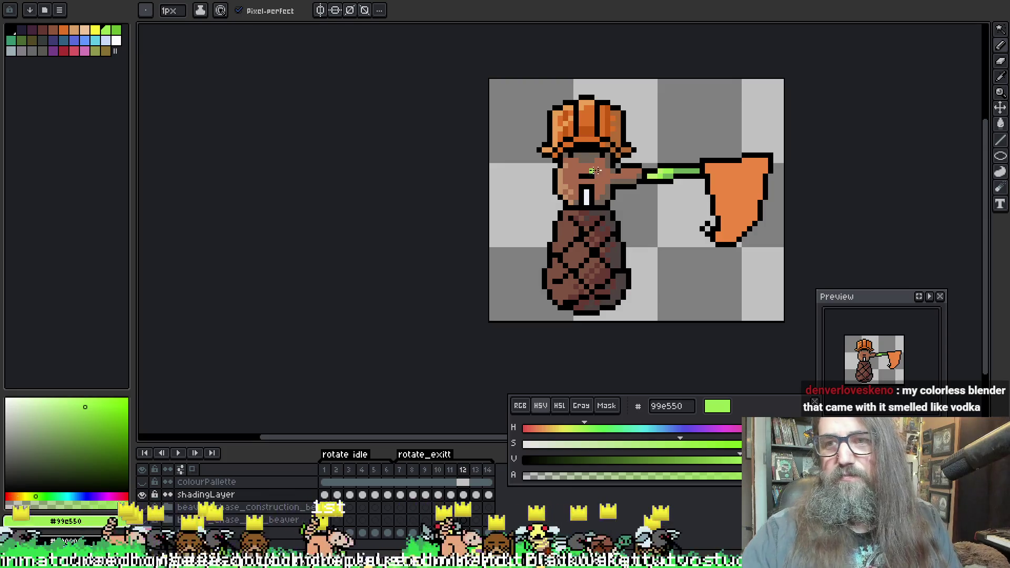
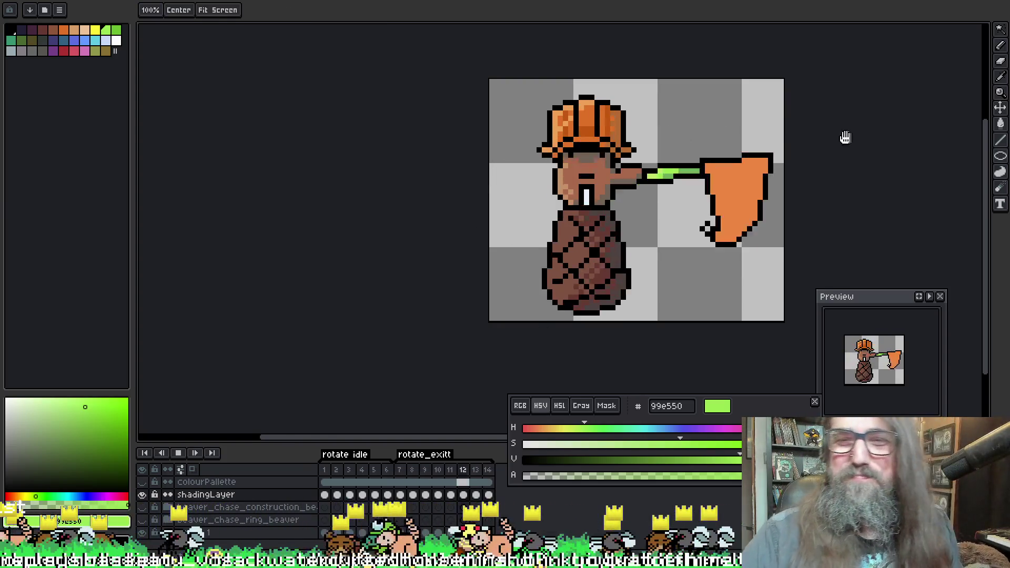
Stop the rotate_exit playback, step back to frame 4 and forward to frame 8, and save
{"action": "left_click_drag", "start_coordinate": [843, 138], "coordinate": [582, 149]}
{"action": "key", "text": "Return"}
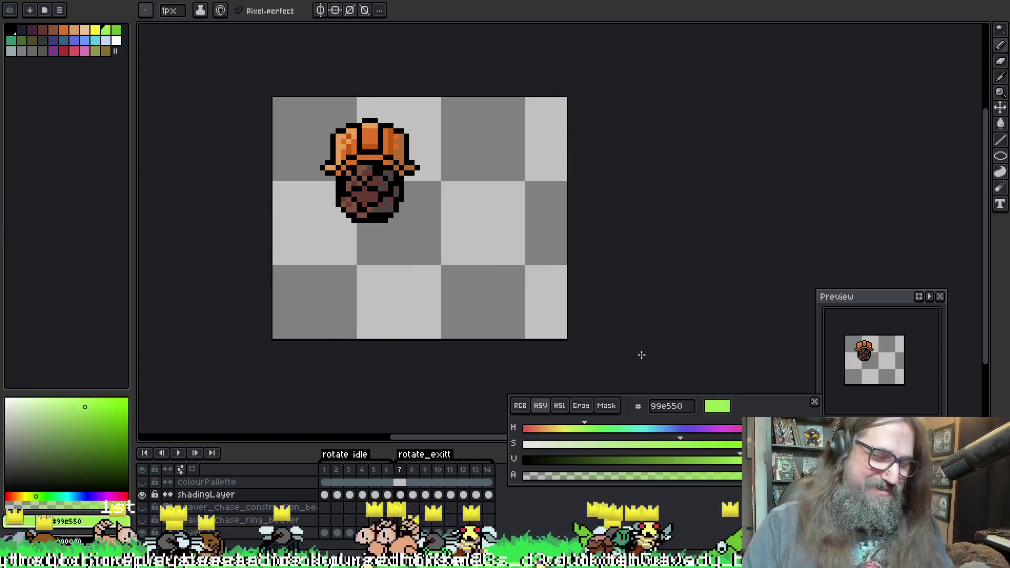
{"action": "key", "text": "Left"}
{"action": "key", "text": "Left"}
{"action": "key", "text": "Left"}
{"action": "key", "text": "Right"}
{"action": "key", "text": "Right"}
{"action": "key", "text": "Right"}
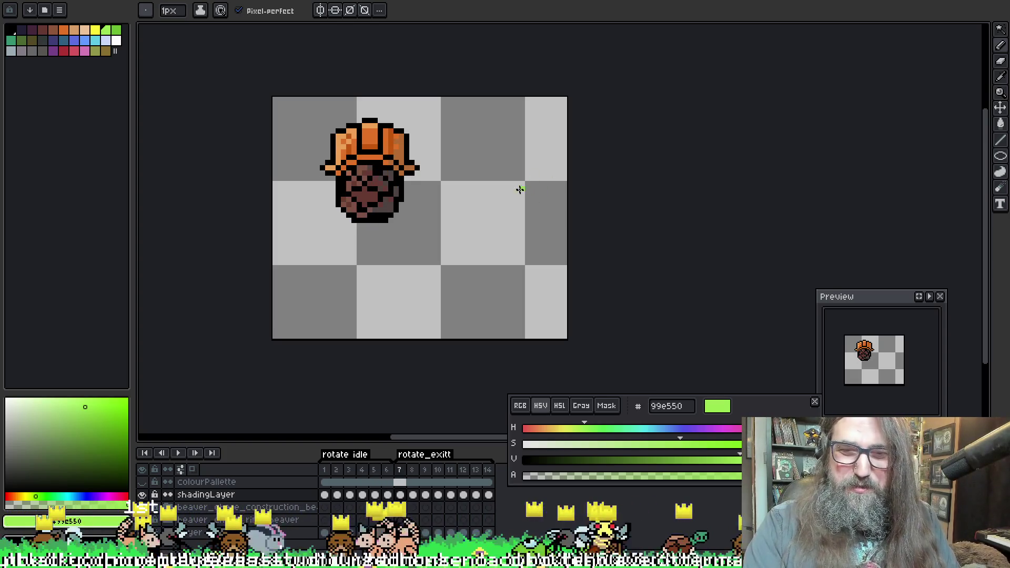
{"action": "key", "text": "ctrl+s"}
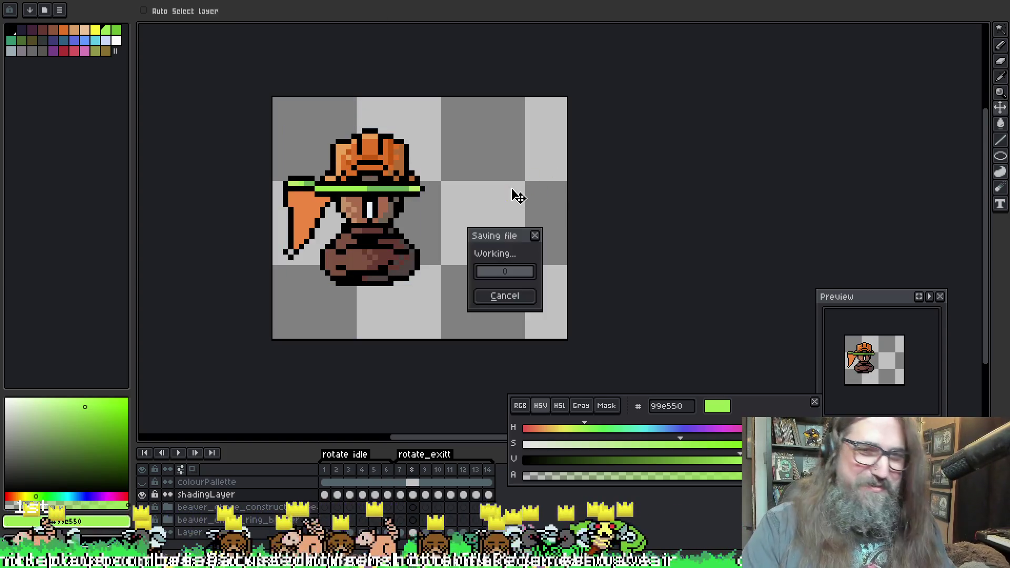
Recheck frame 7, then settle on frame 8's front-facing beaver
{"action": "scroll", "coordinate": [451, 195], "scroll_direction": "up", "scroll_amount": 1}
{"action": "key", "text": "Left"}
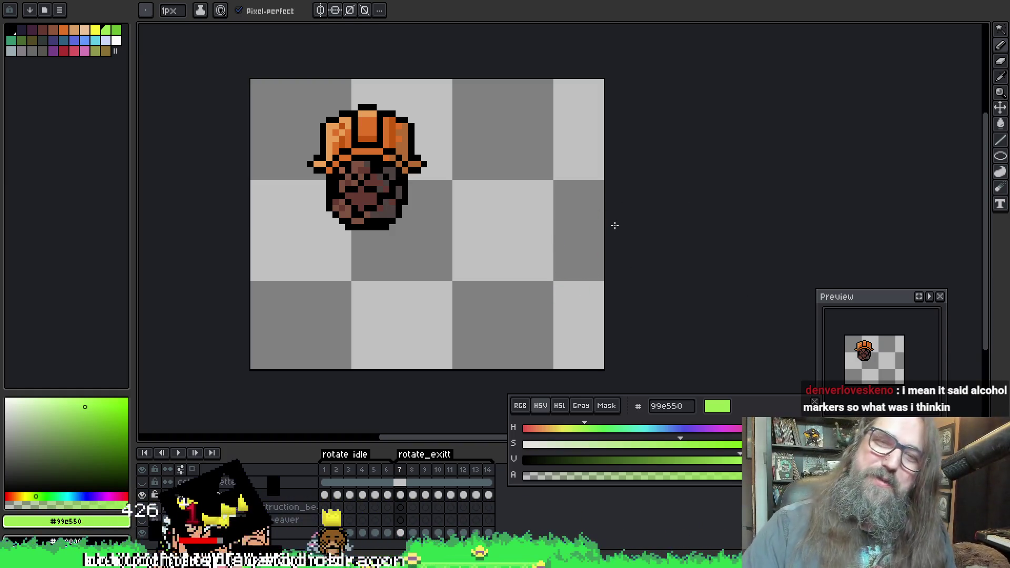
{"action": "mouse_move", "coordinate": [525, 248]}
{"action": "left_mouse_down"}
{"action": "mouse_move", "coordinate": [575, 220]}
{"action": "mouse_move", "coordinate": [517, 221]}
{"action": "left_mouse_up"}
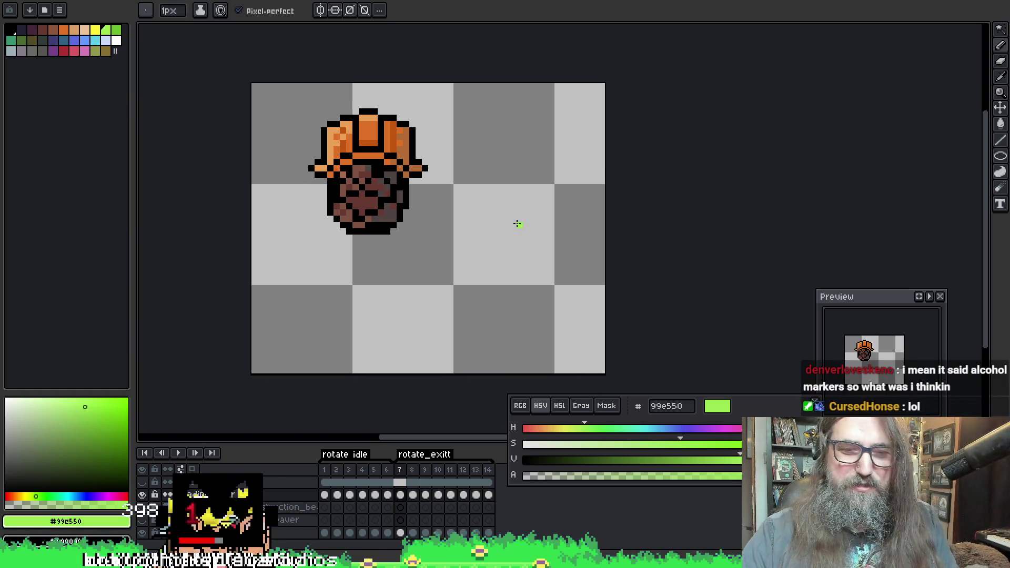
{"action": "key", "text": "Right"}
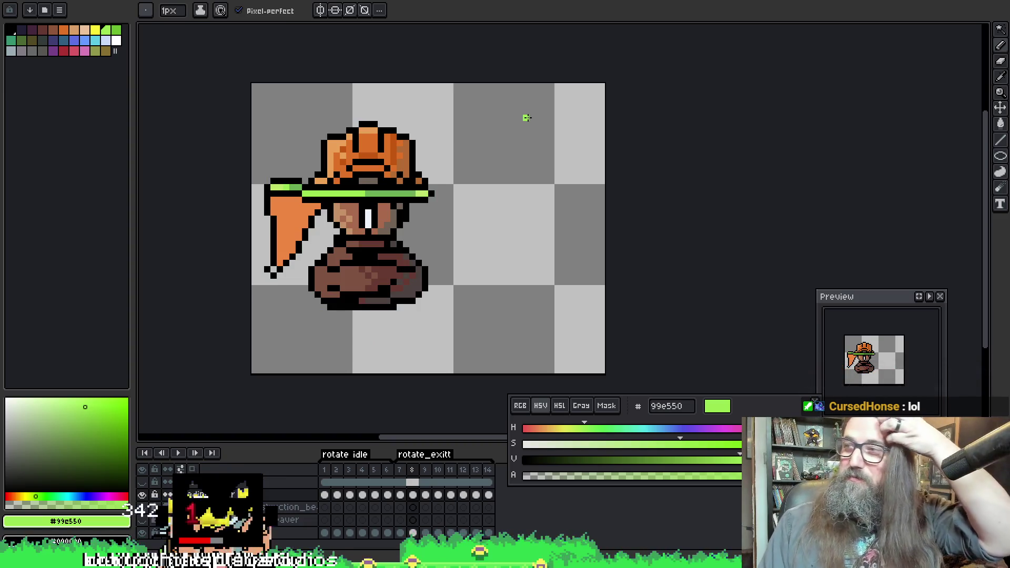
{"action": "key", "text": "alt"}
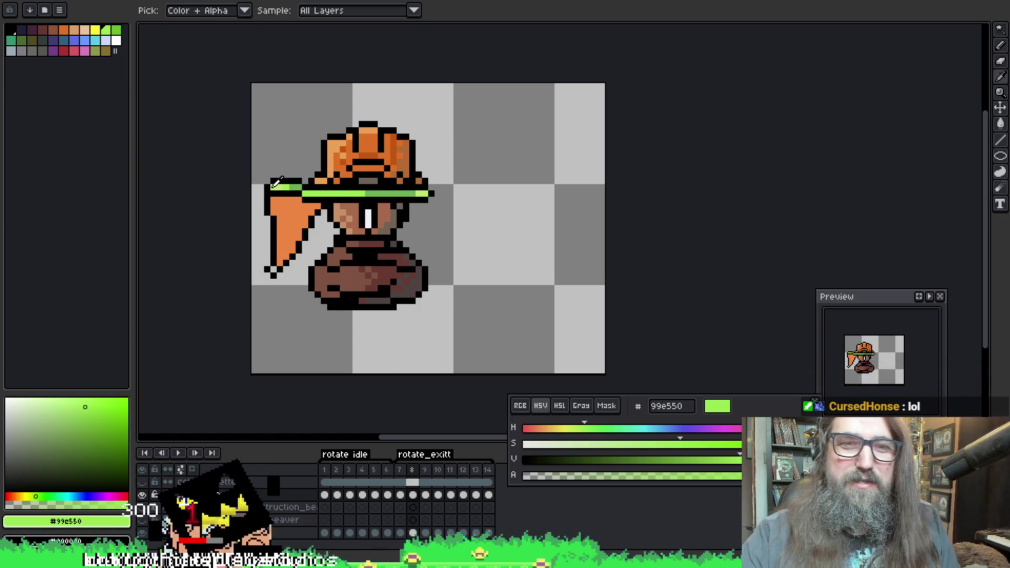
Sample the hat band's lighter green, replay the animation and save the sprite
{"action": "left_click", "coordinate": [303, 197]}
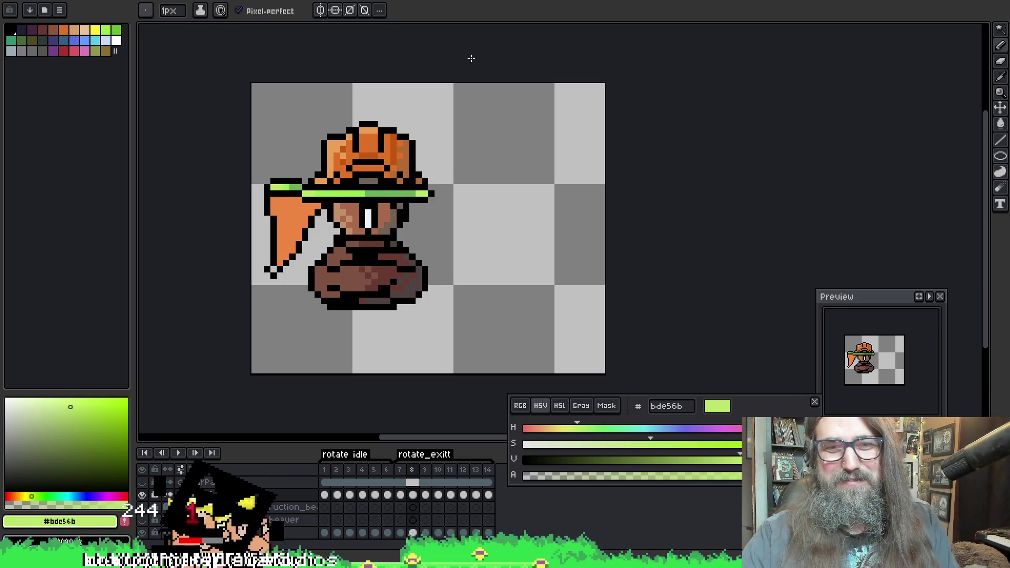
{"action": "key", "text": "Return"}
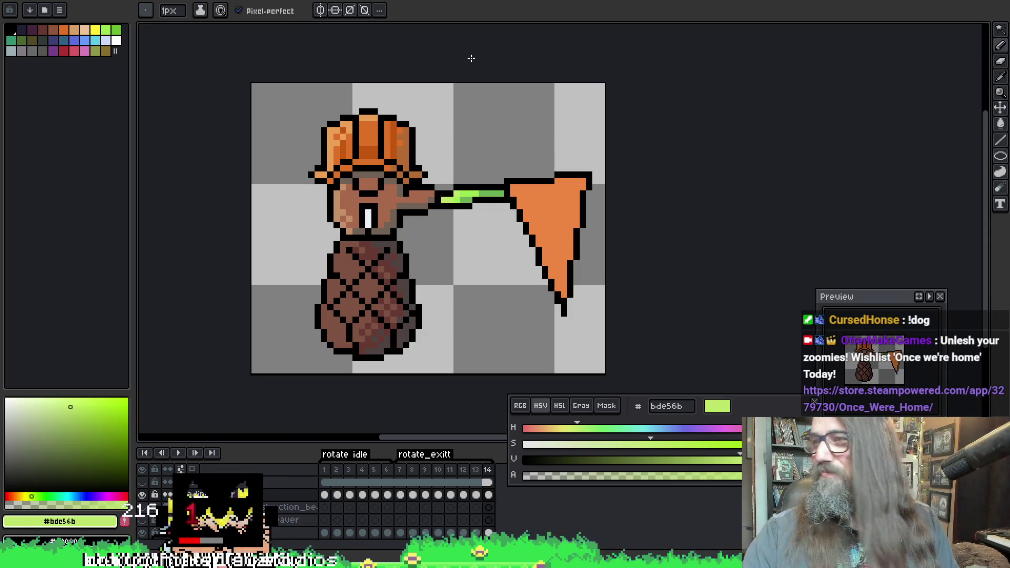
{"action": "mouse_move", "coordinate": [521, 285]}
{"action": "left_mouse_down"}
{"action": "mouse_move", "coordinate": [474, 198]}
{"action": "mouse_move", "coordinate": [605, 164]}
{"action": "left_mouse_up"}
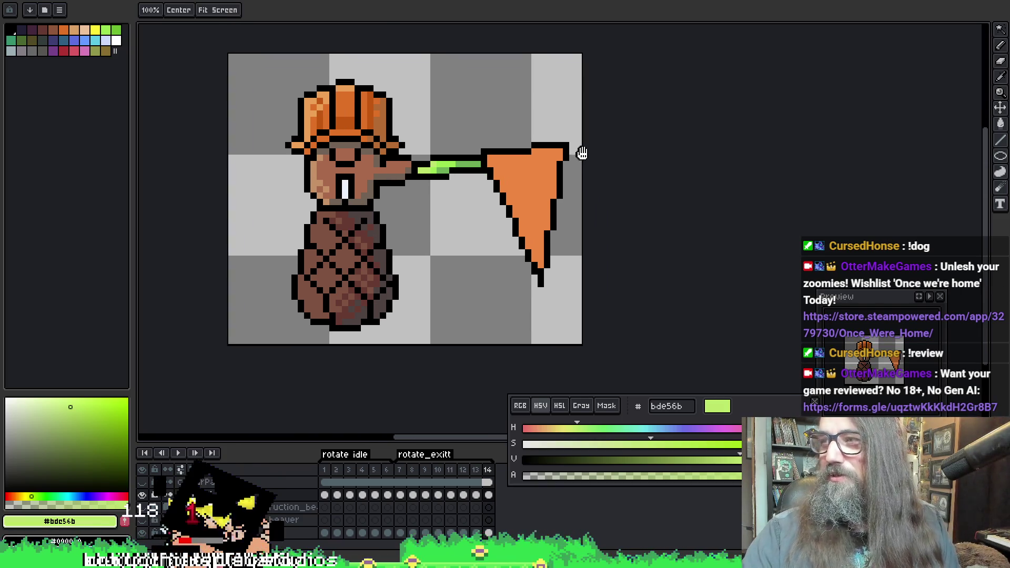
{"action": "key", "text": "ctrl+s"}
Sample the net stick's black outline, then its green as the drawing colour
{"action": "left_click_drag", "start_coordinate": [479, 236], "coordinate": [485, 238]}
{"action": "key", "text": "i"}
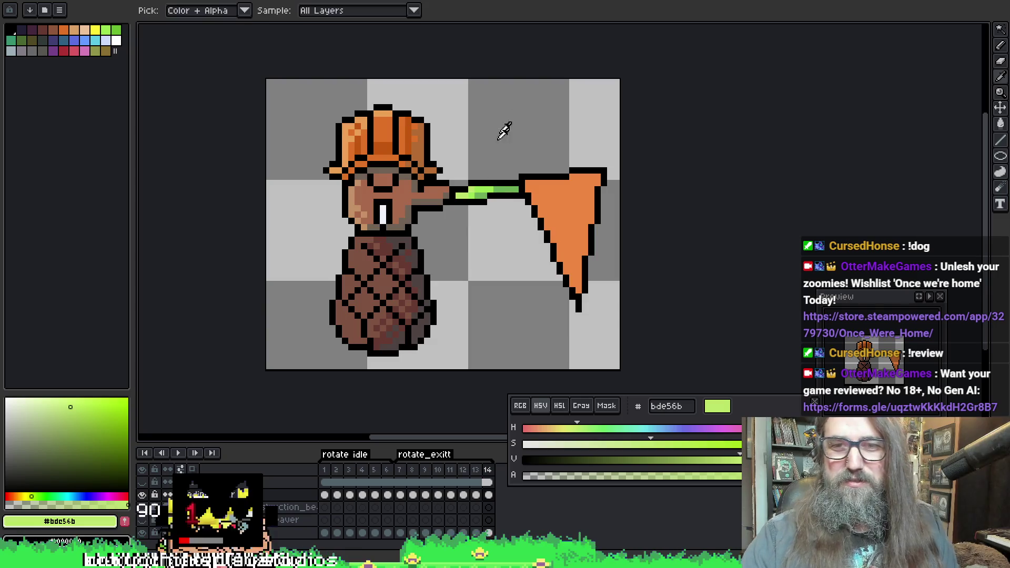
{"action": "key", "text": "b"}
{"action": "key", "text": "i"}
{"action": "left_click", "coordinate": [488, 189]}
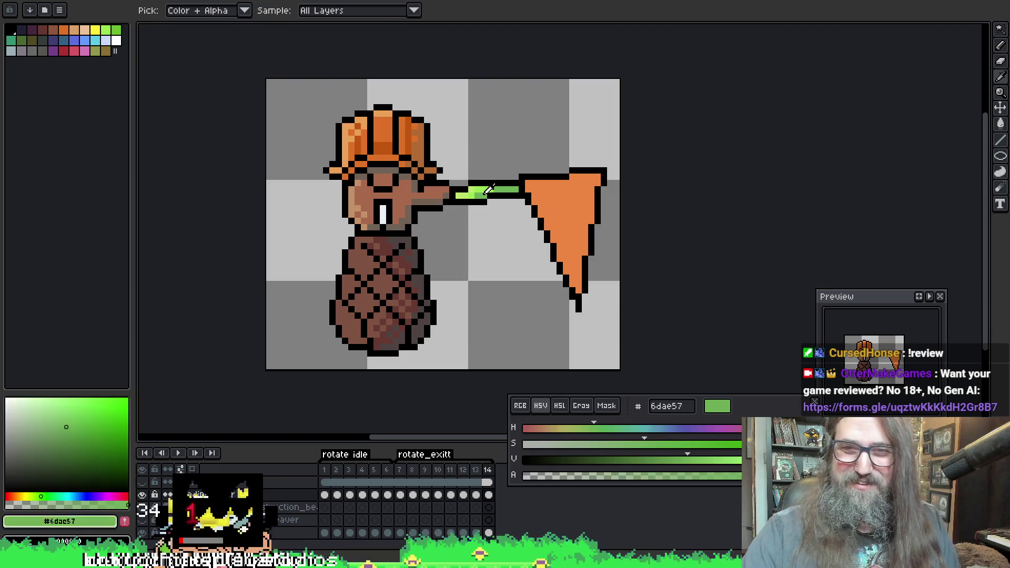
{"action": "key", "text": "b"}
{"action": "key", "text": "i"}
{"action": "left_click", "coordinate": [503, 188]}
{"action": "key", "text": "b"}
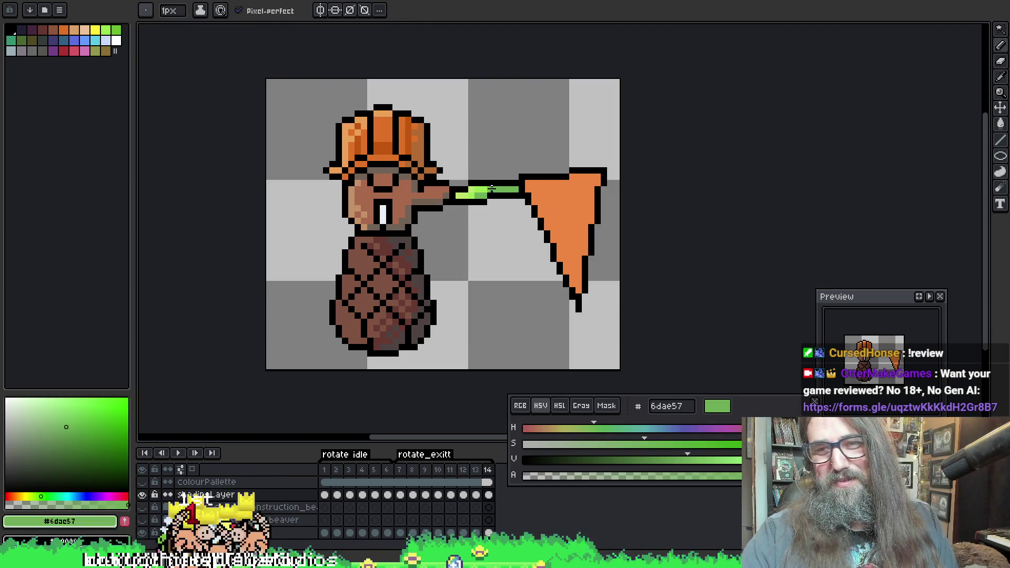
Step to the next frame, save, and replay the animation, stopping on frame 13
{"action": "mouse_move", "coordinate": [493, 220]}
{"action": "left_mouse_down"}
{"action": "mouse_move", "coordinate": [465, 201]}
{"action": "mouse_move", "coordinate": [383, 207]}
{"action": "left_mouse_up"}
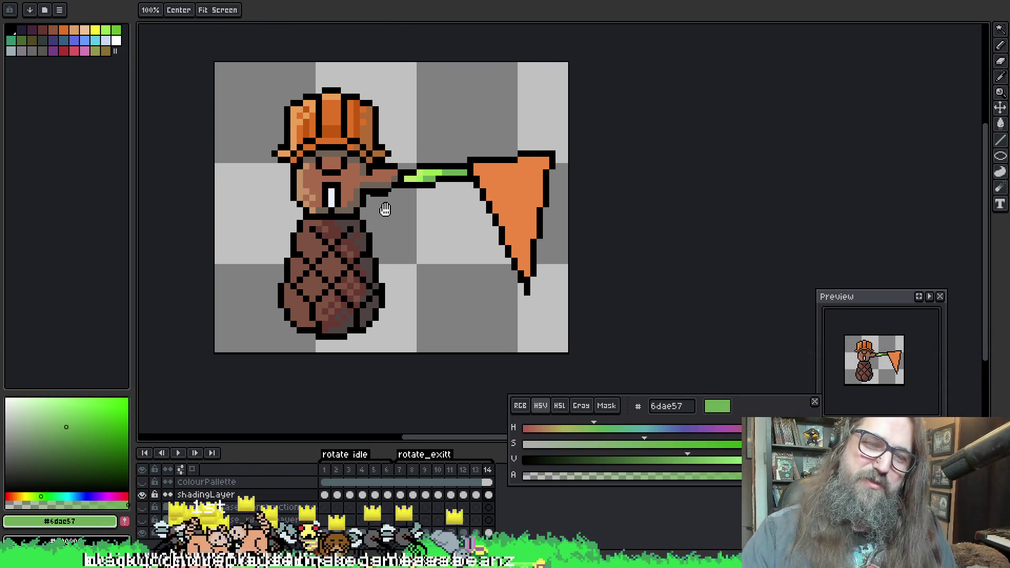
{"action": "key", "text": "Right"}
{"action": "key", "text": "Right"}
{"action": "key", "text": "Right"}
{"action": "key", "text": "Right"}
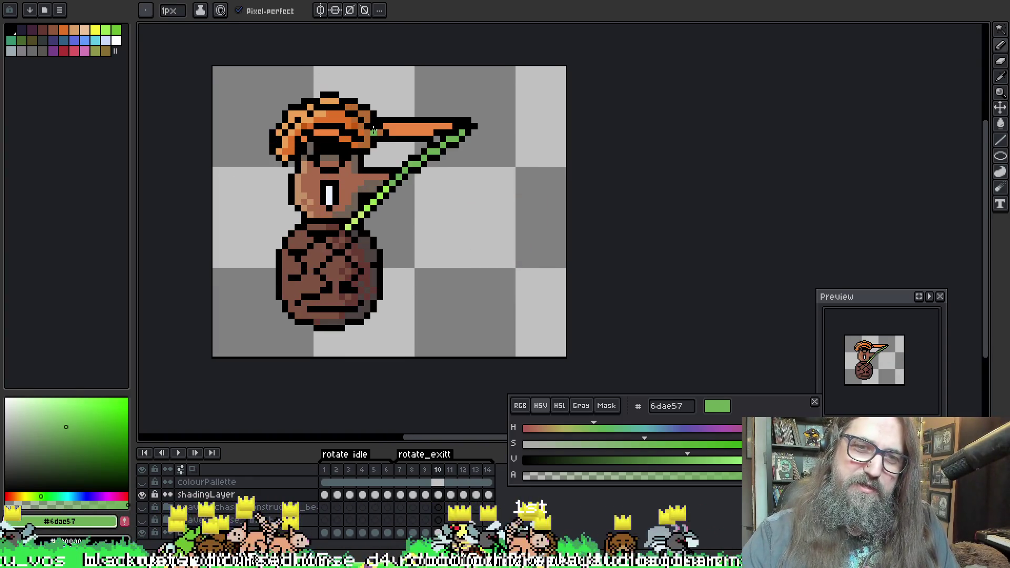
{"action": "key", "text": "ctrl+s"}
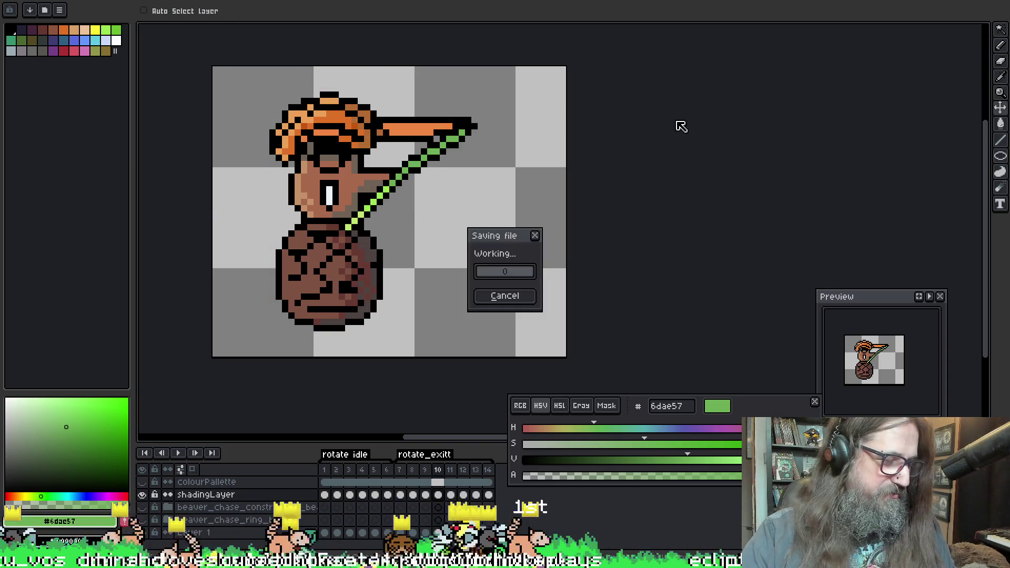
{"action": "left_click_drag", "start_coordinate": [443, 213], "coordinate": [500, 209]}
{"action": "key", "text": "b"}
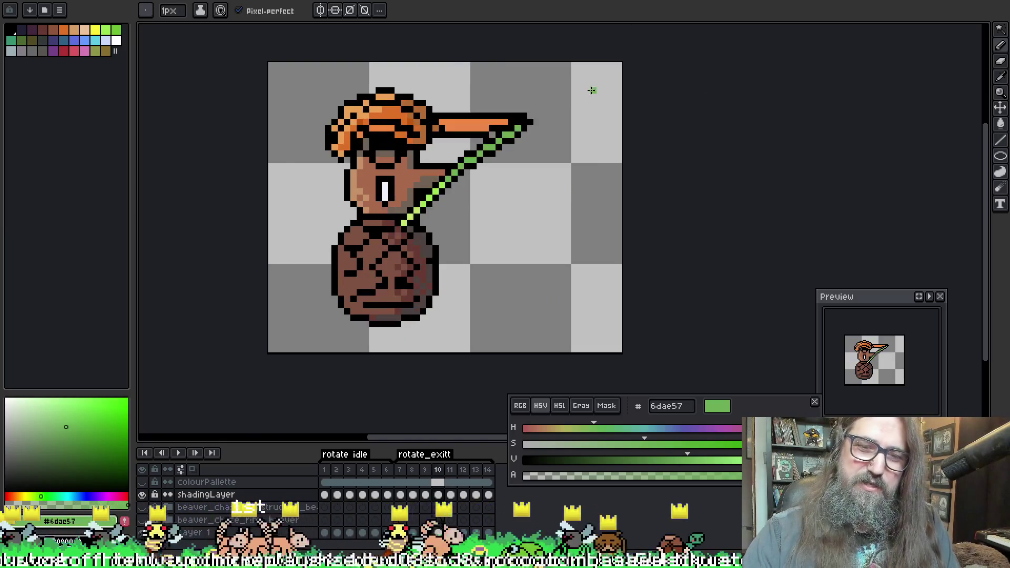
{"action": "key", "text": "Return"}
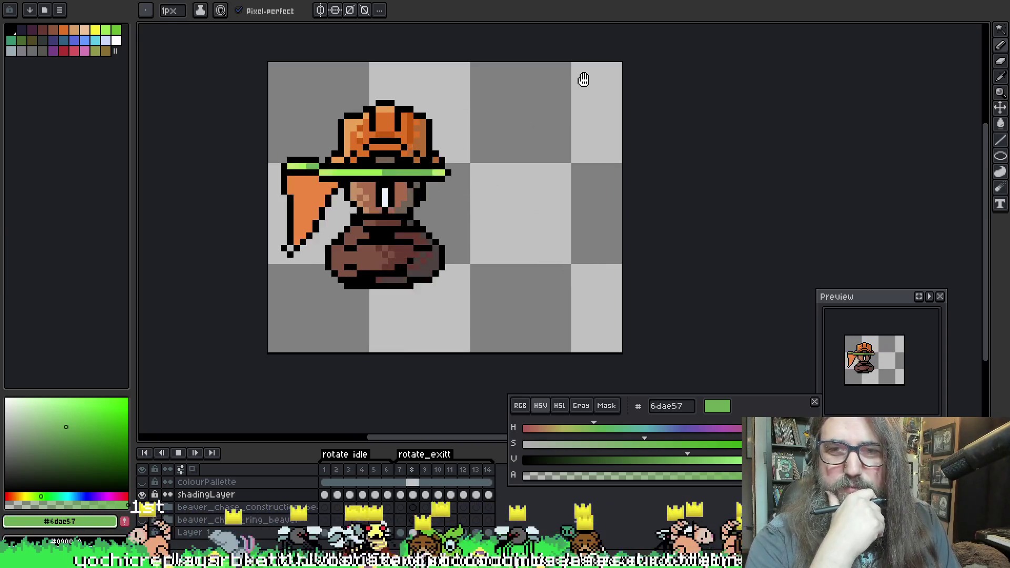
{"action": "key", "text": "Return"}
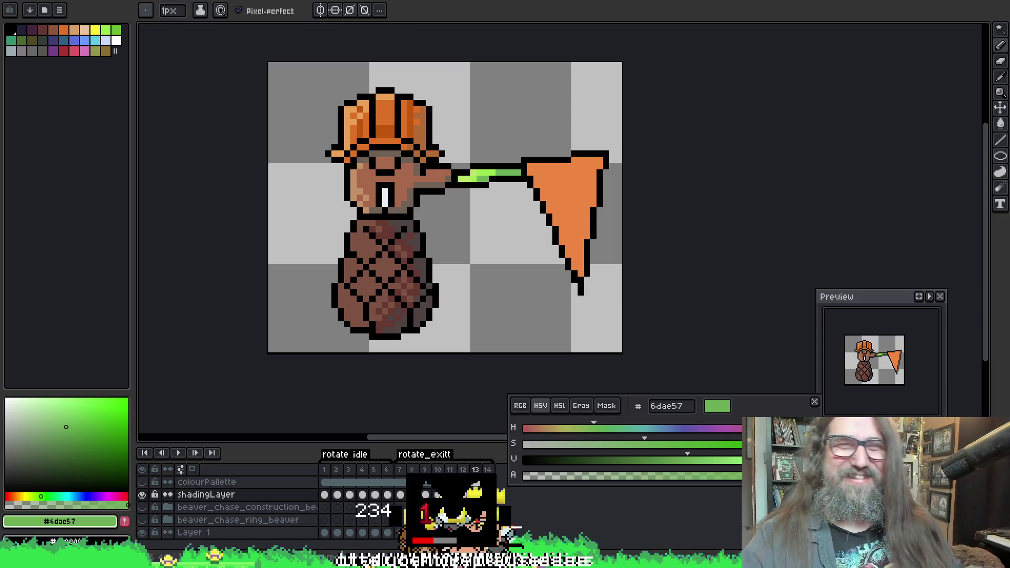
{"action": "left_click_drag", "start_coordinate": [503, 50], "coordinate": [402, 27]}
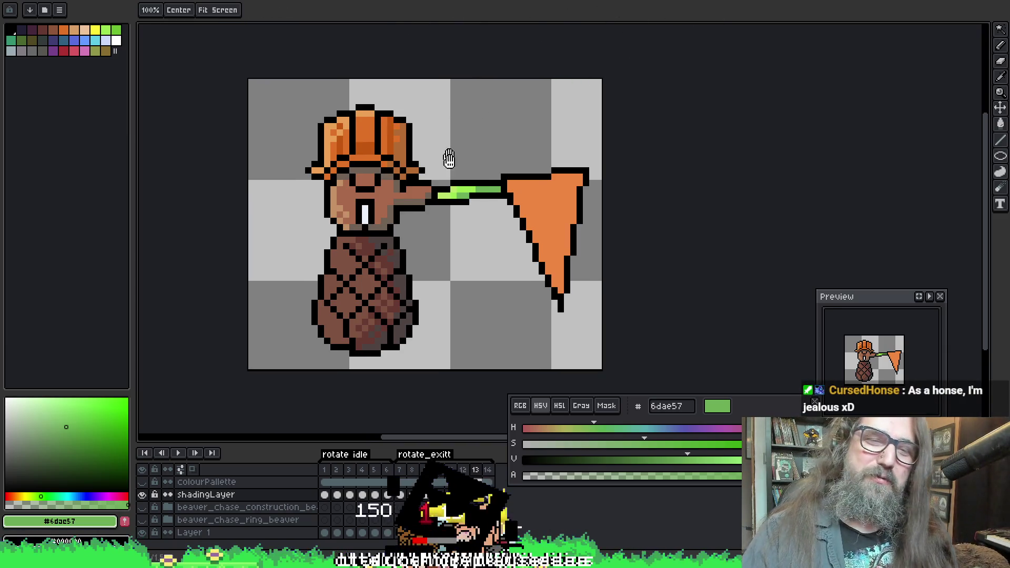
{"action": "left_click_drag", "start_coordinate": [449, 157], "coordinate": [441, 154]}
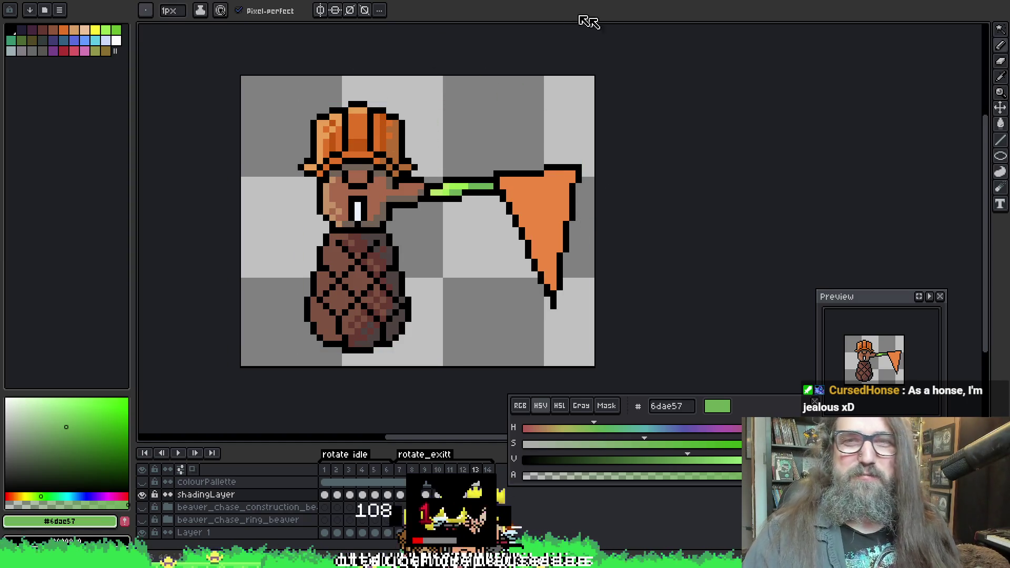
Eyedrop dark teal #285963 in the forest scene document, then go back to the beaver sprite
{"action": "key", "text": "ctrl+Tab"}
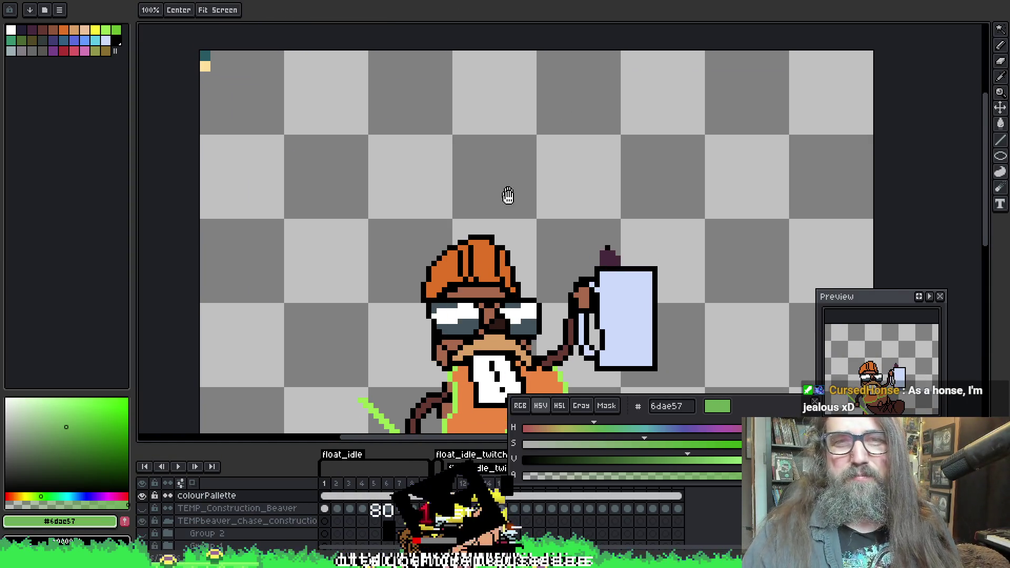
{"action": "key", "text": "ctrl+Tab"}
{"action": "scroll", "coordinate": [334, 61], "scroll_direction": "up", "scroll_amount": 3}
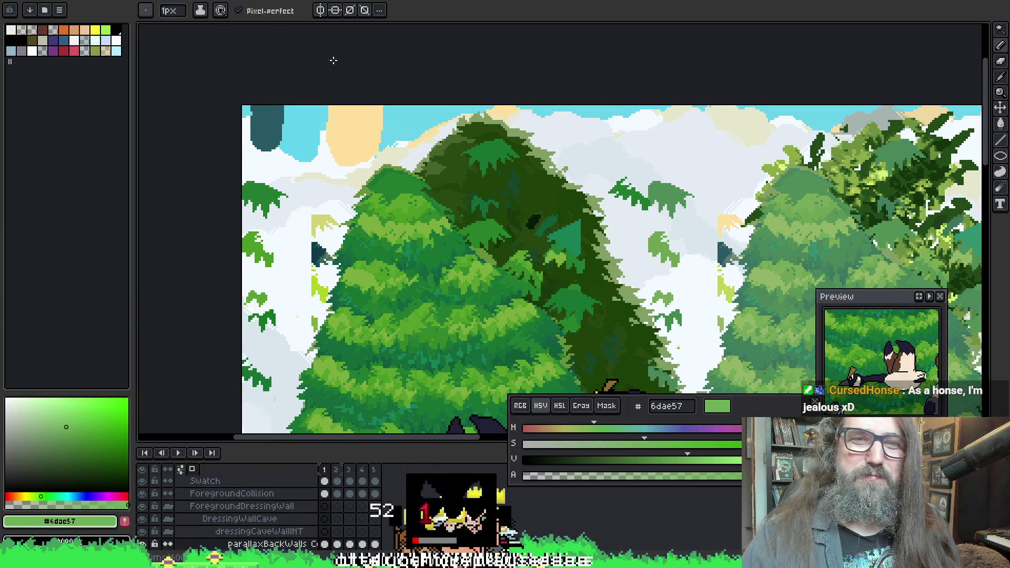
{"action": "key", "text": "i"}
{"action": "left_click", "coordinate": [262, 122]}
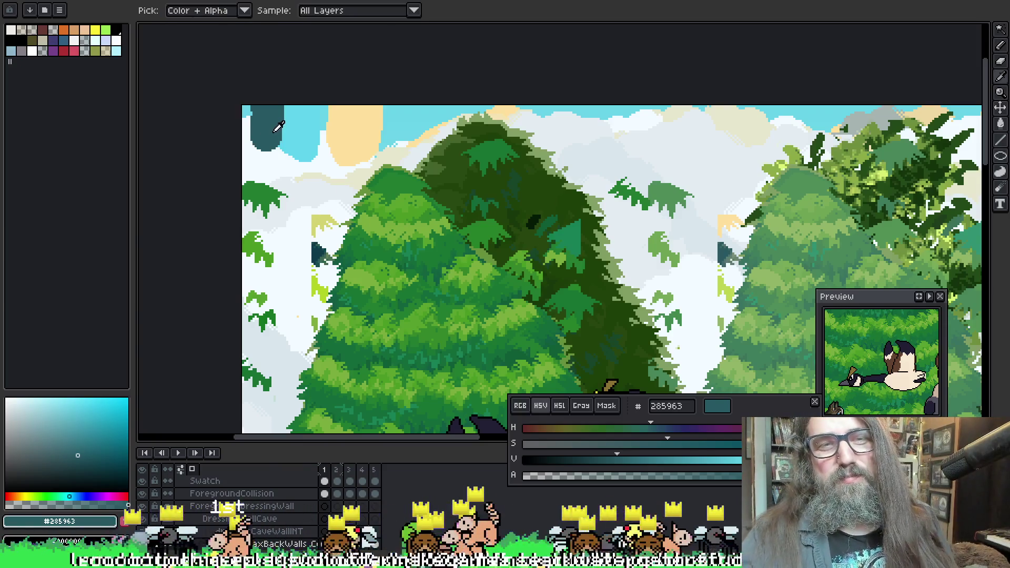
{"action": "key", "text": "b"}
{"action": "key", "text": "ctrl+Tab"}
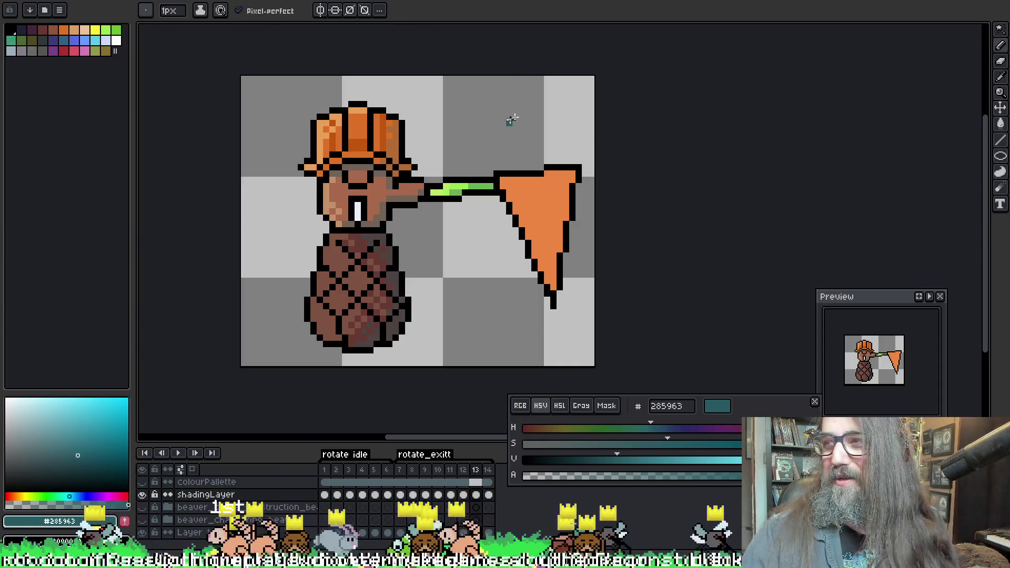
Shade the net's lower right edge in darker tan, then re-sample the orange and tan to compare
{"action": "key", "text": "i"}
{"action": "key", "text": "b"}
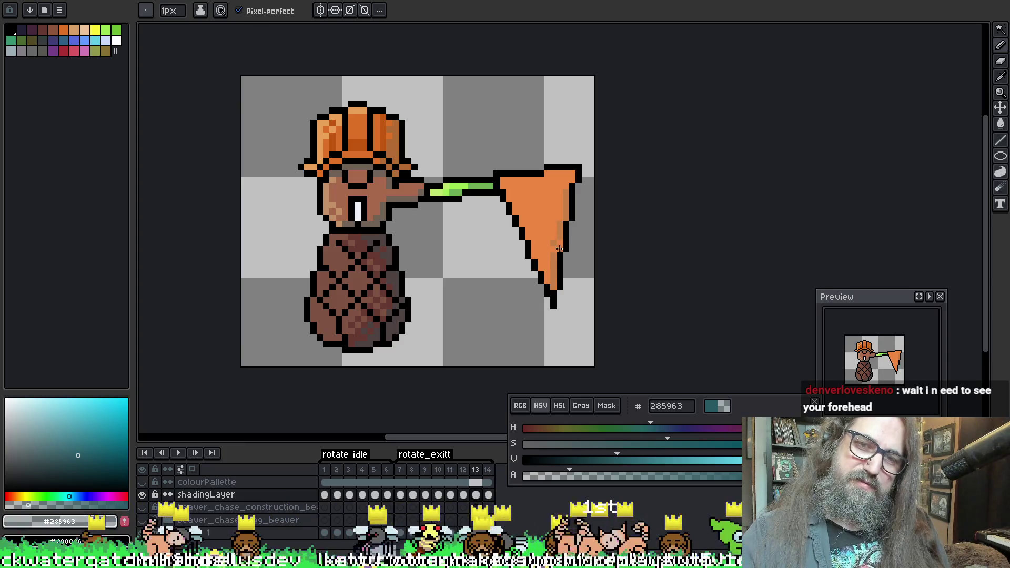
{"action": "left_click", "coordinate": [559, 232], "text": "alt"}
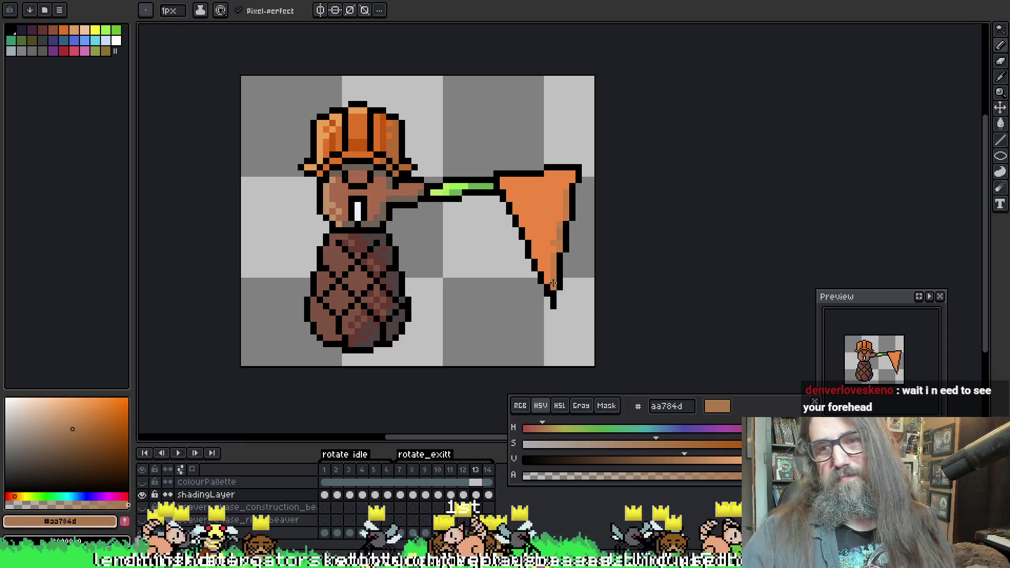
{"action": "left_click_drag", "start_coordinate": [555, 284], "coordinate": [555, 253]}
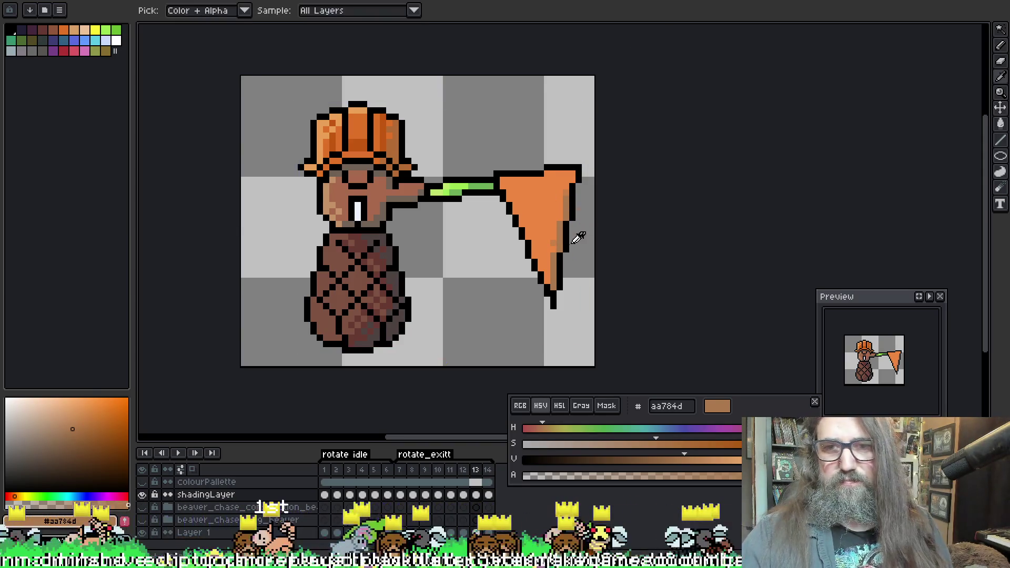
{"action": "left_click", "coordinate": [557, 230], "text": "alt"}
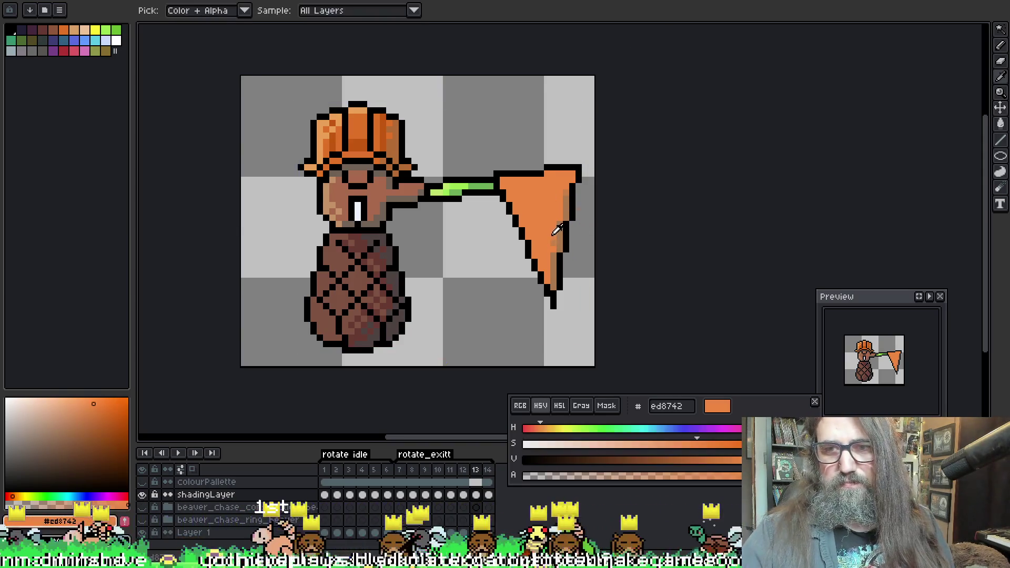
{"action": "left_click", "coordinate": [567, 193], "text": "alt"}
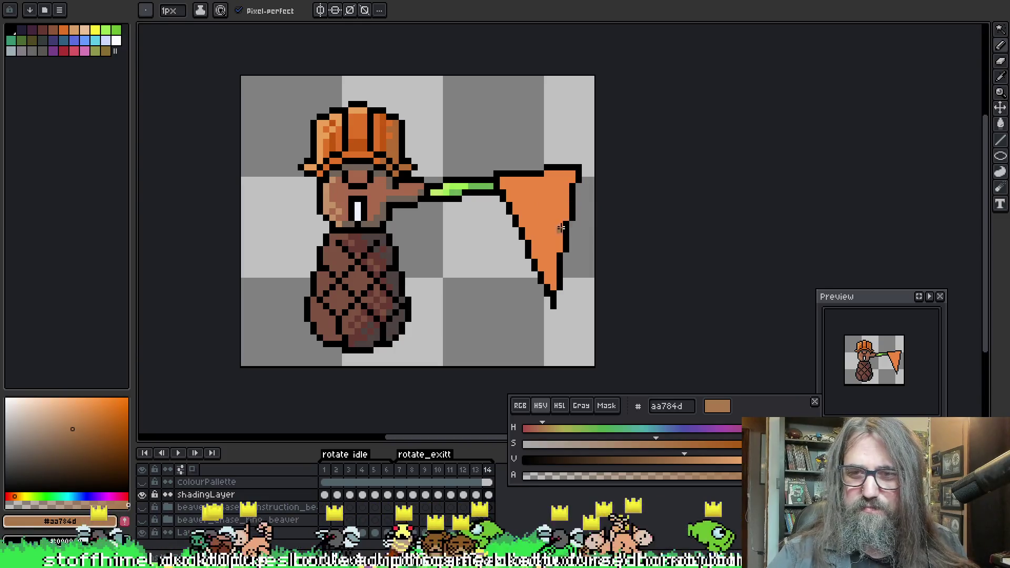
{"action": "key", "text": "m"}
{"action": "key", "text": "g"}
{"action": "key", "text": "w"}
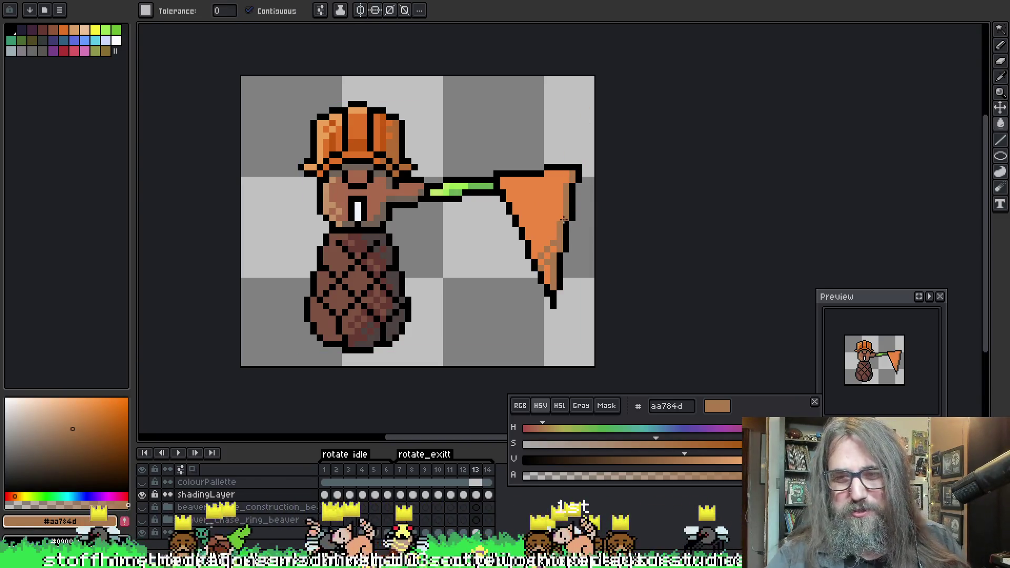
{"action": "key", "text": "Left"}
{"action": "key", "text": "Right"}
{"action": "key", "text": "Right"}
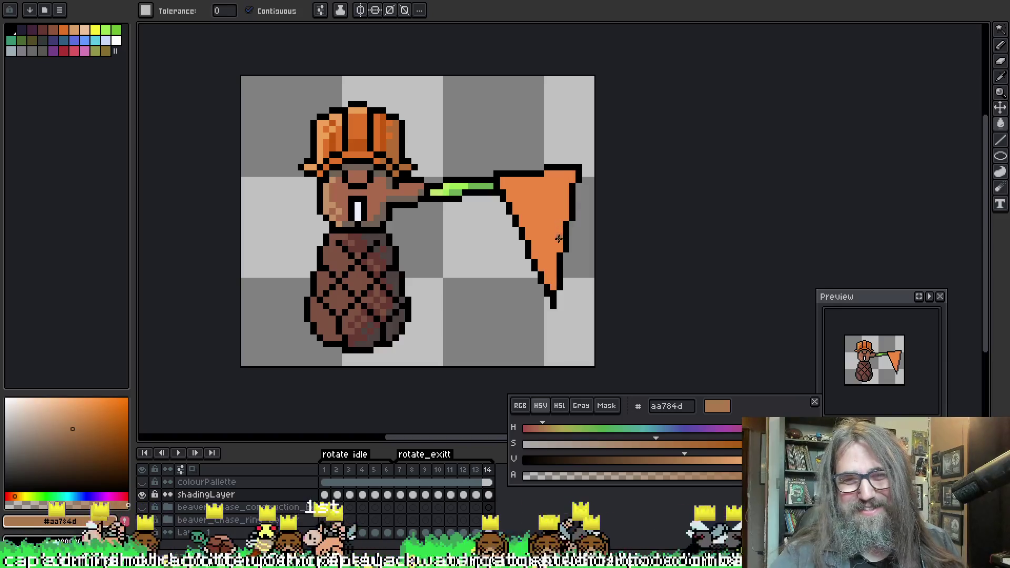
{"action": "key", "text": "Left"}
{"action": "left_click", "coordinate": [557, 238]}
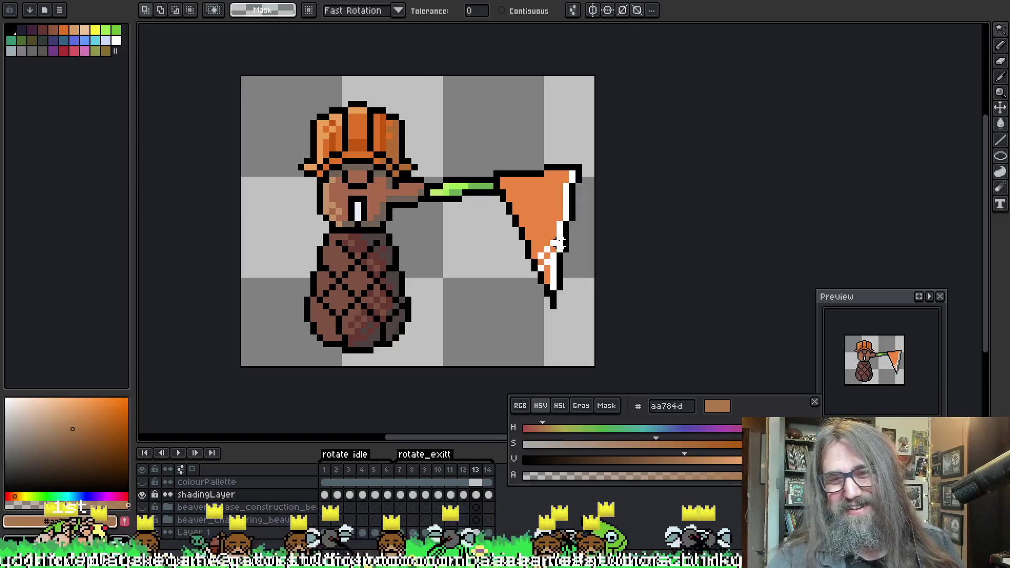
{"action": "key", "text": "b"}
{"action": "key", "text": "Right"}
{"action": "key", "text": "Left"}
{"action": "key", "text": "Right"}
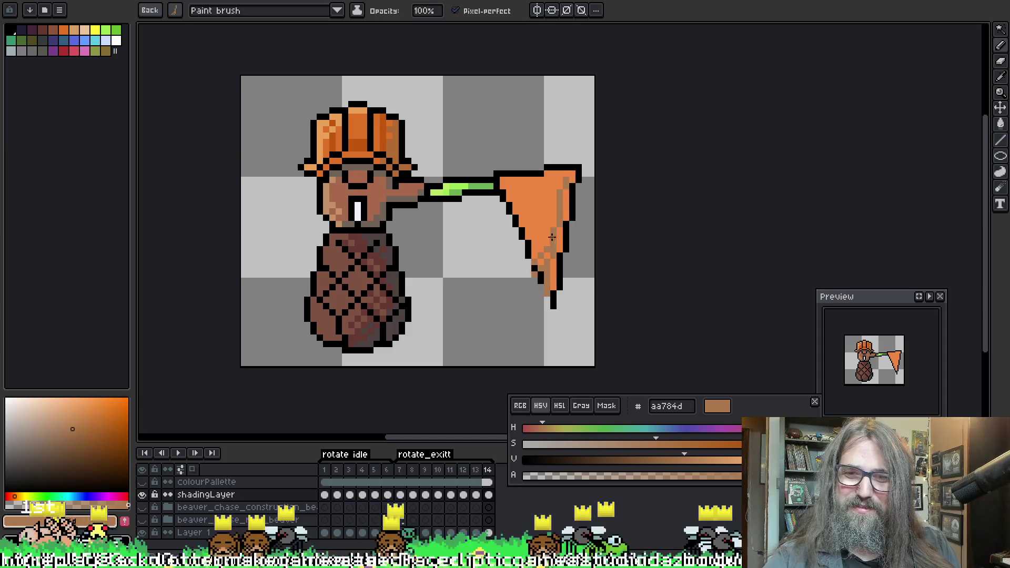
{"action": "key", "text": "Left"}
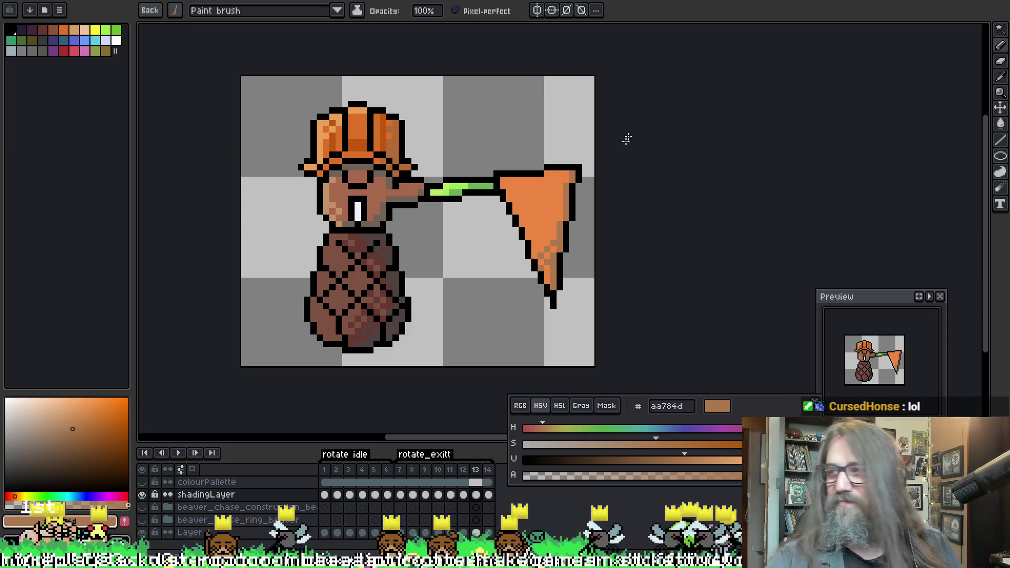
{"action": "key", "text": "i"}
{"action": "left_click", "coordinate": [564, 270], "text": "alt"}
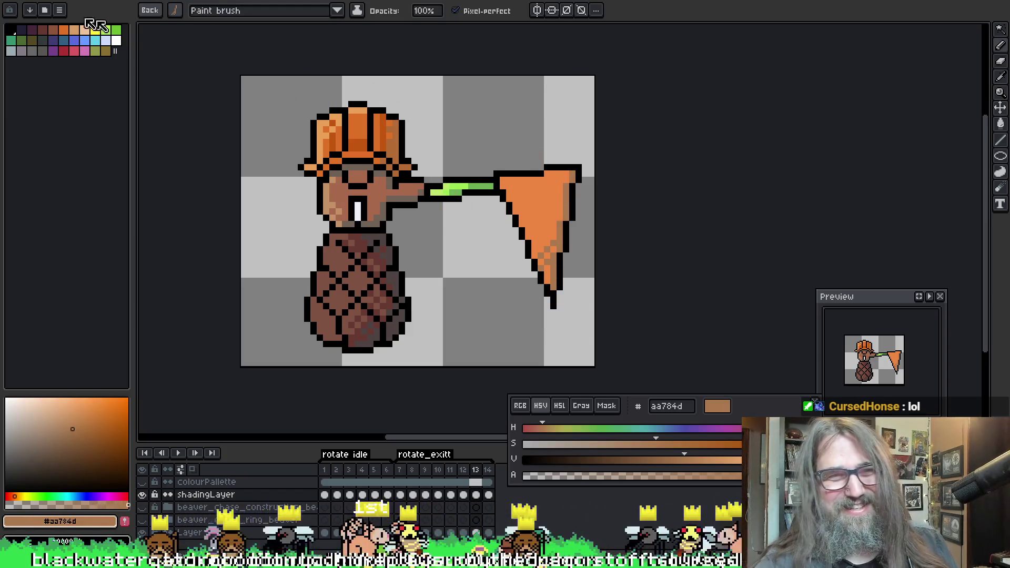
{"action": "left_click", "coordinate": [150, 10]}
{"action": "left_click", "coordinate": [666, 226]}
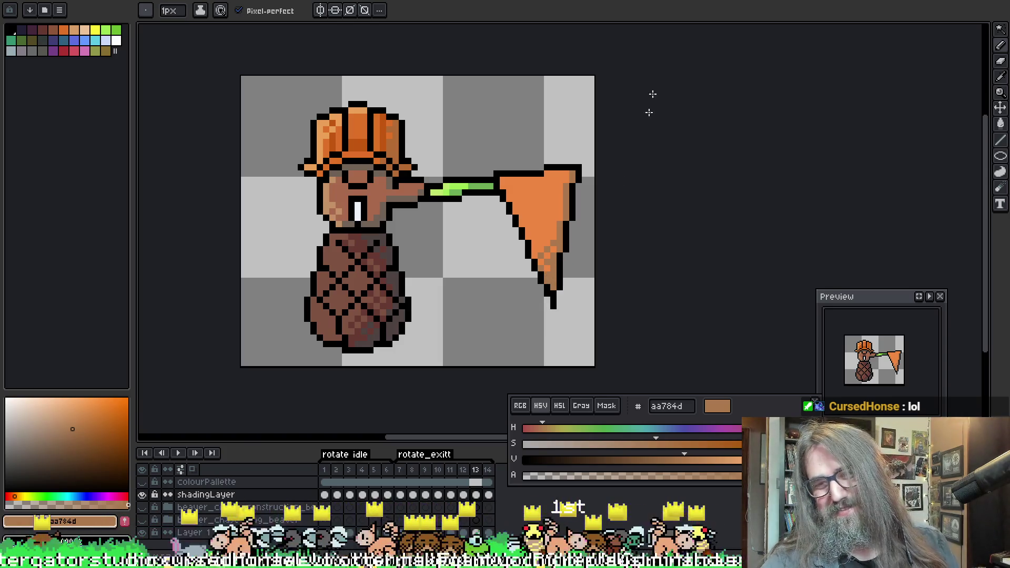
{"action": "key", "text": "Right"}
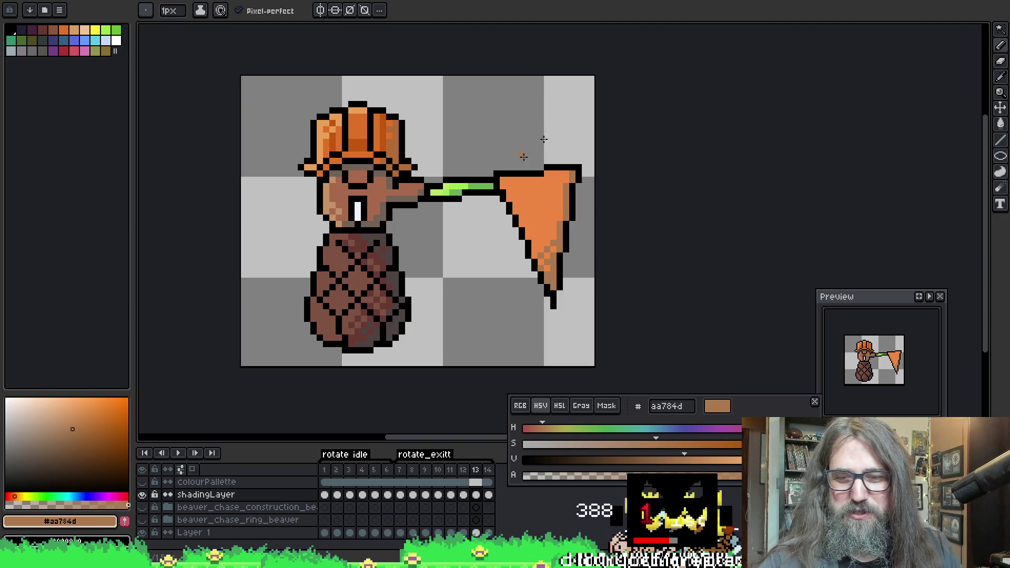
On frame 12, paint #aa784d shading down the net's right and bottom-right edges
{"action": "key", "text": "Left"}
{"action": "key", "text": "Left"}
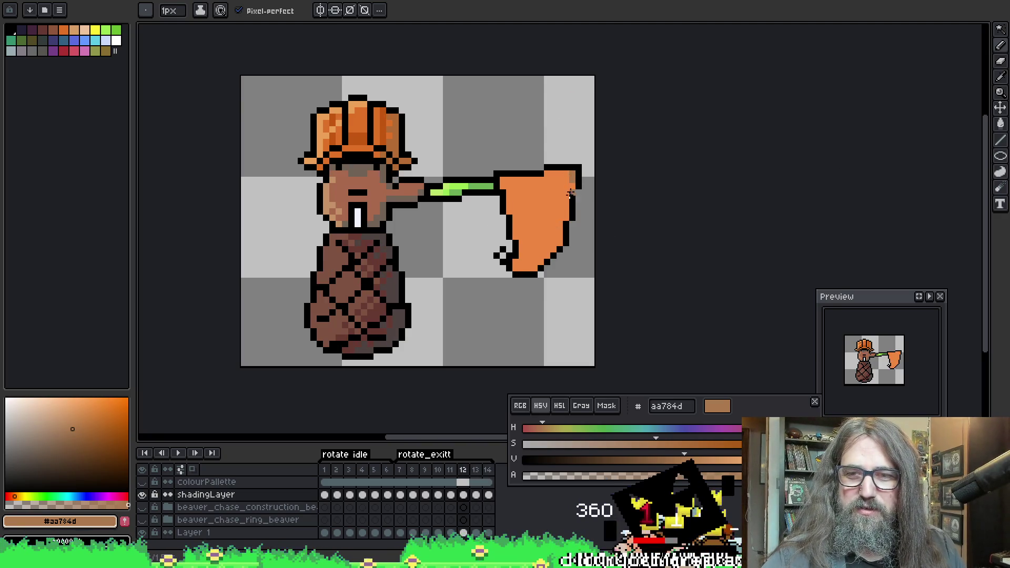
{"action": "left_click_drag", "start_coordinate": [565, 194], "coordinate": [563, 220]}
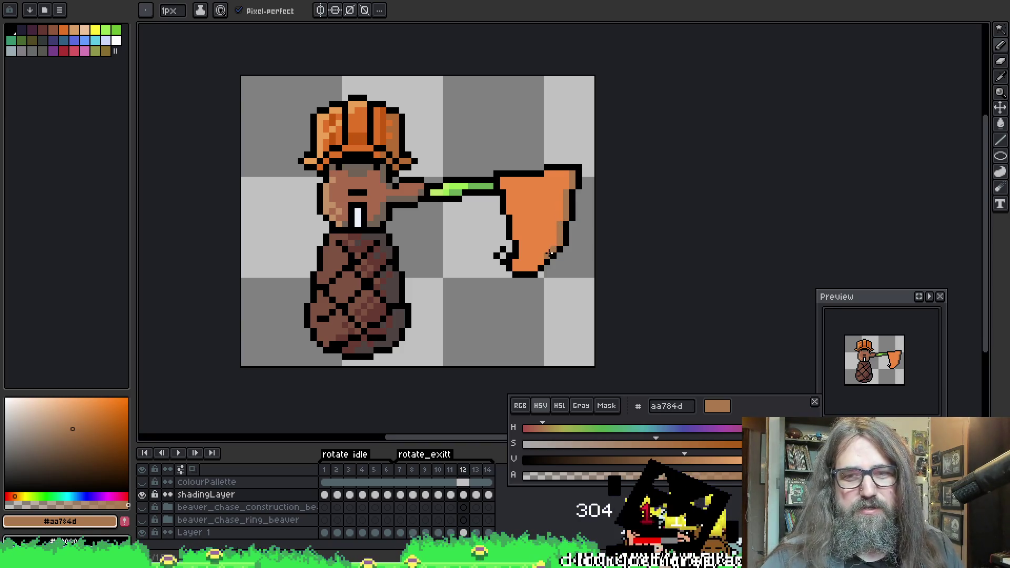
{"action": "left_click_drag", "start_coordinate": [534, 268], "coordinate": [543, 254]}
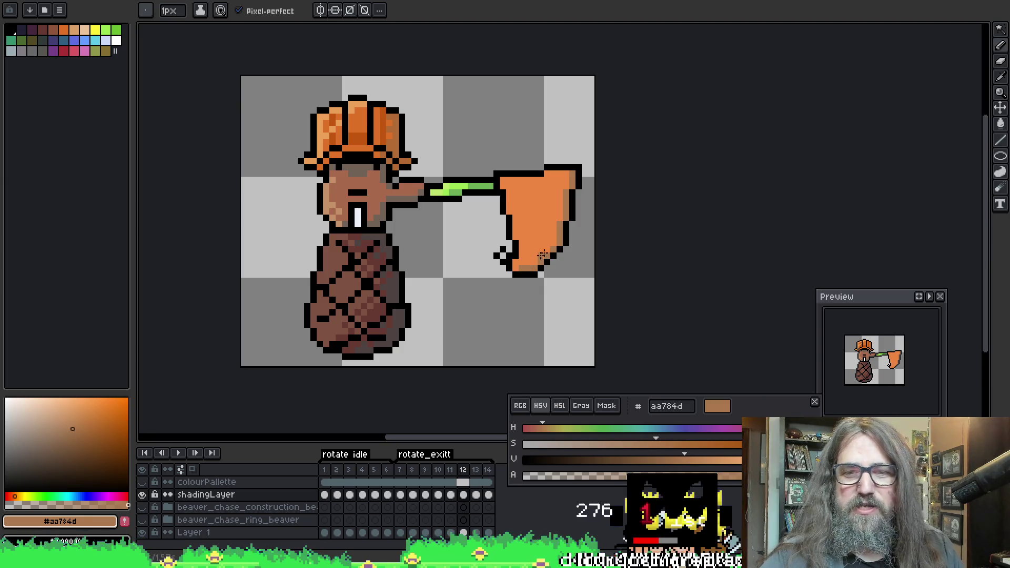
{"action": "left_click", "coordinate": [536, 227], "text": "alt"}
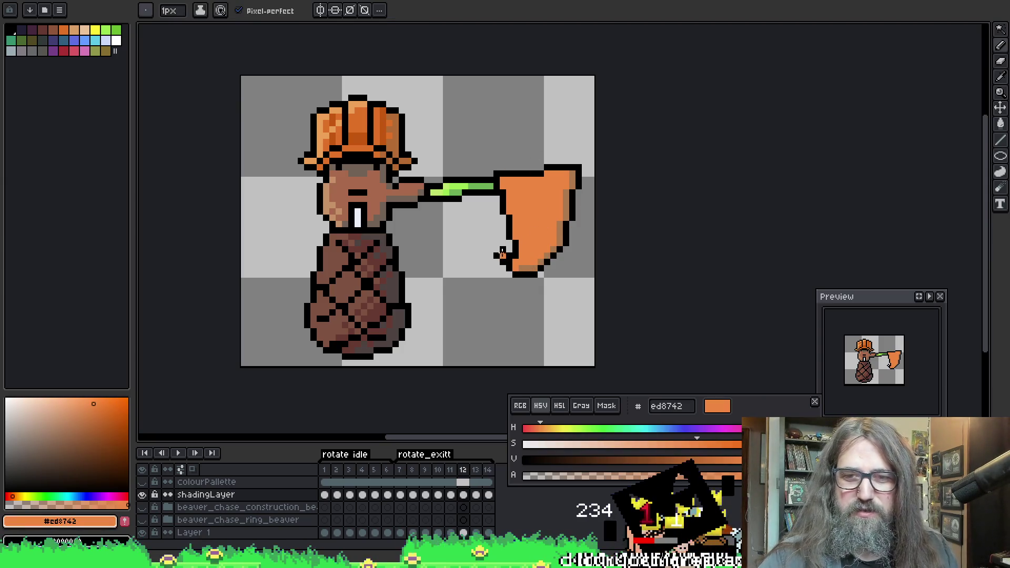
{"action": "left_click", "coordinate": [510, 269], "text": "alt"}
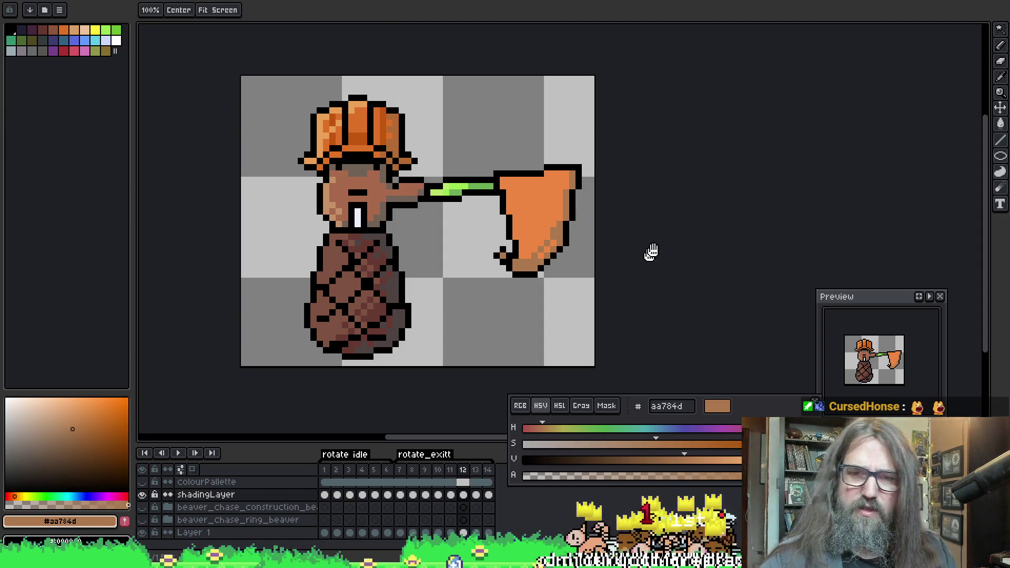
Touch up the dither pixels along the net's lower right edge
{"action": "left_click_drag", "start_coordinate": [650, 252], "coordinate": [655, 279]}
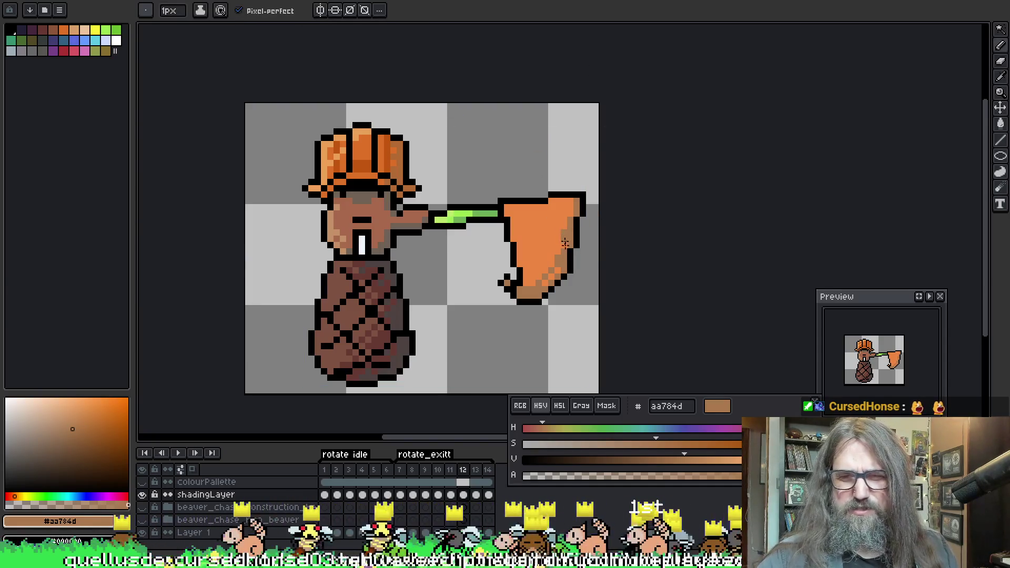
{"action": "key", "text": "i"}
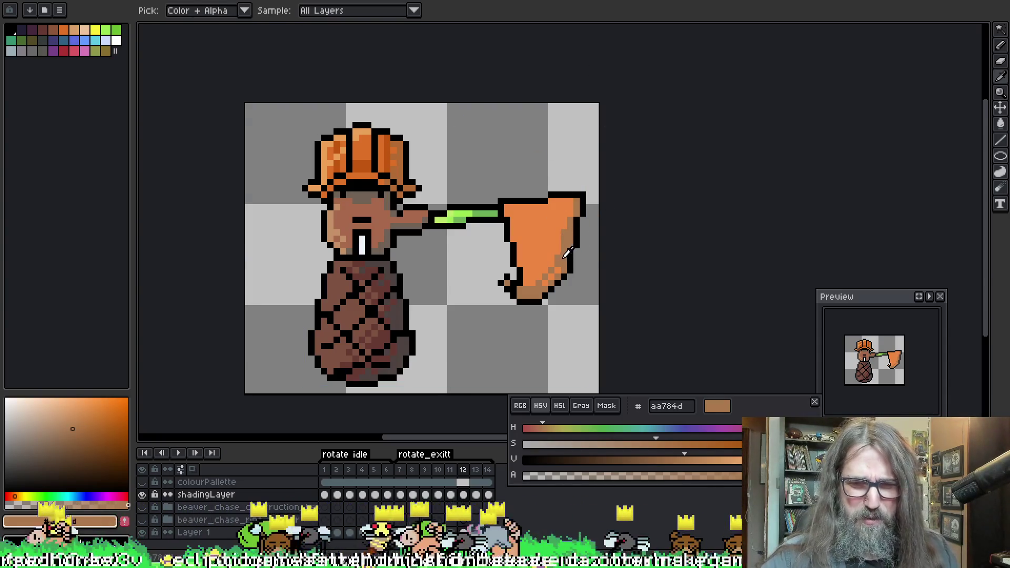
{"action": "key", "text": "b"}
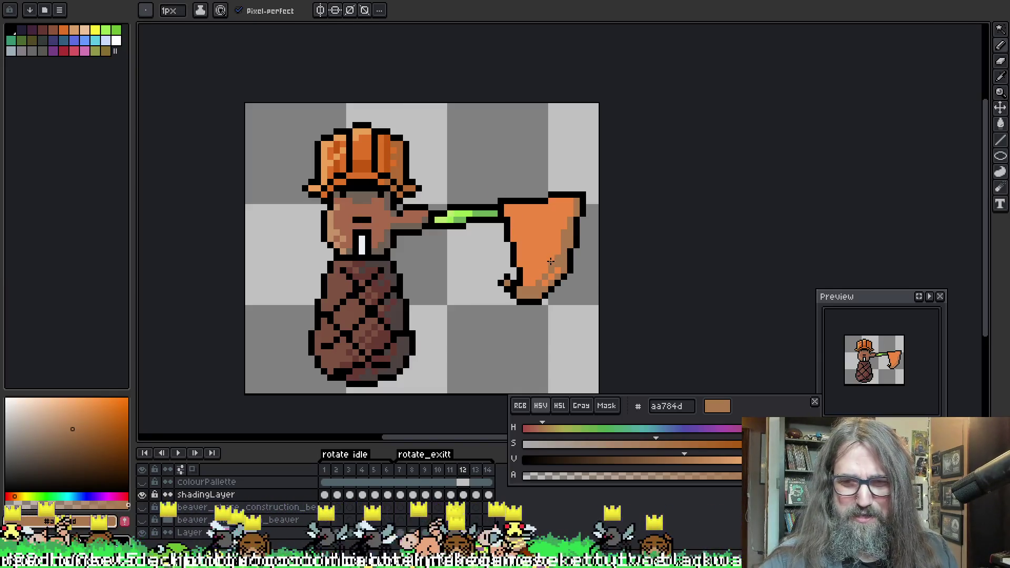
{"action": "key", "text": "i"}
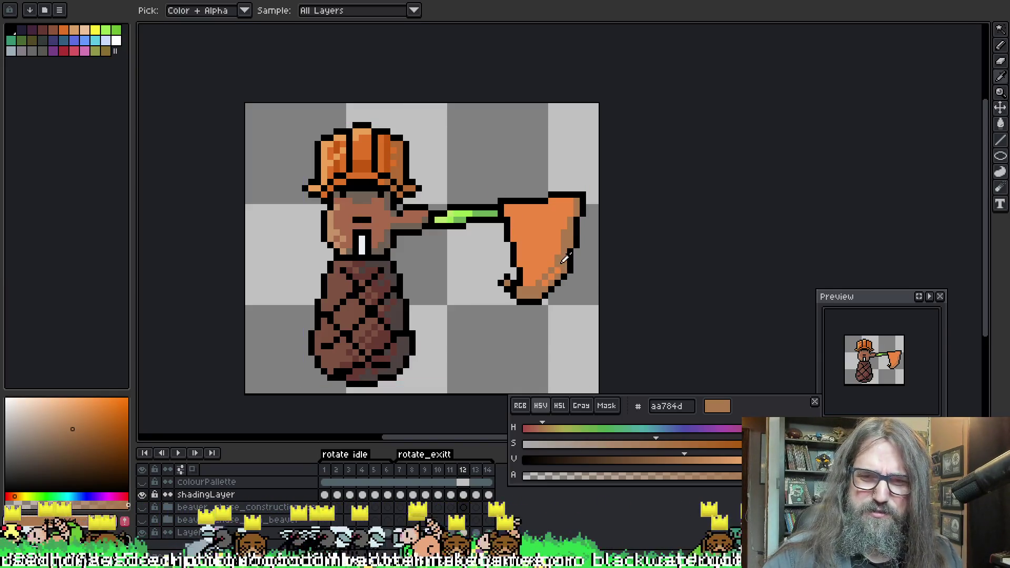
{"action": "key", "text": "b"}
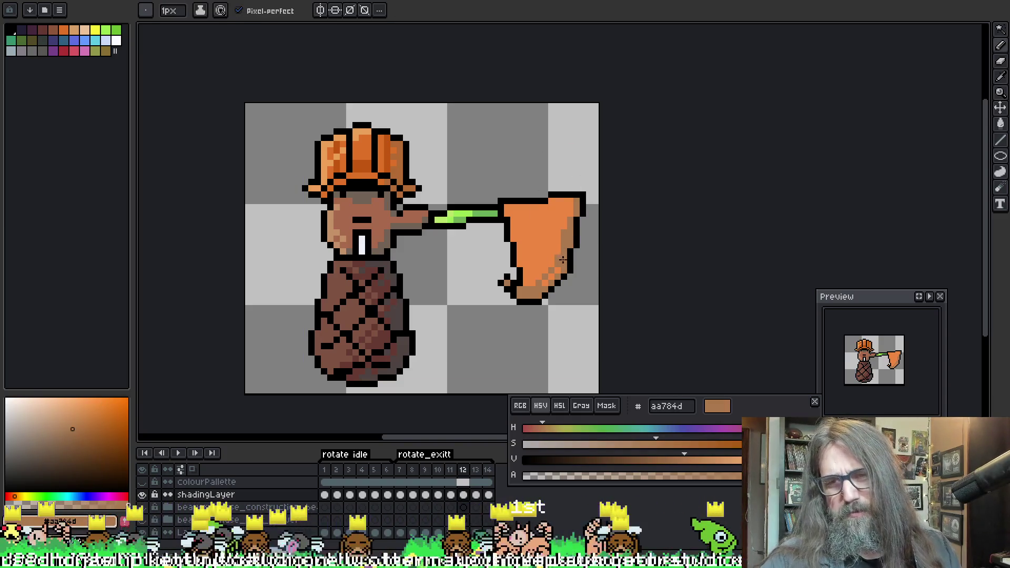
{"action": "key", "text": "i"}
{"action": "key", "text": "b"}
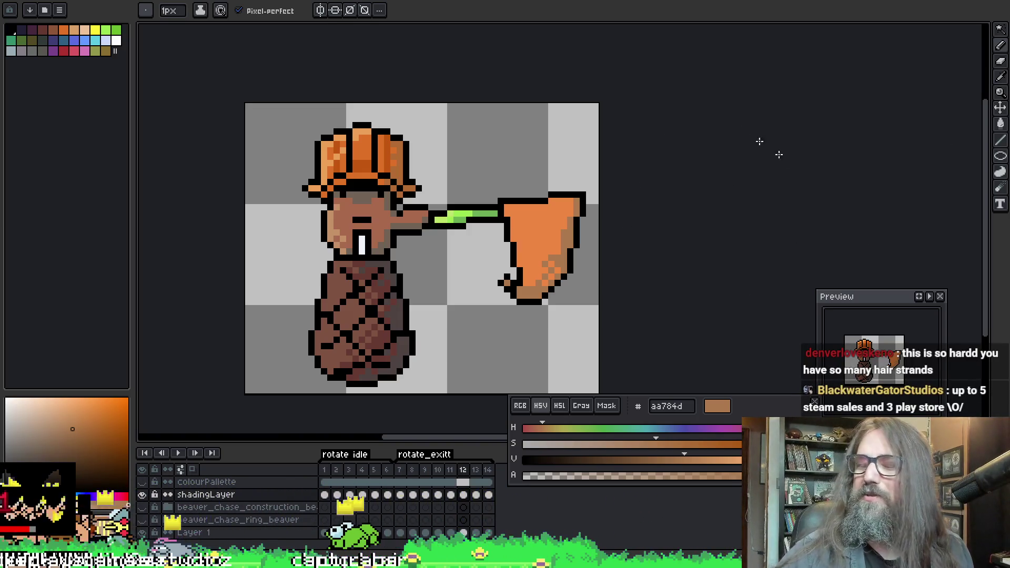
{"action": "key", "text": "i"}
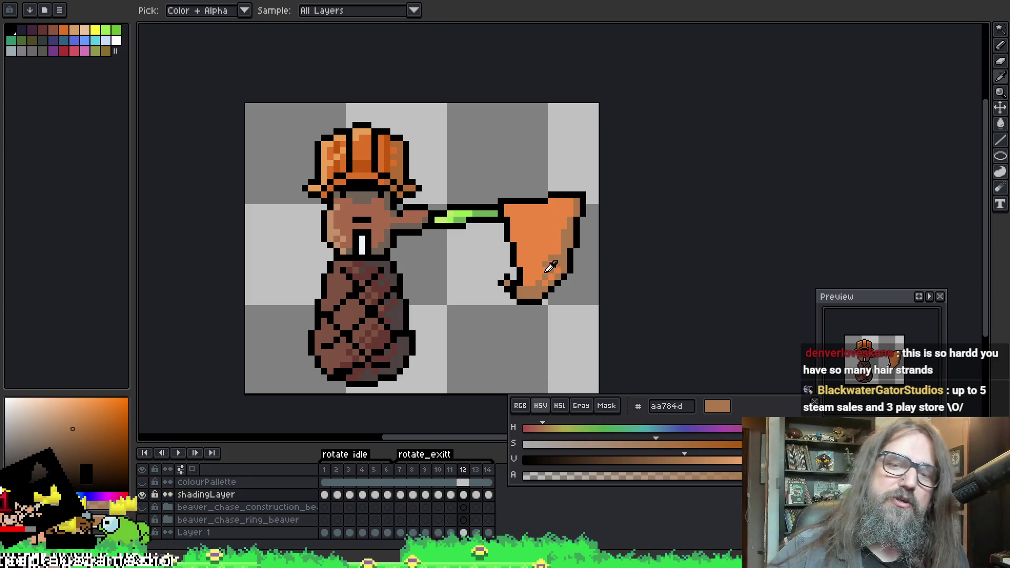
{"action": "key", "text": "b"}
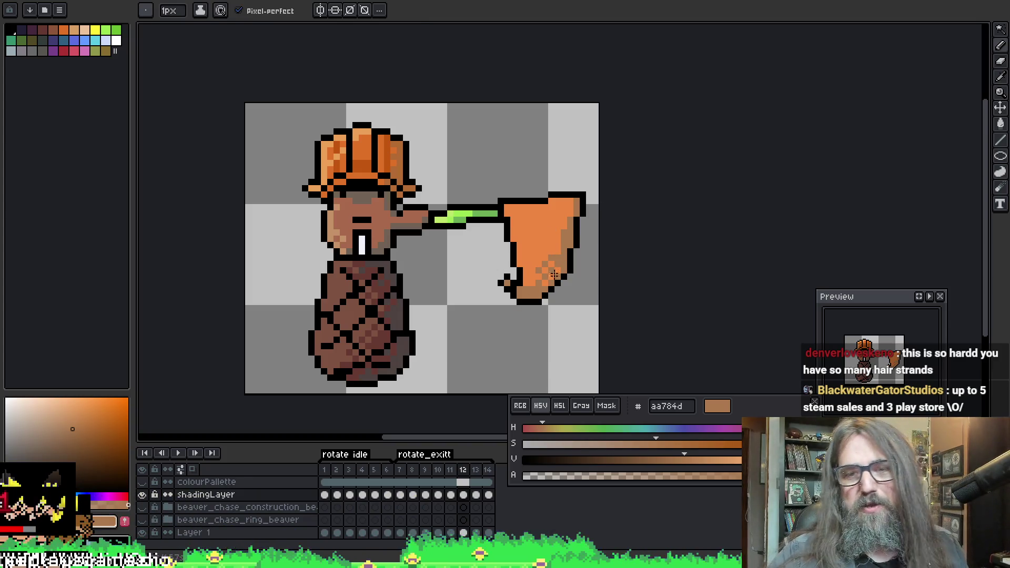
{"action": "left_click", "coordinate": [555, 248], "text": "alt"}
{"action": "left_click", "coordinate": [554, 247]}
{"action": "left_click", "coordinate": [556, 248], "text": "alt"}
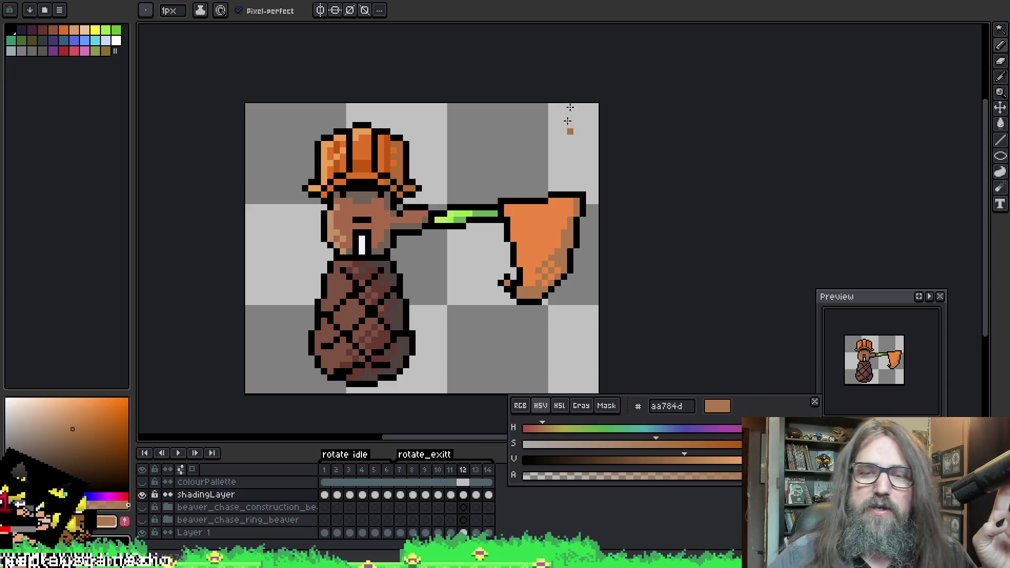
Compare the net's bright orange and brown shade, then move on to frame 13
{"action": "key", "text": "i"}
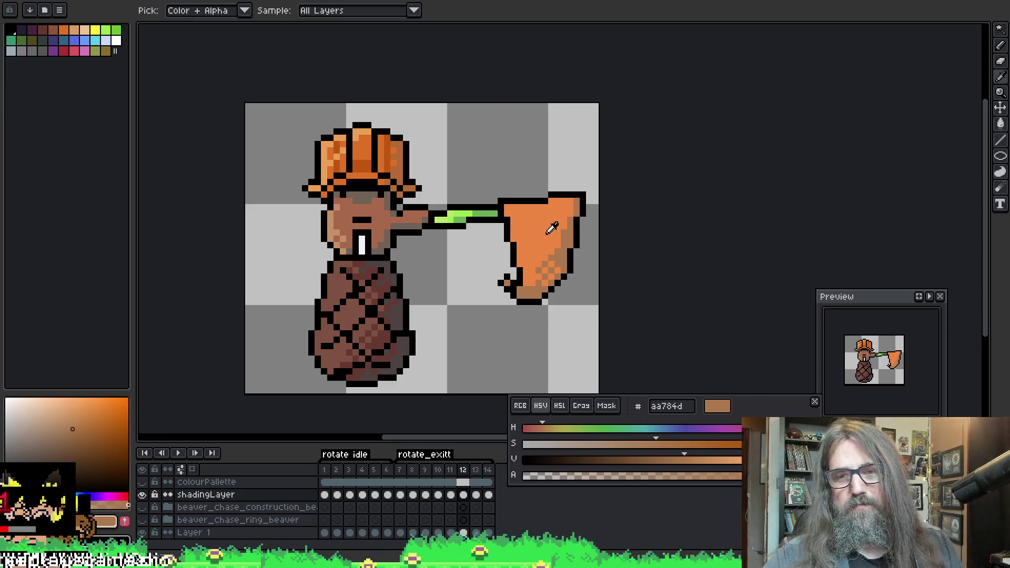
{"action": "left_click", "coordinate": [551, 228]}
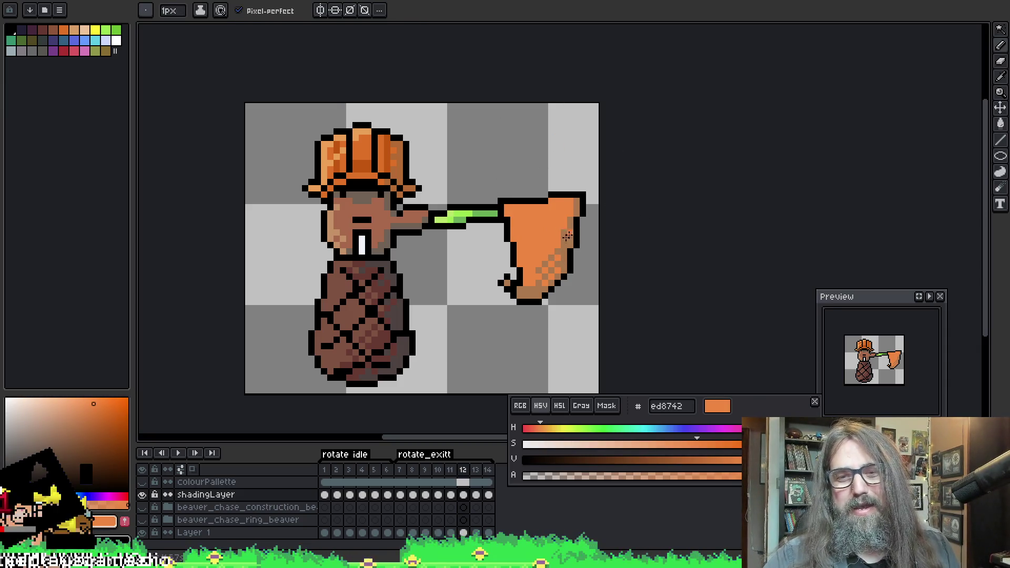
{"action": "left_click", "coordinate": [557, 254], "text": "alt"}
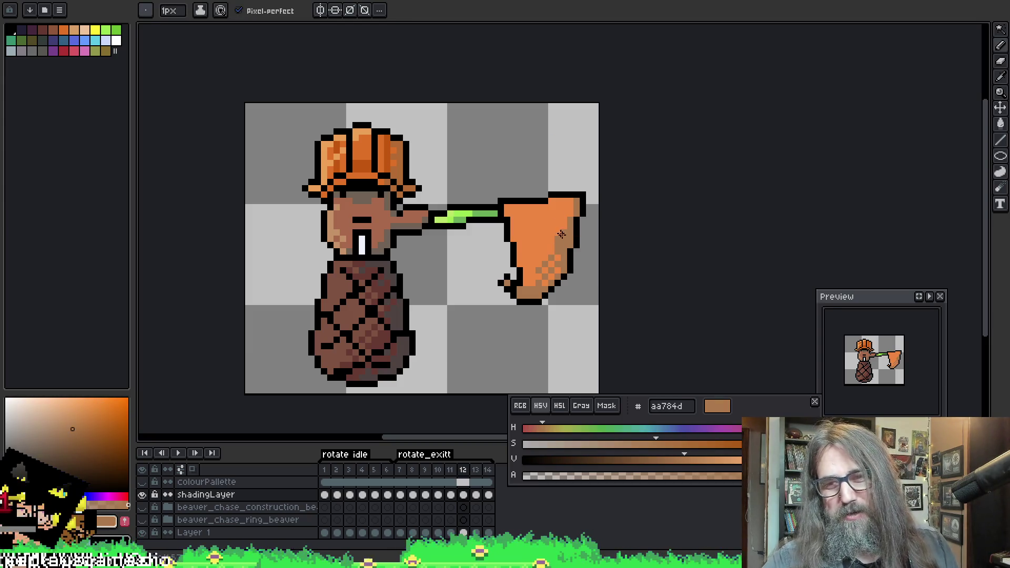
{"action": "key", "text": "Right"}
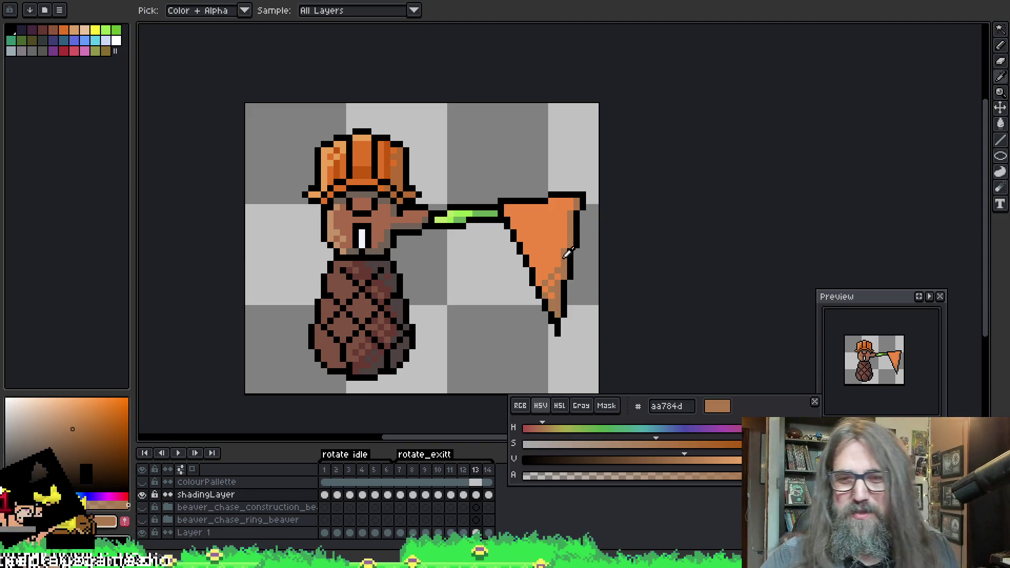
Step through frames 14, 11 and 12 to frame 10, recentre the sprite, then continue to frame 9
{"action": "key", "text": "Right"}
{"action": "key", "text": "Left"}
{"action": "key", "text": "Left"}
{"action": "key", "text": "Left"}
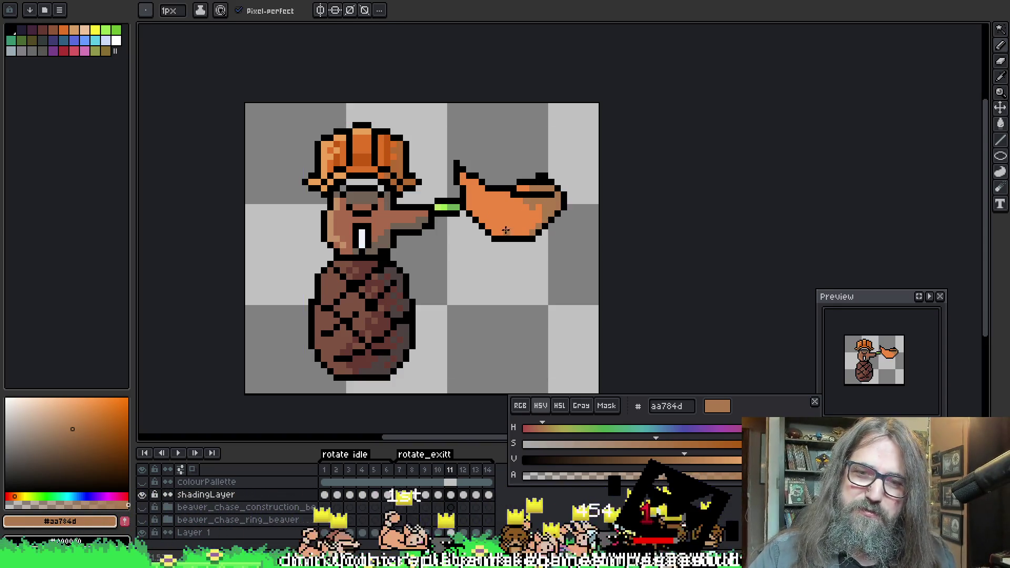
{"action": "key", "text": "alt"}
{"action": "key", "text": "alt"}
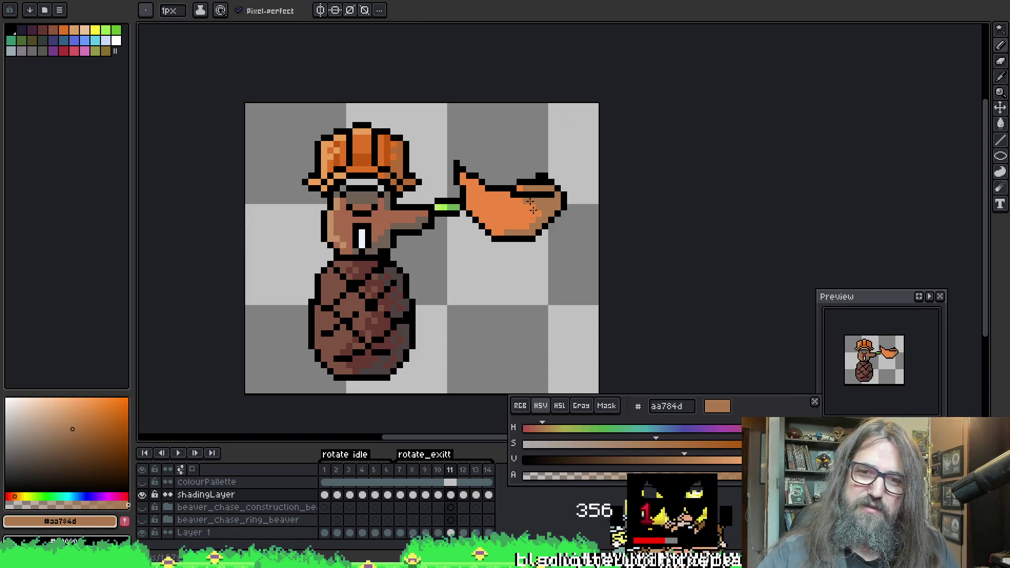
{"action": "key", "text": "Right"}
{"action": "key", "text": "Left"}
{"action": "key", "text": "Left"}
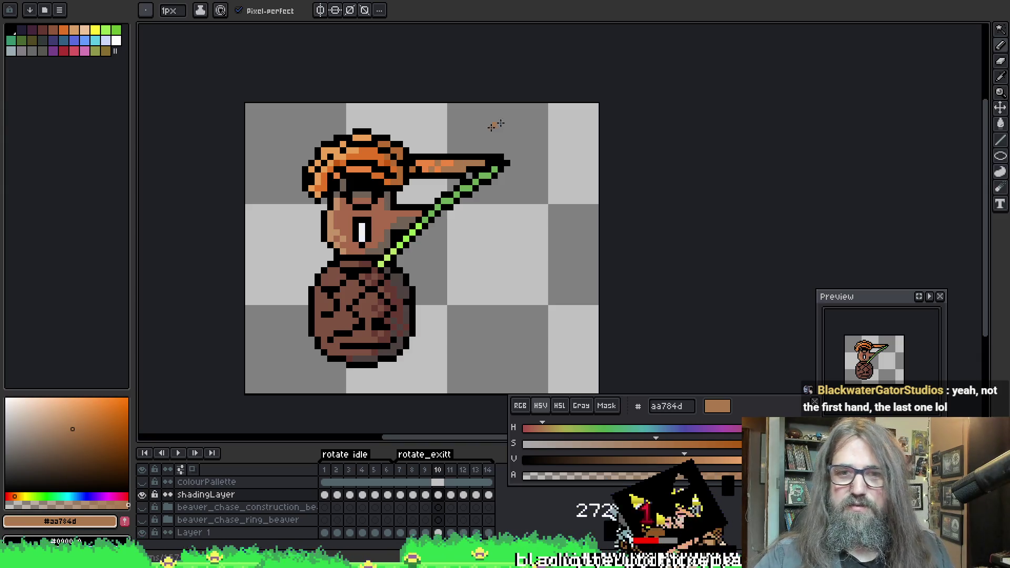
{"action": "mouse_move", "coordinate": [500, 153]}
{"action": "left_mouse_down"}
{"action": "mouse_move", "coordinate": [519, 128]}
{"action": "mouse_move", "coordinate": [490, 109]}
{"action": "left_mouse_up"}
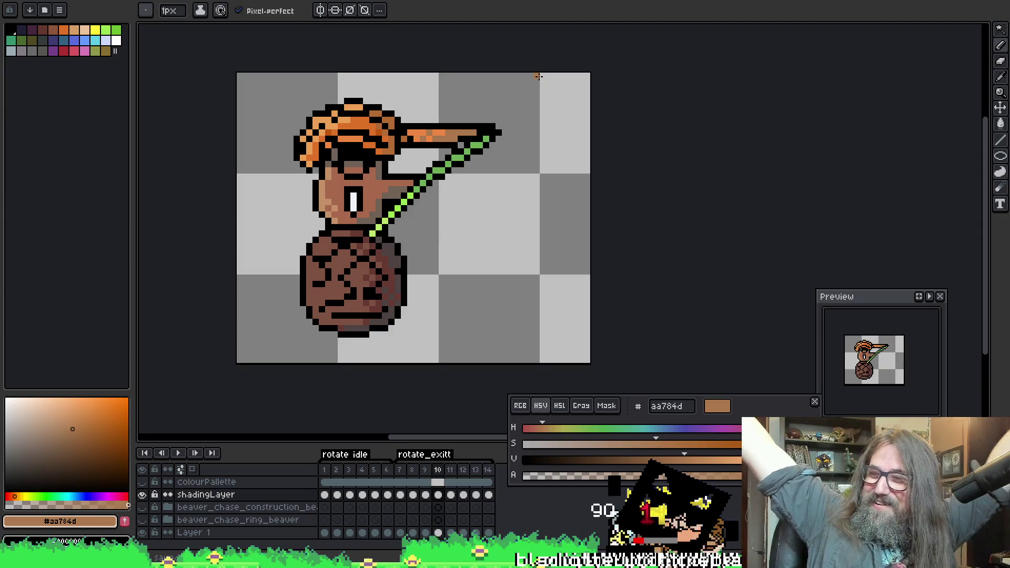
{"action": "key", "text": "alt"}
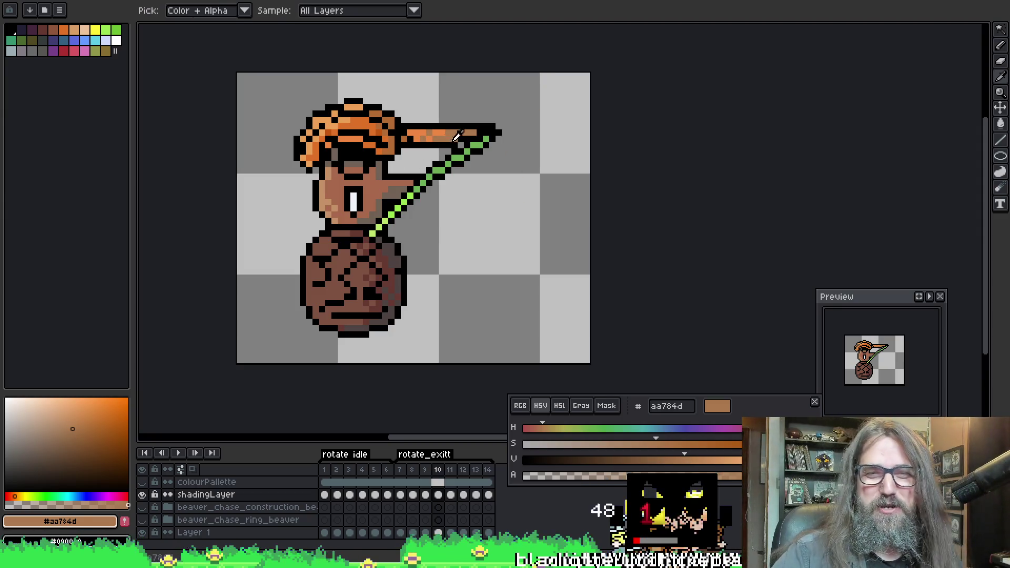
{"action": "key", "text": "Left"}
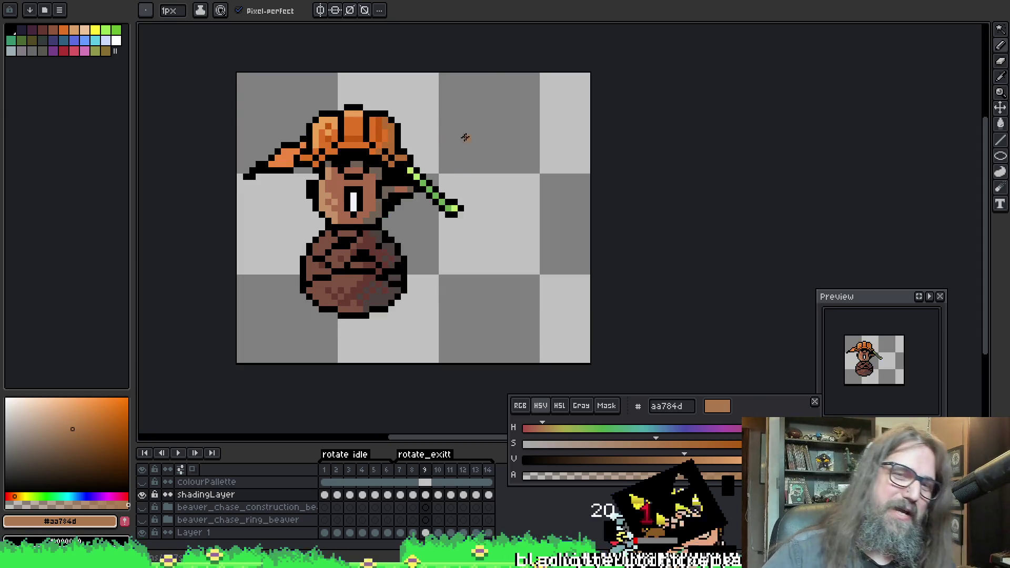
On frame 8, alternately sample orange ed8742 and brown aa784d to compare the net colours
{"action": "key", "text": "Right"}
{"action": "key", "text": "Right"}
{"action": "key", "text": "Left"}
{"action": "key", "text": "Left"}
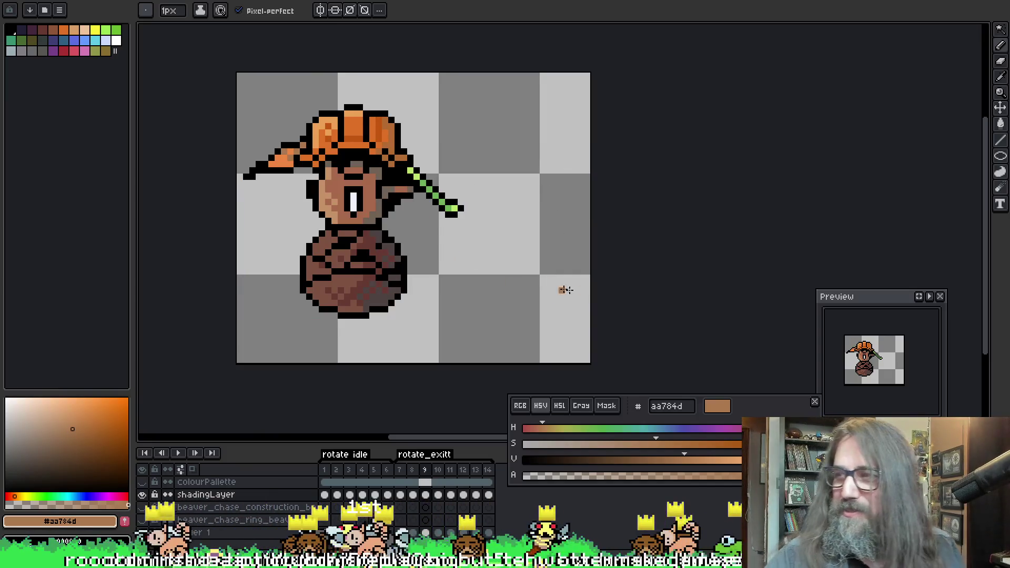
{"action": "scroll", "coordinate": [456, 241], "scroll_direction": "left", "scroll_amount": 2}
{"action": "key", "text": "Left"}
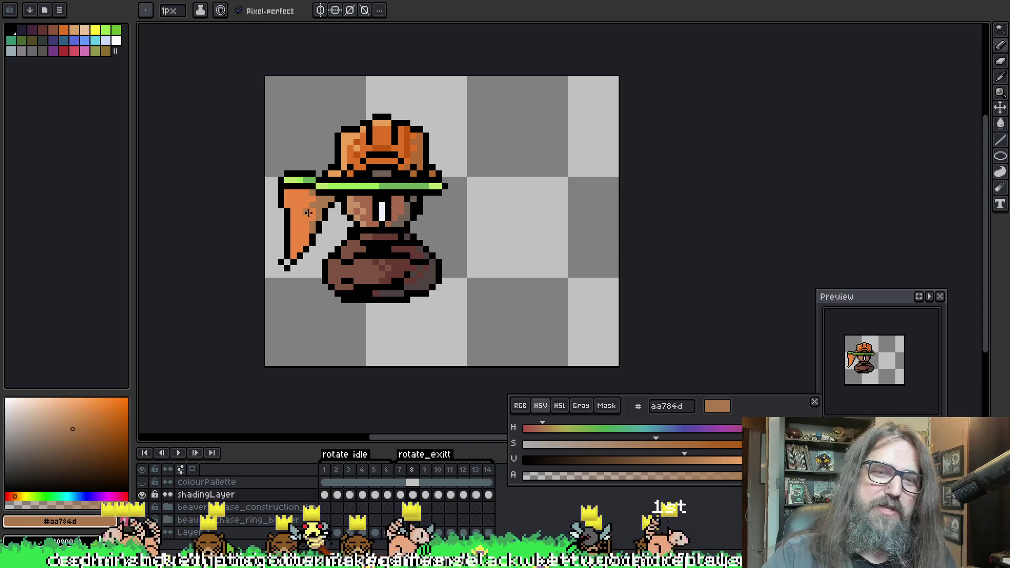
{"action": "left_click", "coordinate": [305, 225], "text": "alt"}
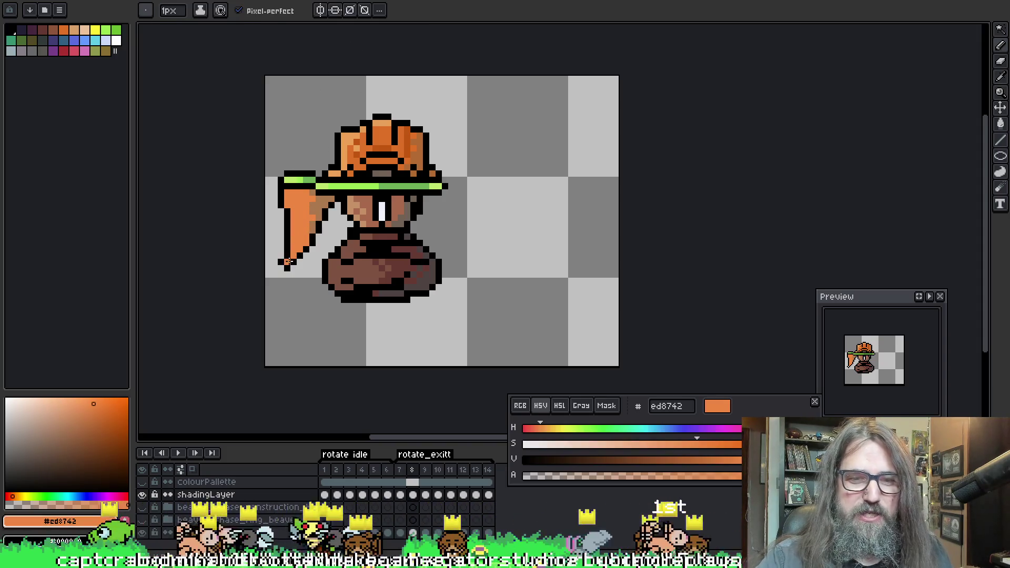
{"action": "left_click", "coordinate": [304, 196], "text": "alt"}
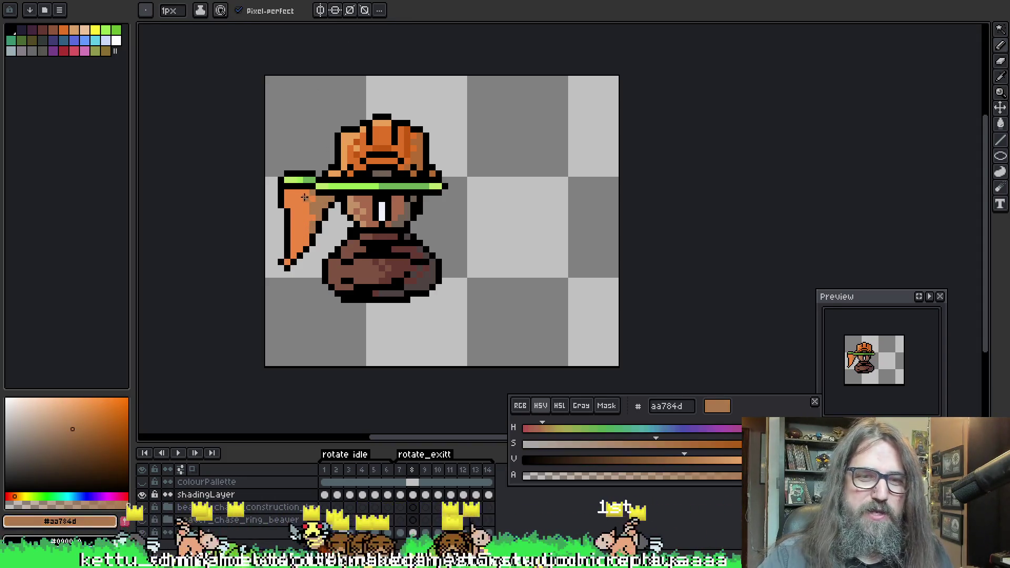
{"action": "left_click", "coordinate": [309, 218], "text": "alt"}
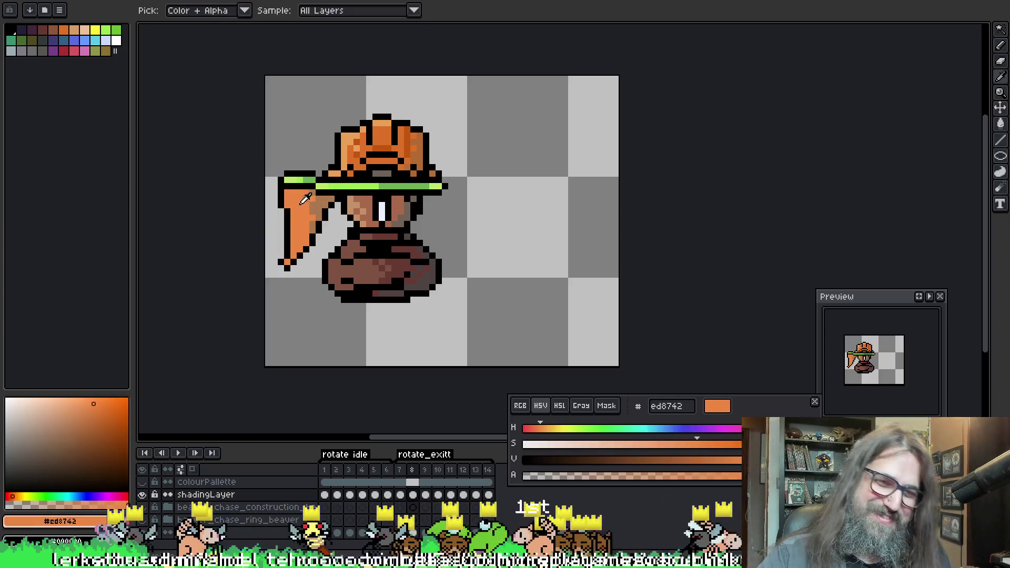
{"action": "left_click", "coordinate": [297, 198], "text": "alt"}
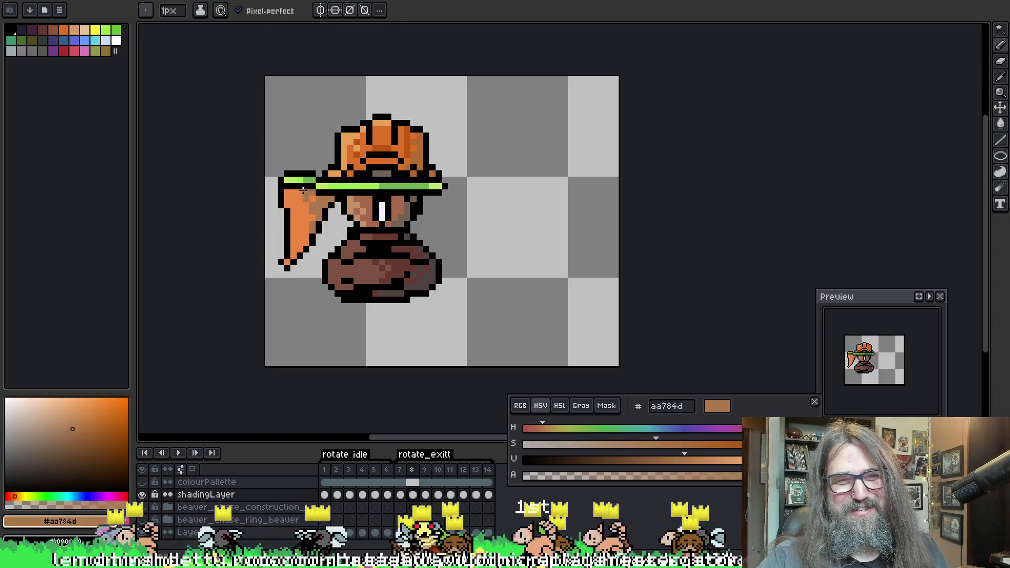
Return to frame 9 and start the animation playing
{"action": "key", "text": "Left"}
{"action": "key", "text": "Right"}
{"action": "key", "text": "Right"}
{"action": "key", "text": "Return"}
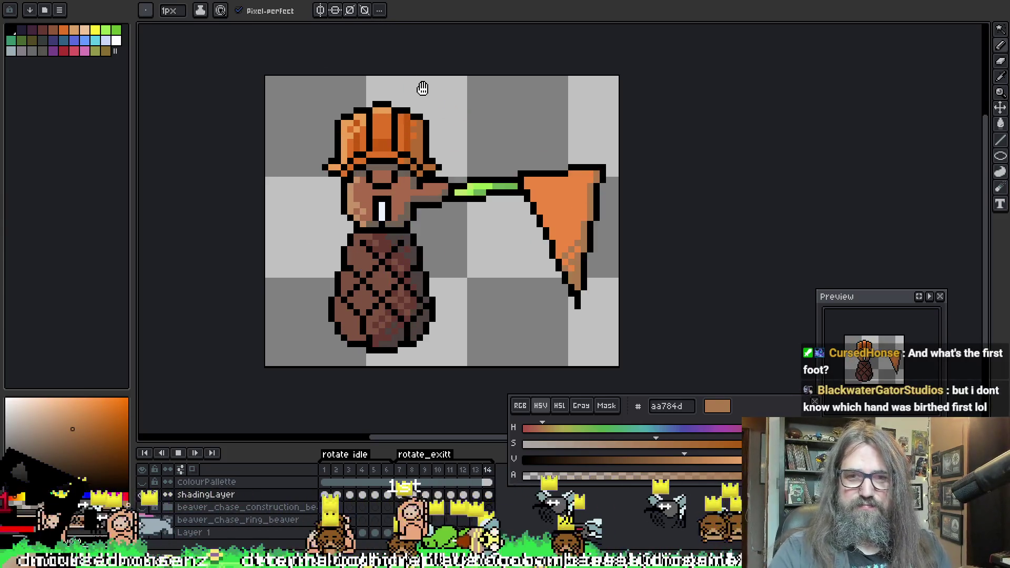
Zoom and recentre the beaver, swap from Move back to the pencil, then switch to the forest document
{"action": "scroll", "coordinate": [422, 90], "scroll_direction": "down", "scroll_amount": 1}
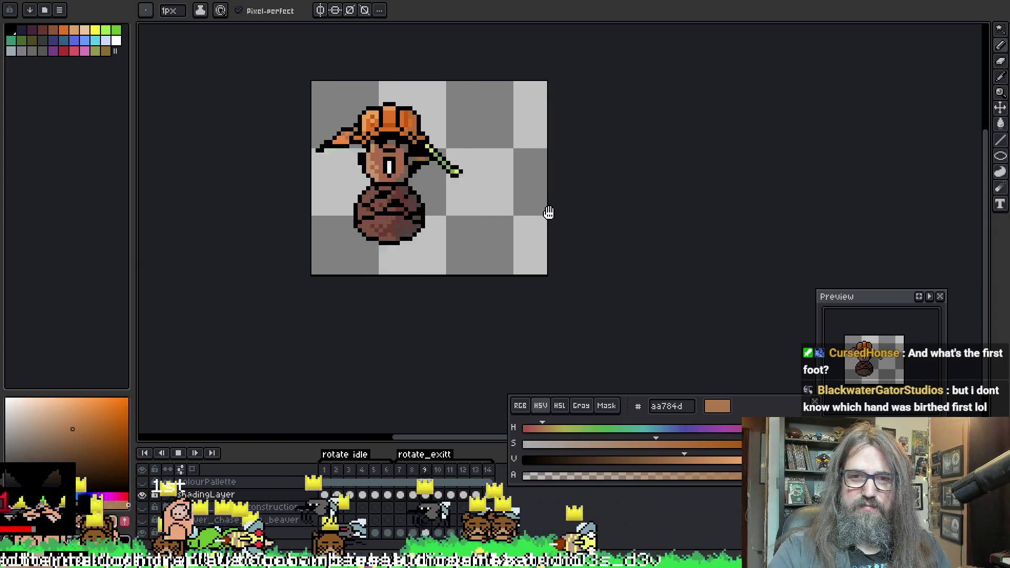
{"action": "scroll", "coordinate": [549, 214], "scroll_direction": "down", "scroll_amount": 1}
{"action": "left_click_drag", "start_coordinate": [550, 215], "coordinate": [469, 263]}
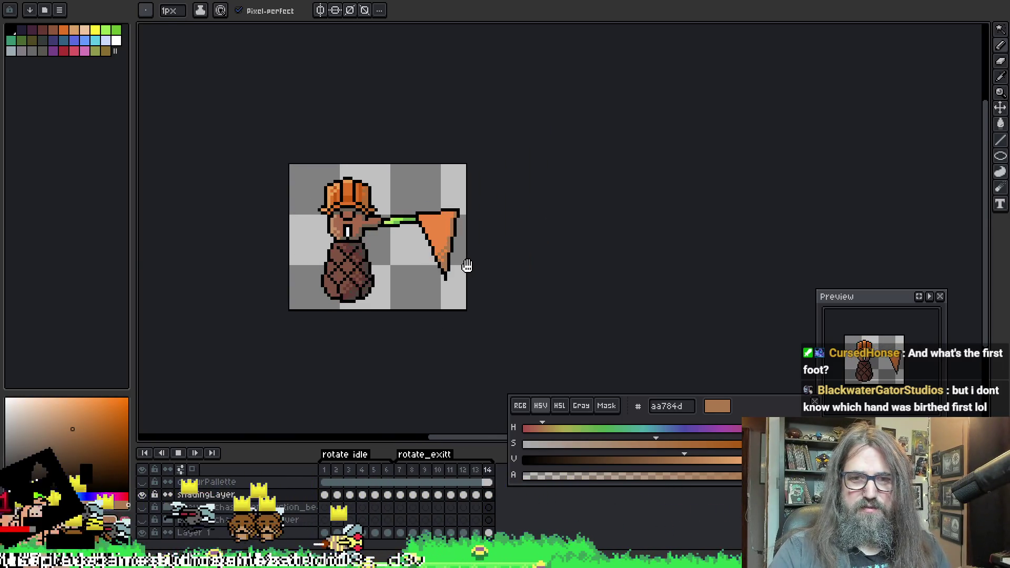
{"action": "scroll", "coordinate": [423, 233], "scroll_direction": "up", "scroll_amount": 1}
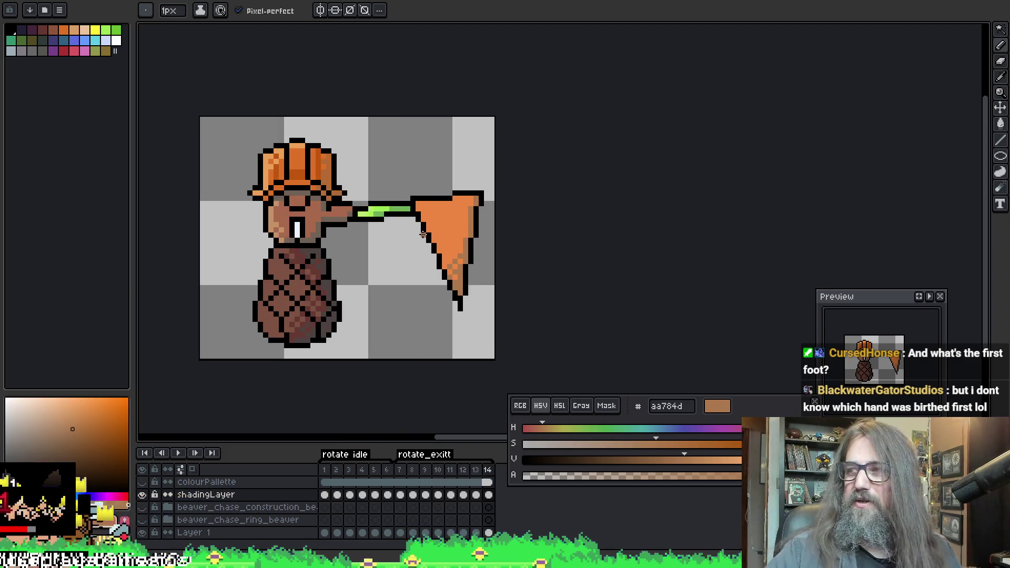
{"action": "key", "text": "v"}
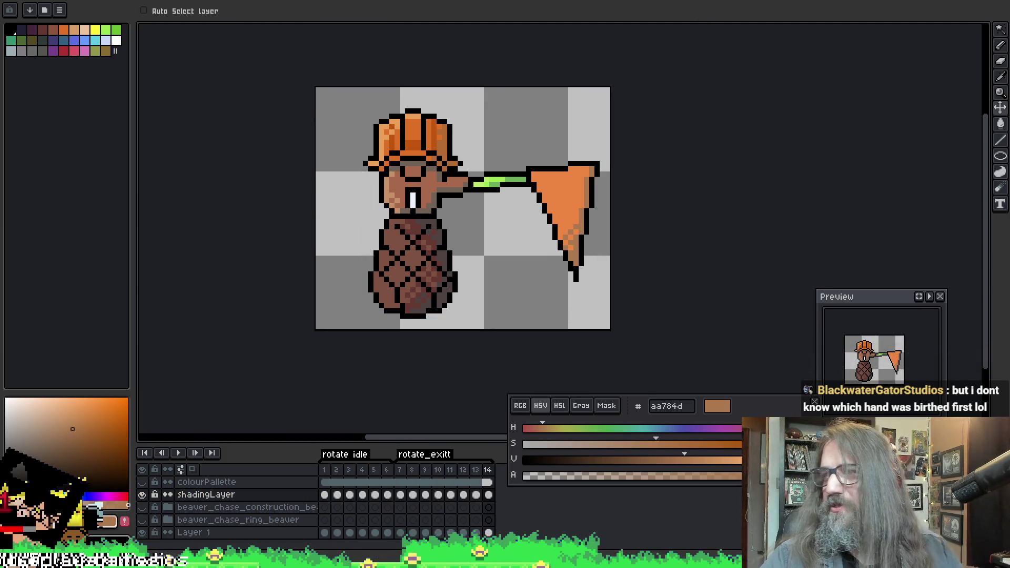
{"action": "key", "text": "b"}
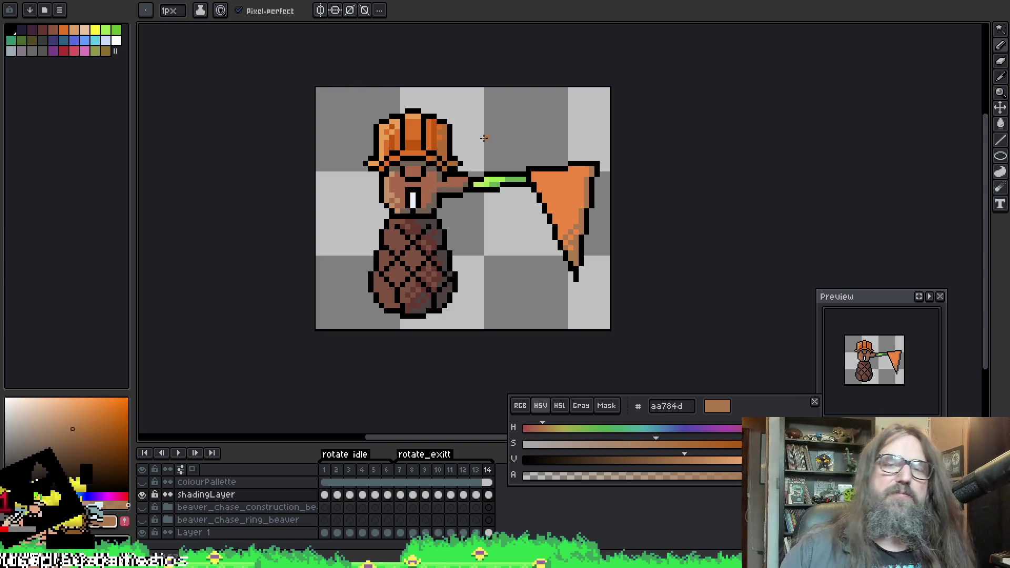
{"action": "left_click_drag", "start_coordinate": [514, 48], "coordinate": [494, 22]}
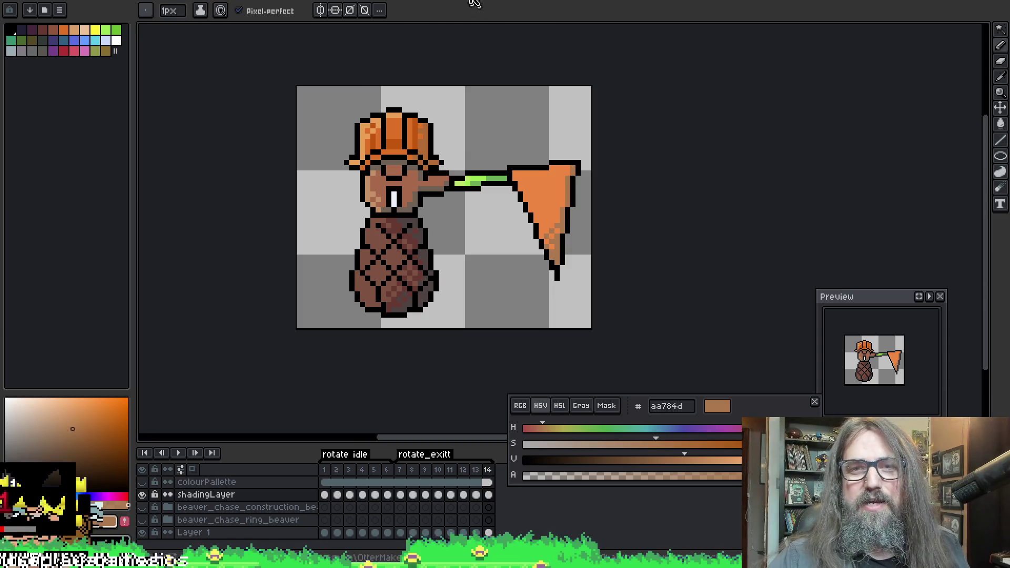
{"action": "key", "text": "ctrl+Tab"}
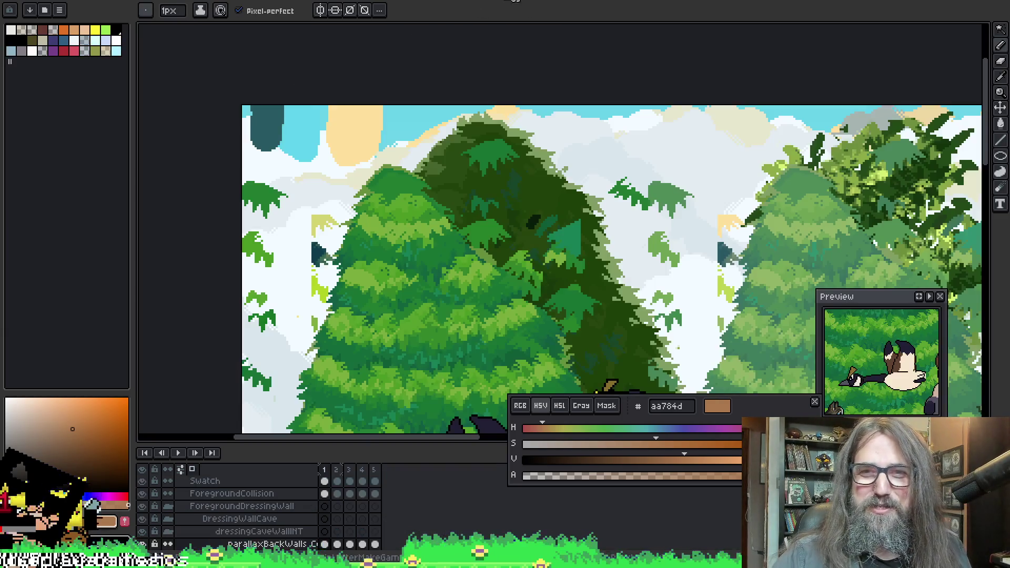
Eyedrop #ffe19c in the forest artwork, then switch back to the beaver sprite
{"action": "key", "text": "ctrl+Tab"}
{"action": "key", "text": "ctrl+shift+Tab"}
{"action": "left_click_drag", "start_coordinate": [418, 95], "coordinate": [366, 76]}
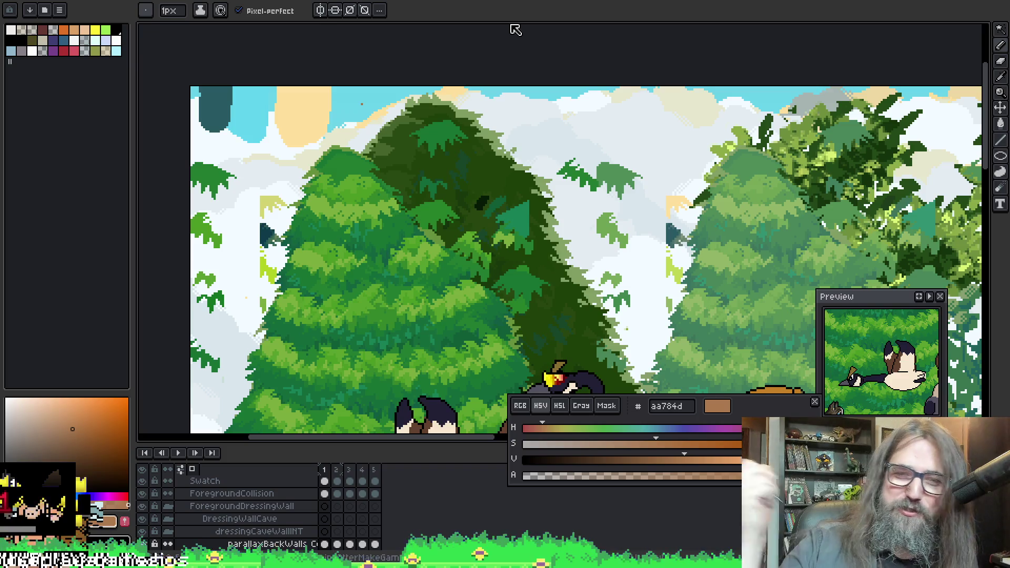
{"action": "key", "text": "i"}
{"action": "left_click", "coordinate": [288, 92]}
{"action": "key", "text": "b"}
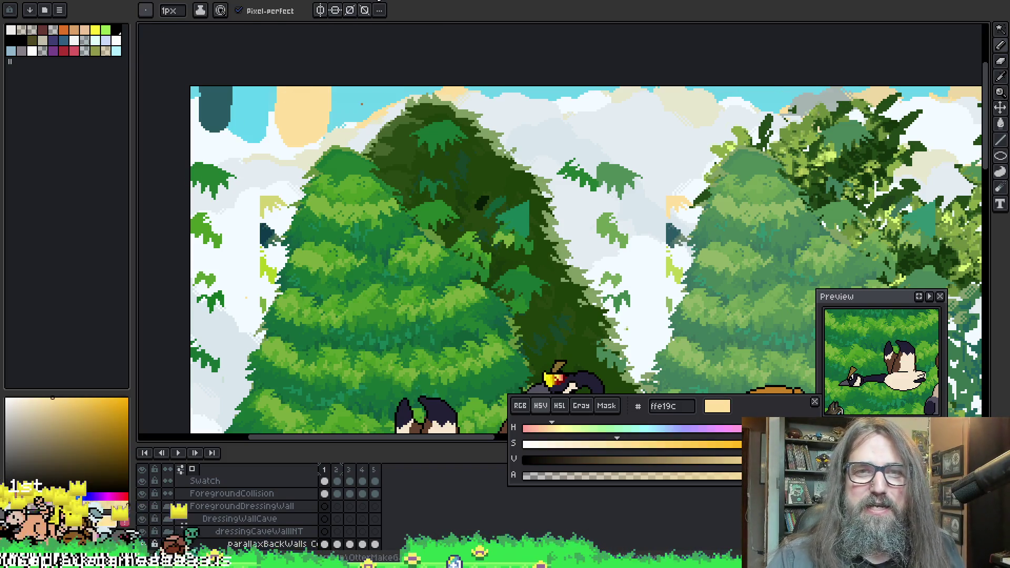
{"action": "key", "text": "ctrl+Tab"}
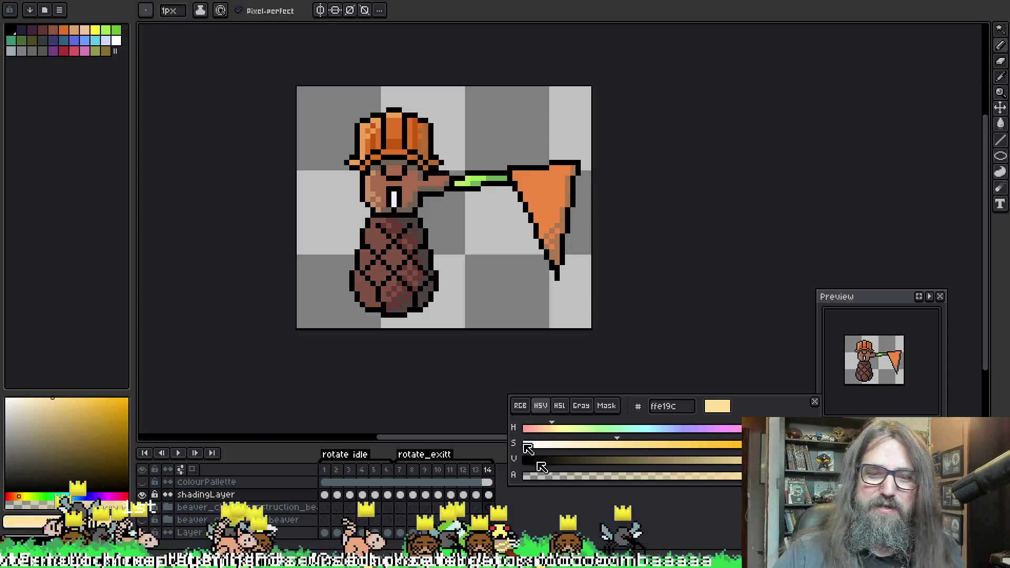
Lower the cream colour's alpha, then sample the net's lighter orange #f19f5a instead
{"action": "left_click", "coordinate": [573, 477]}
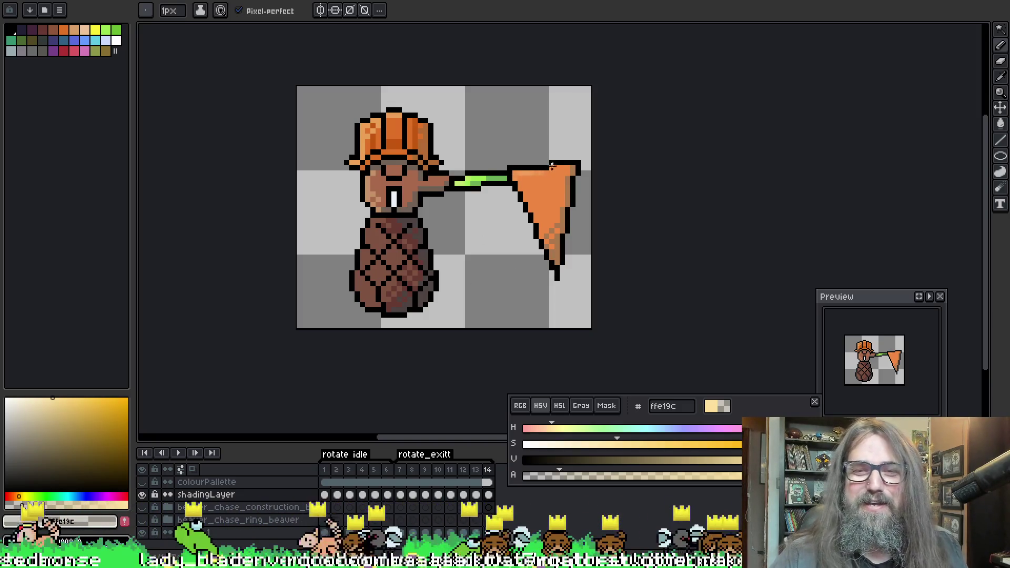
{"action": "left_click", "coordinate": [552, 168], "text": "alt"}
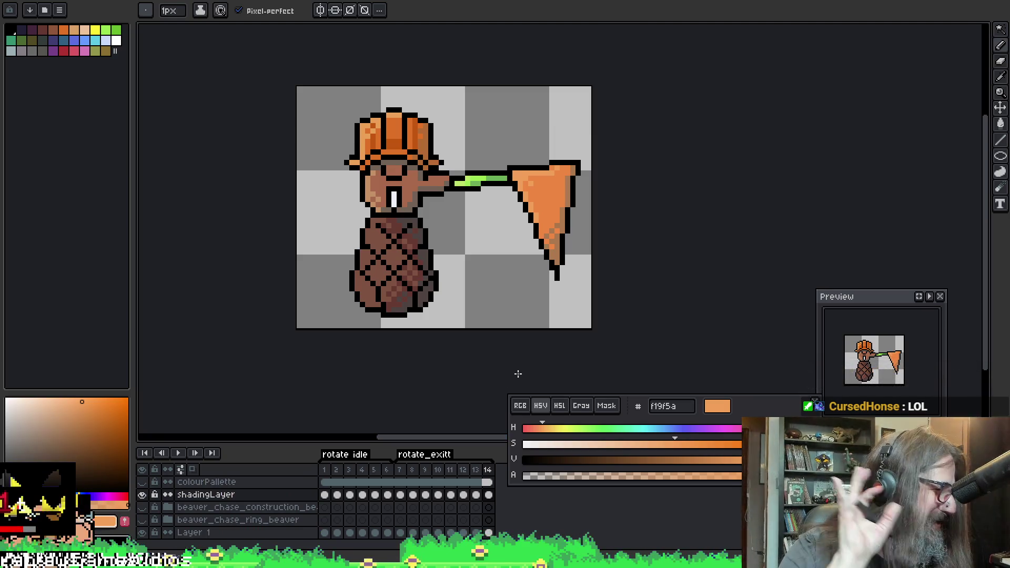
Sample the net's darker orange ed8742 and lighter orange f19f5a, shifting the sprite slightly in view
{"action": "key", "text": "i"}
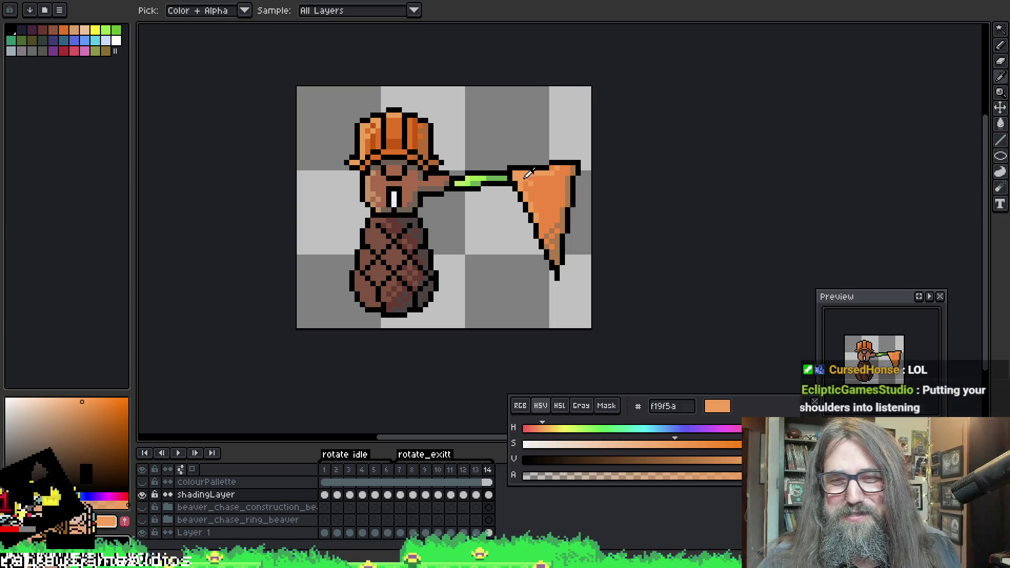
{"action": "key", "text": "b"}
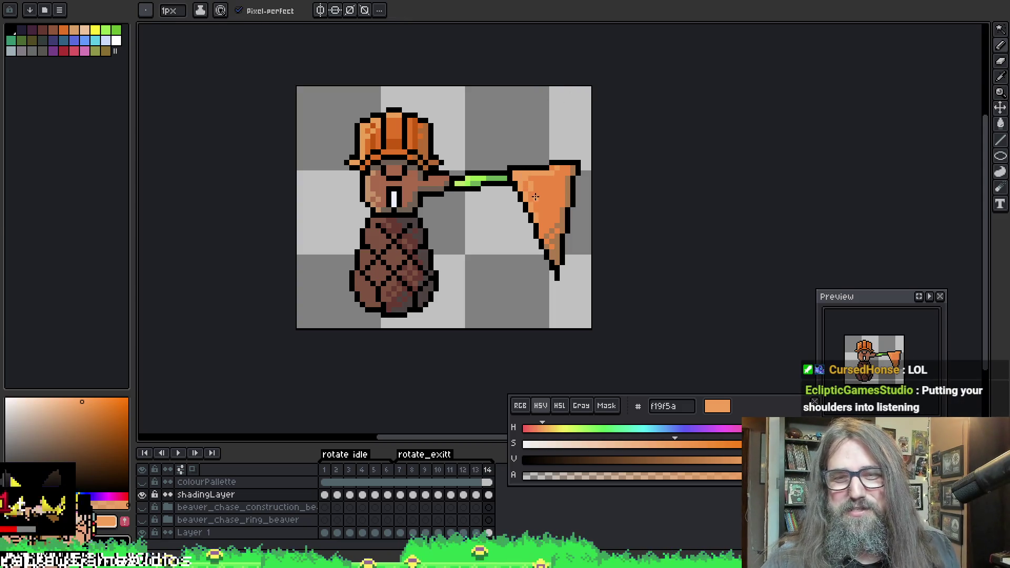
{"action": "left_click", "coordinate": [535, 181], "text": "alt"}
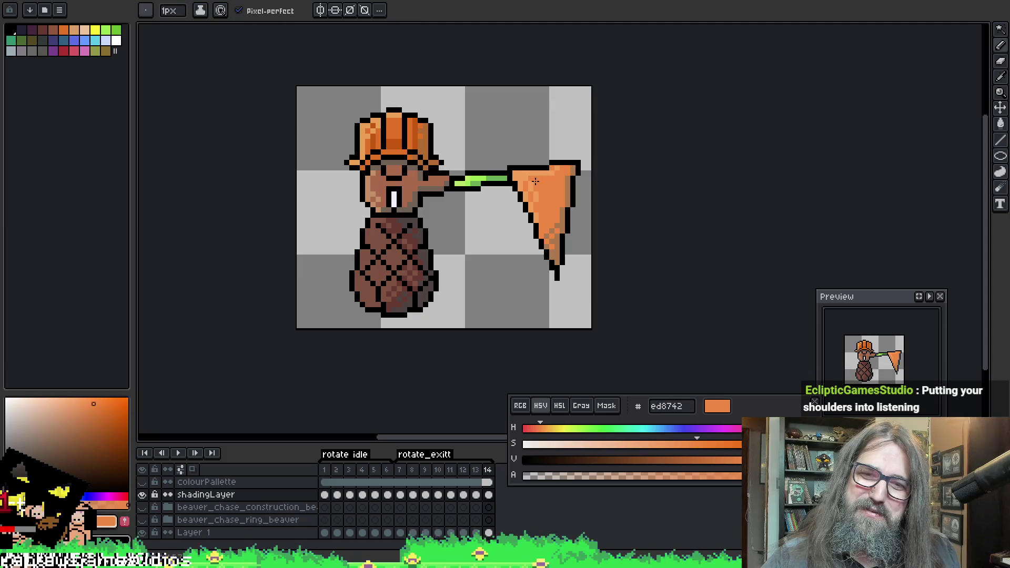
{"action": "left_click", "coordinate": [549, 169], "text": "alt"}
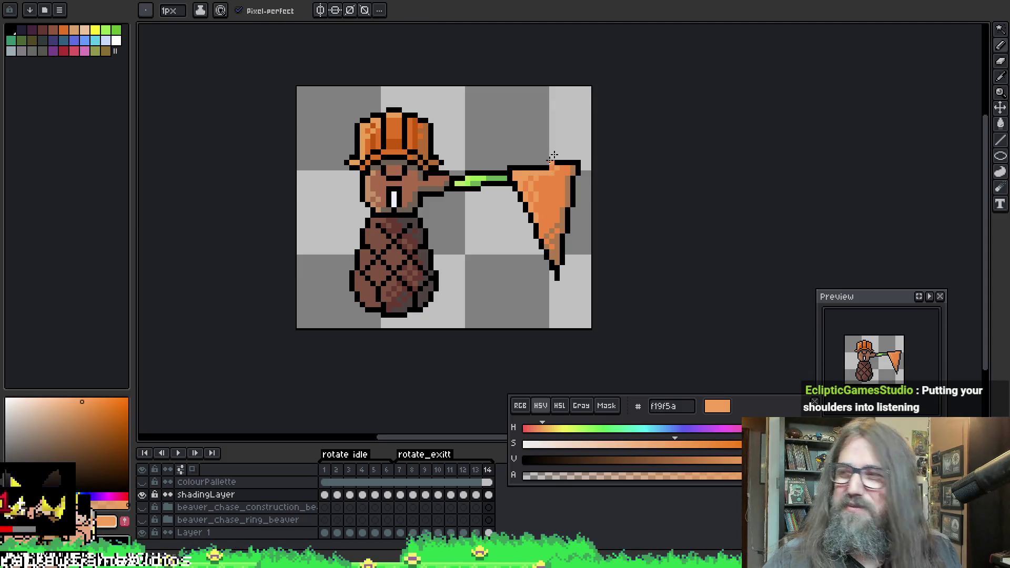
{"action": "left_click_drag", "start_coordinate": [568, 216], "coordinate": [585, 208]}
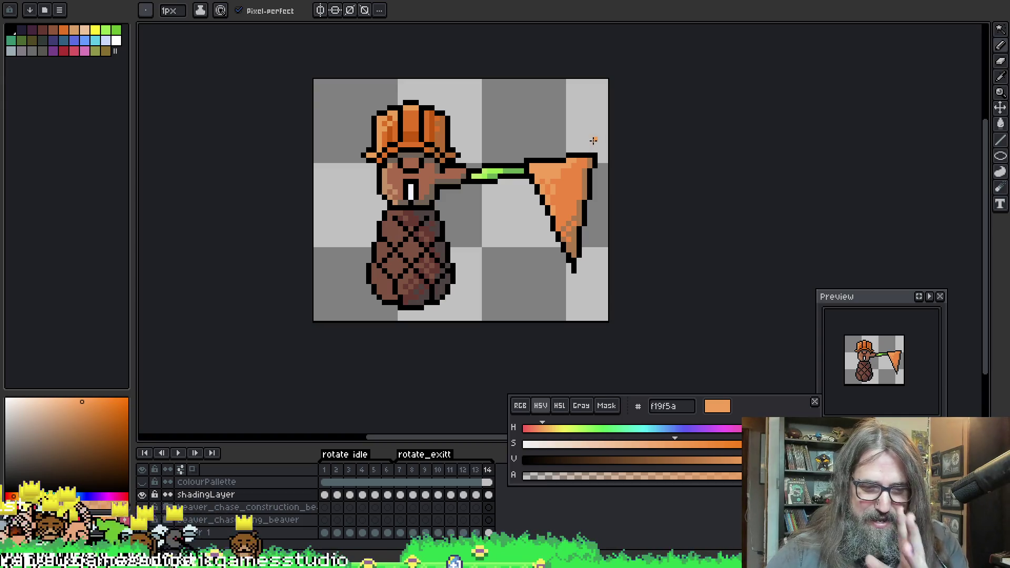
Re-sample the net's oranges, alternating between f19f5a and ed8742 for the highlight colour
{"action": "left_click", "coordinate": [565, 175], "text": "alt"}
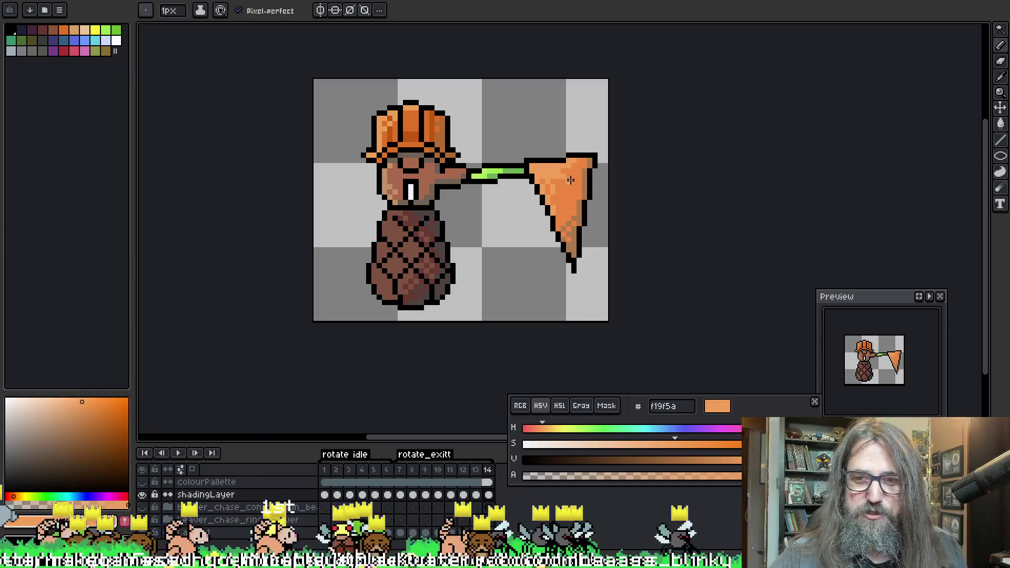
{"action": "left_click", "coordinate": [561, 171], "text": "alt"}
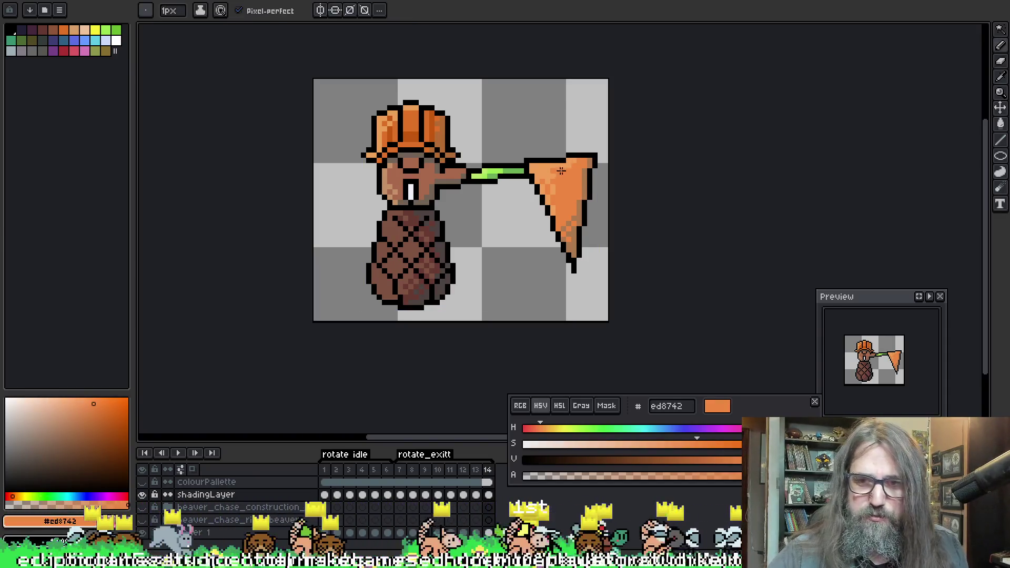
{"action": "left_click", "coordinate": [555, 175], "text": "alt"}
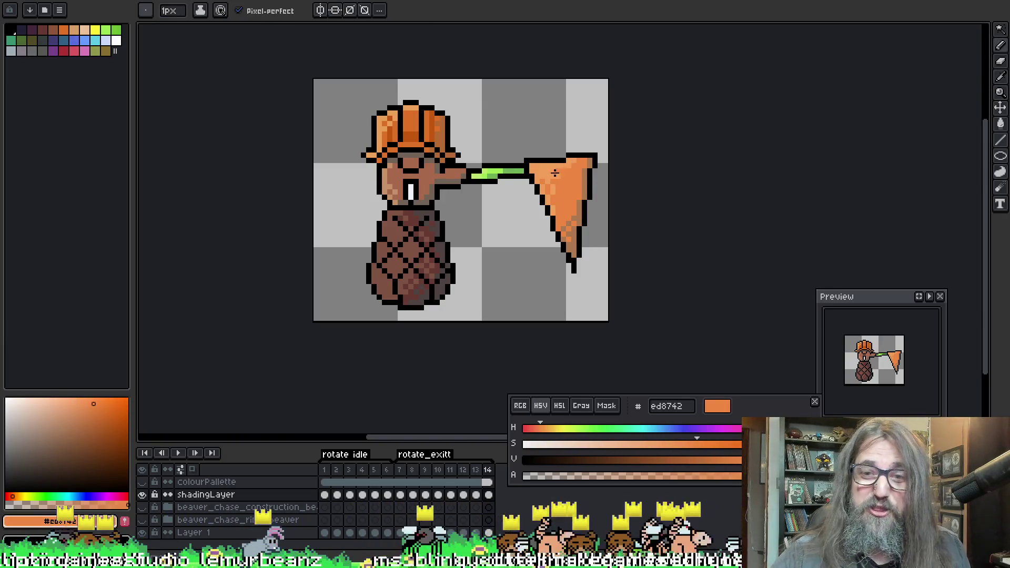
{"action": "key", "text": "alt"}
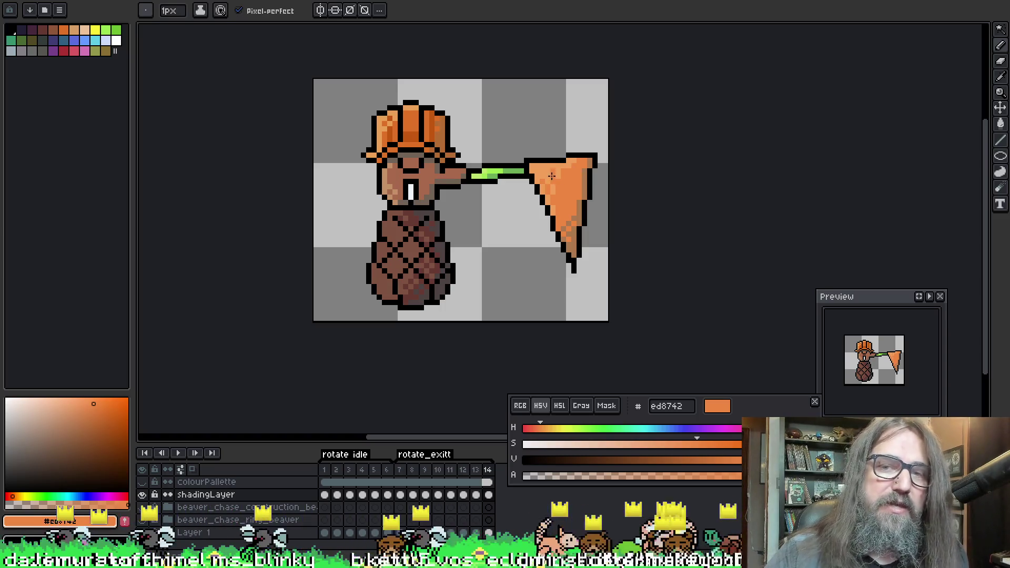
{"action": "key", "text": "ctrl"}
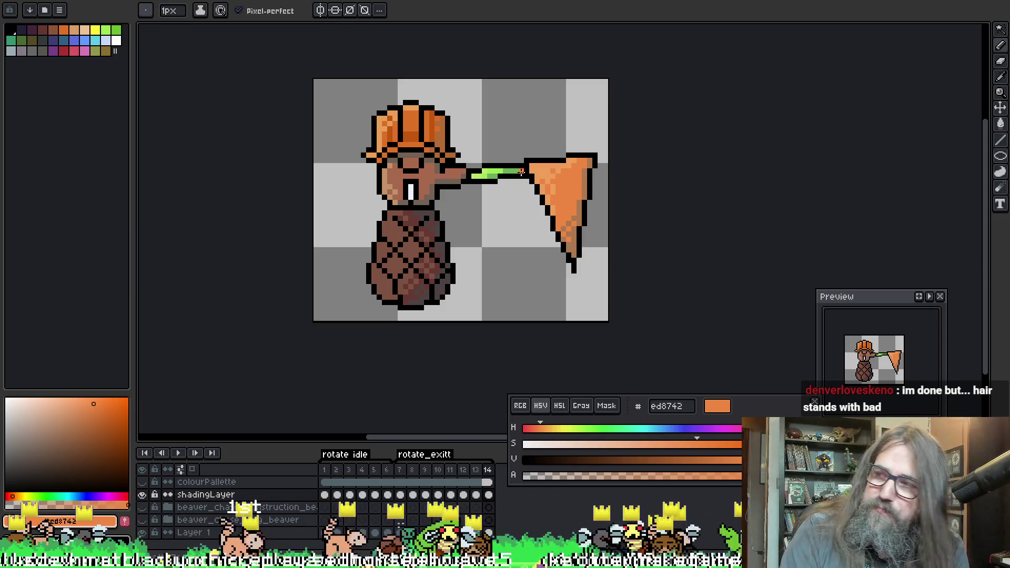
{"action": "left_click", "coordinate": [549, 162], "text": "alt"}
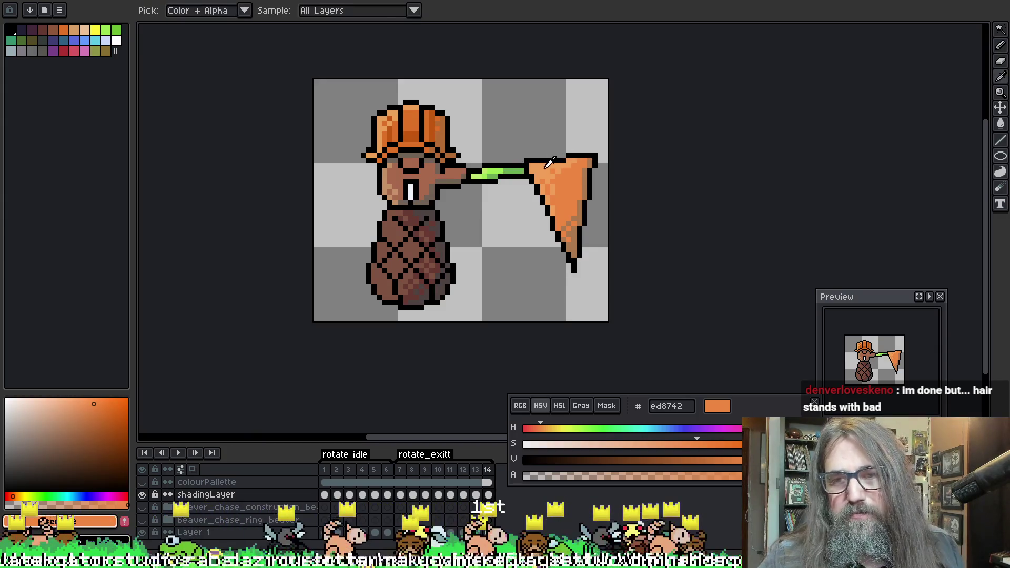